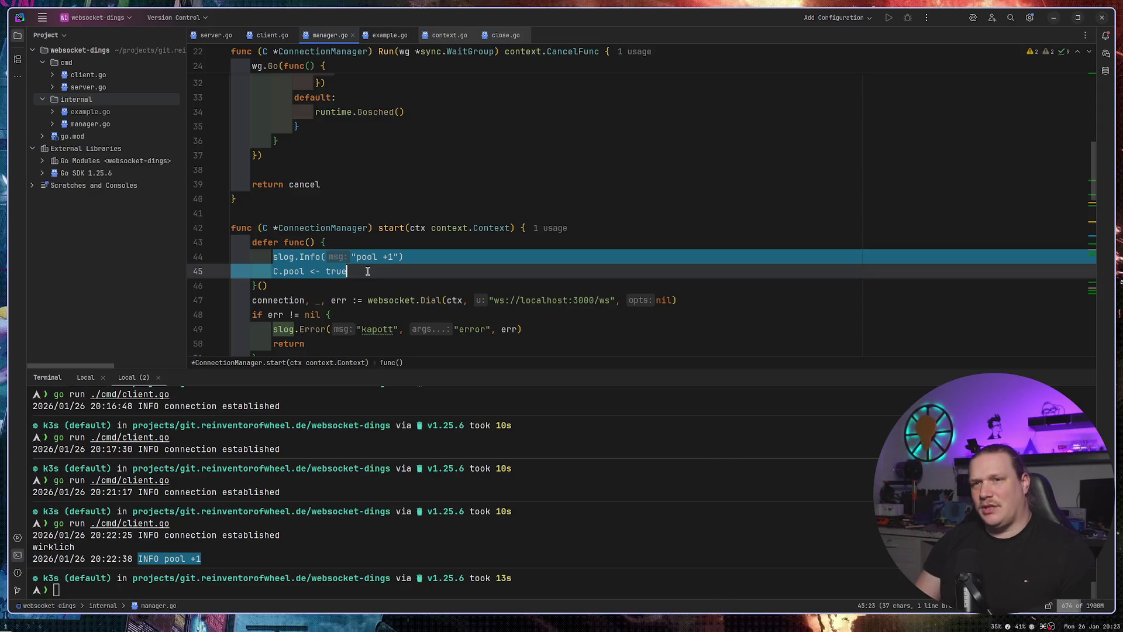
Look over the deferred function block in manager.go, then scroll back up.
click(460, 271)
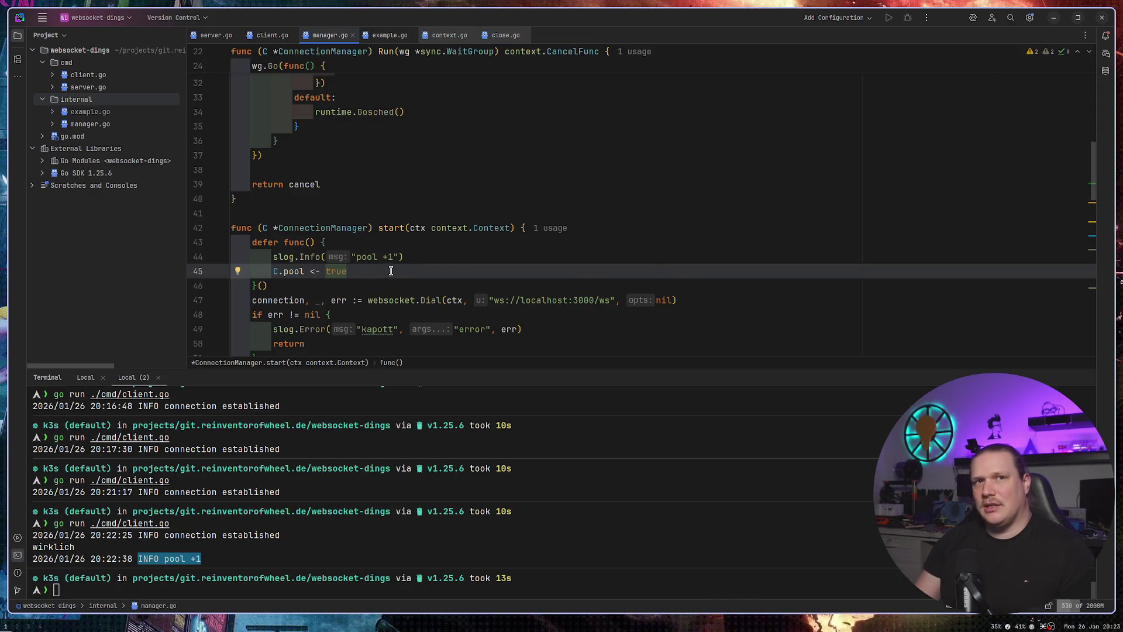
drag(275, 287, 247, 242)
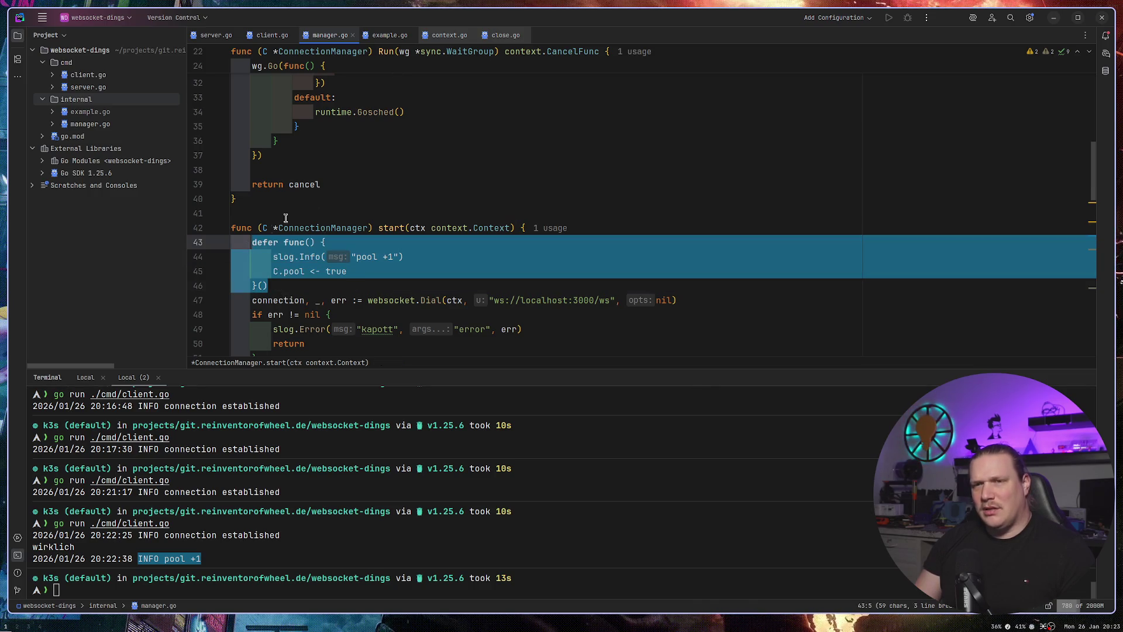
click(394, 169)
scroll(368, 181, up, 4)
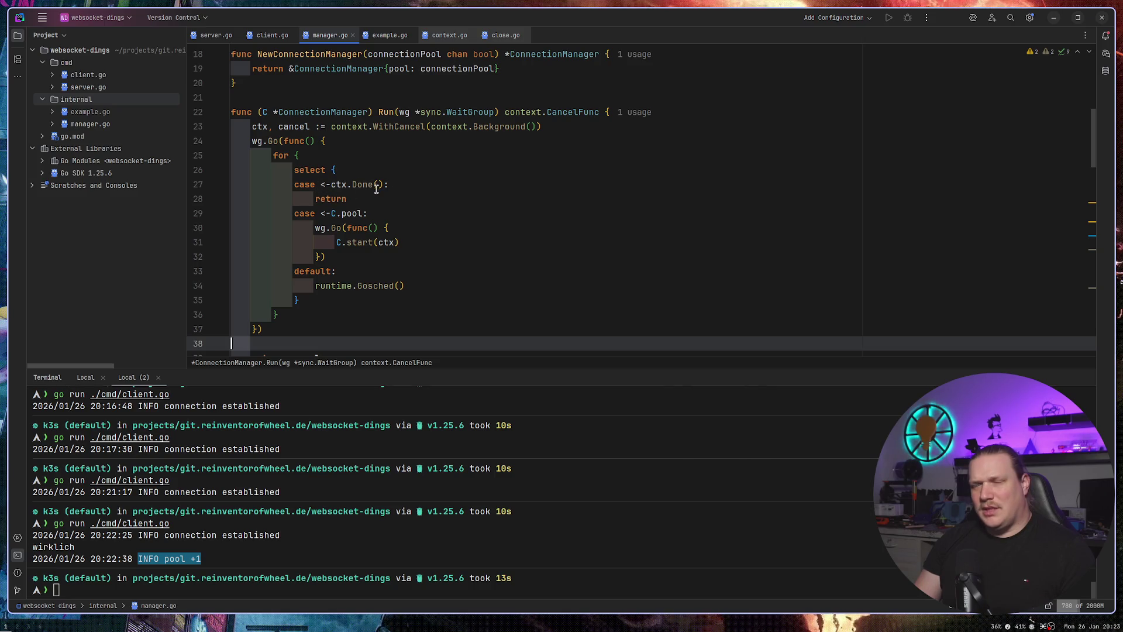
Jump to the manager.Run call in client.go and inspect its wg.Wait() and cancel() lines.
ctrl+click(386, 112)
click(300, 248)
drag(300, 247, 246, 249)
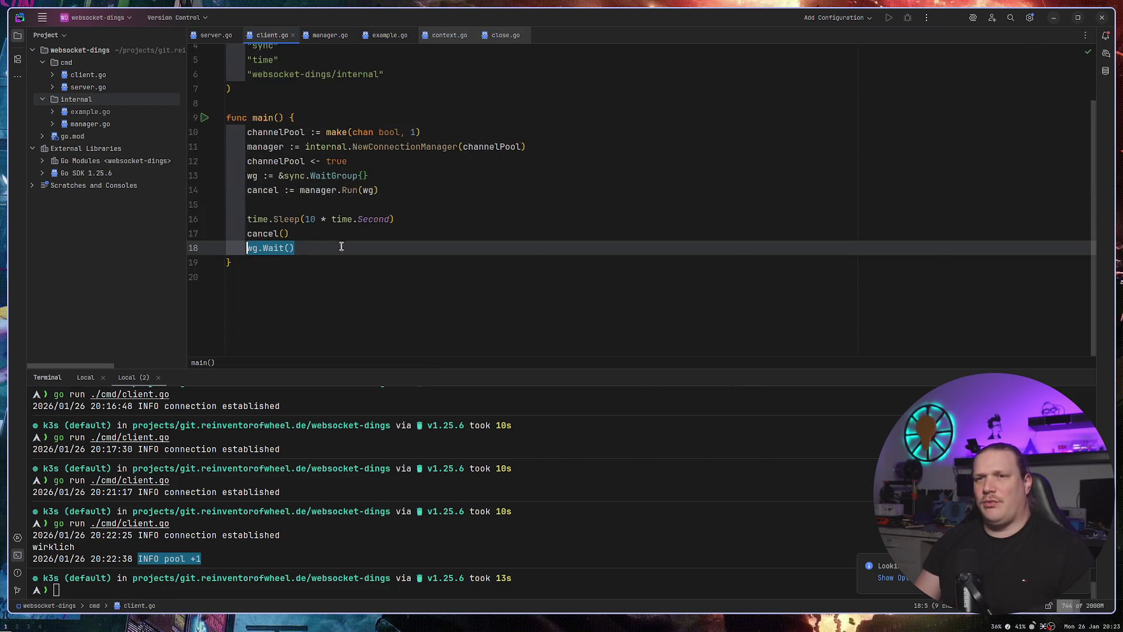
click(359, 235)
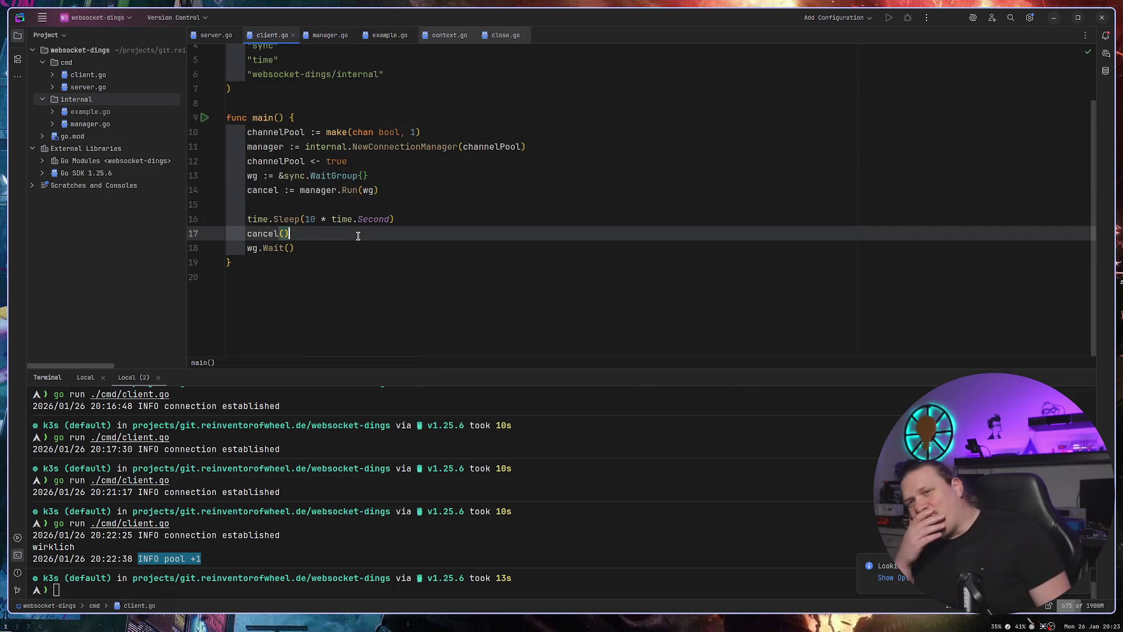
Return to Run in manager.go and open the WaitGroup.Go declaration from the wg.Go call.
ctrl+click(349, 190)
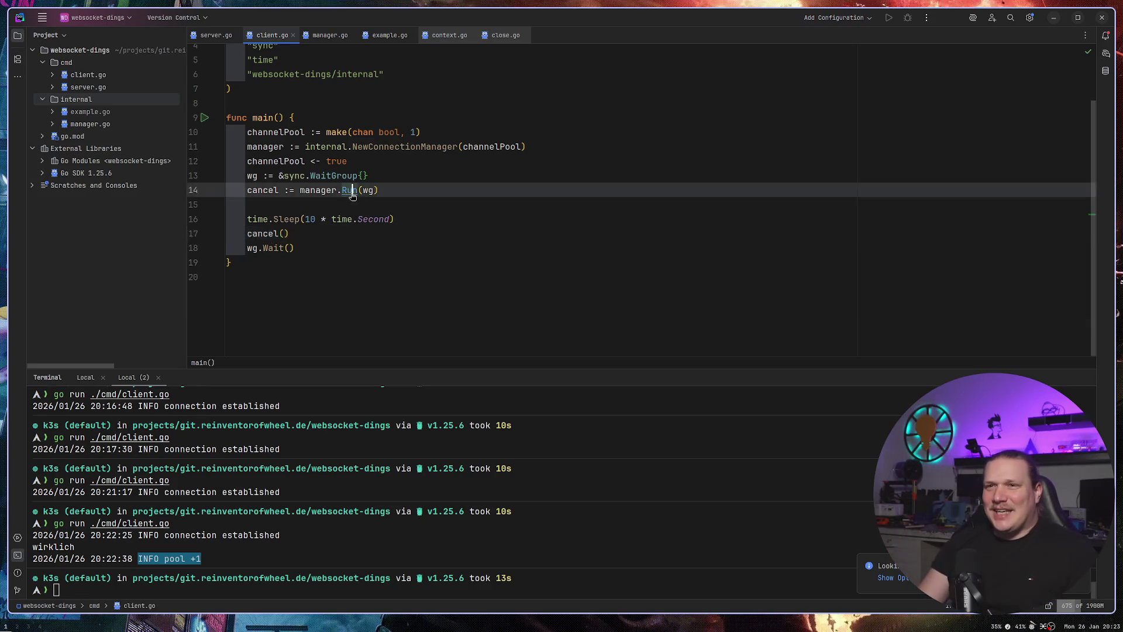
drag(252, 185, 278, 184)
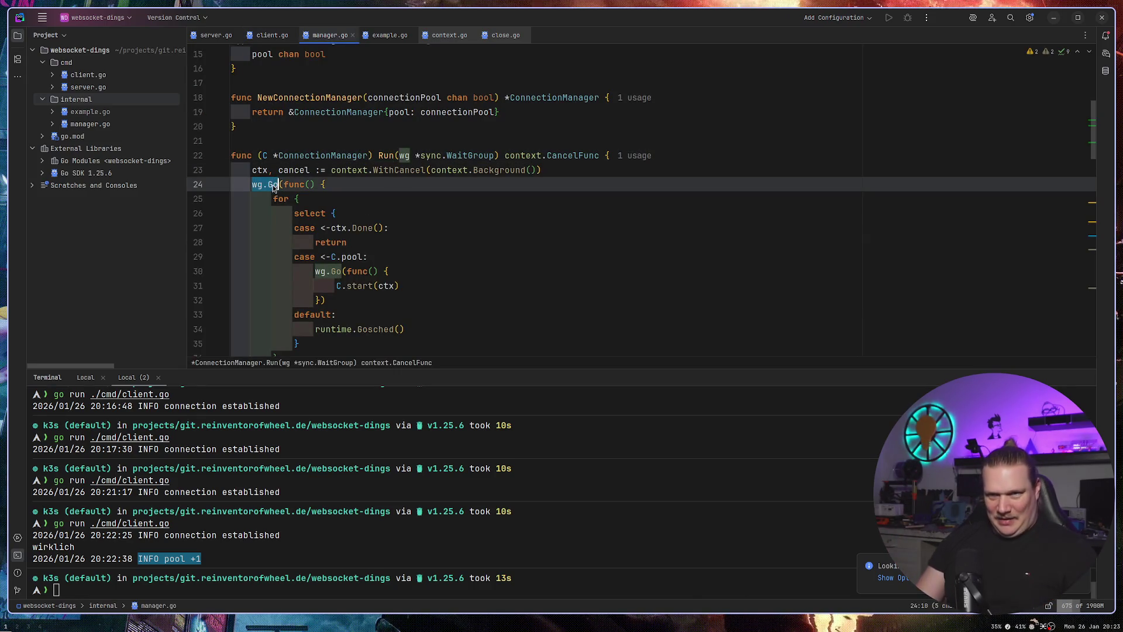
key(Down)
click(274, 184)
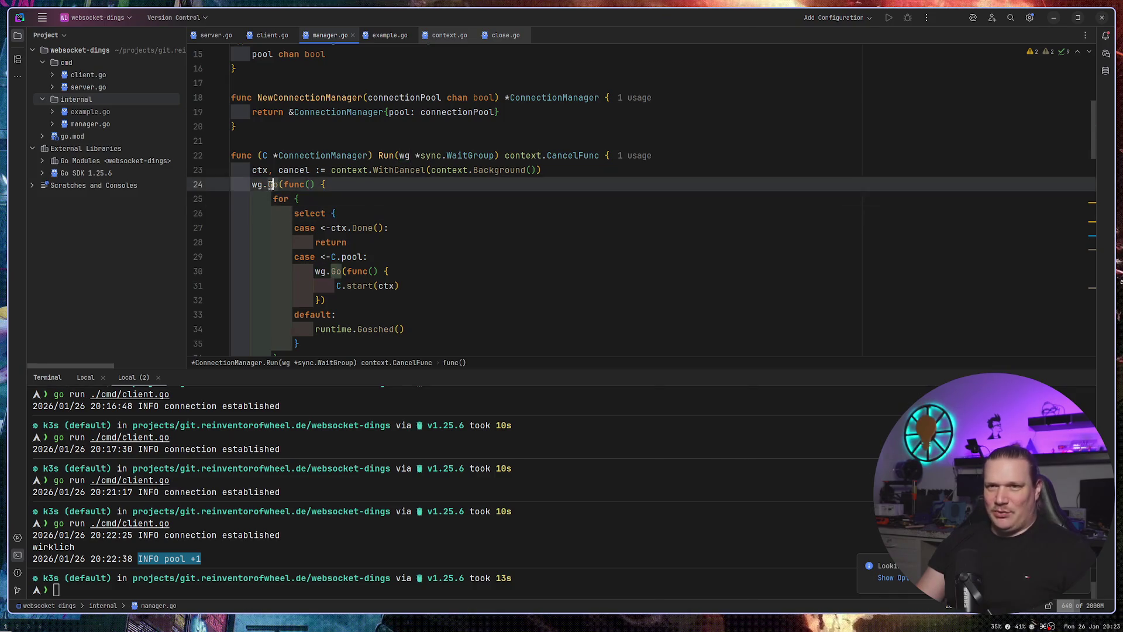
ctrl+click(277, 186)
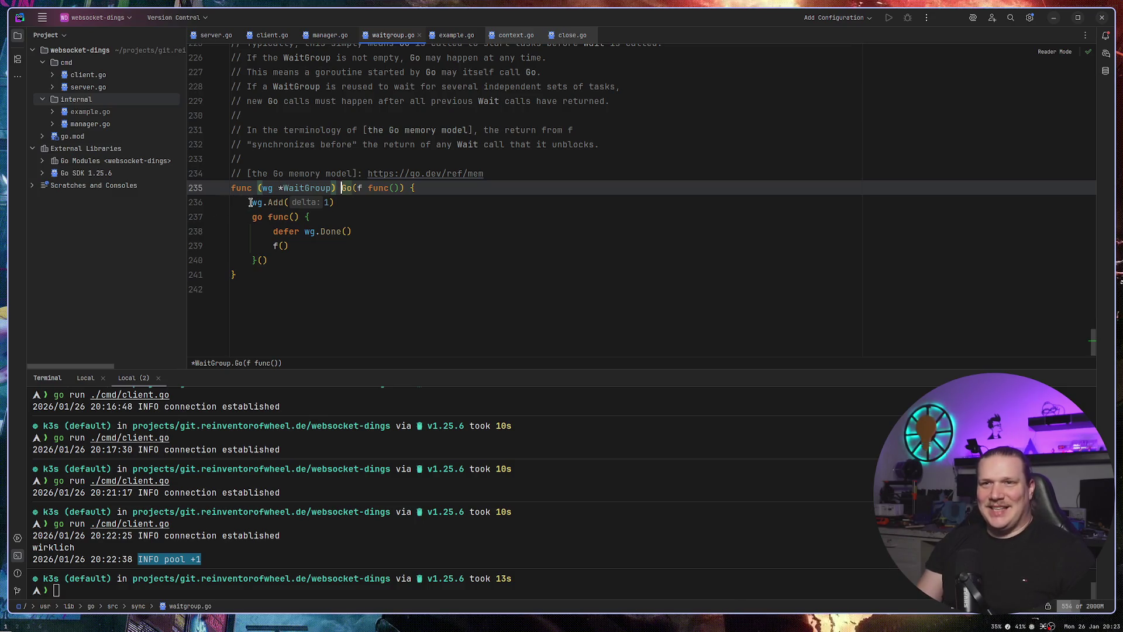
Review the WaitGroup.Go body and doc comment, then navigate back to manager.go with Ctrl+Alt+Left.
drag(252, 202, 304, 268)
click(339, 271)
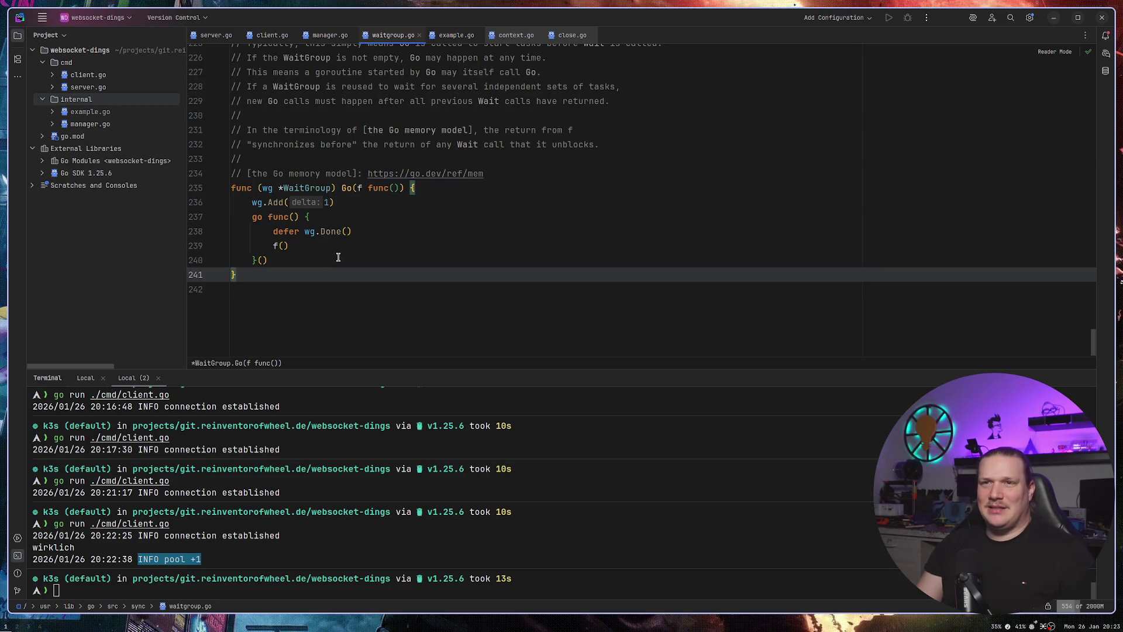
scroll(341, 256, up, 8)
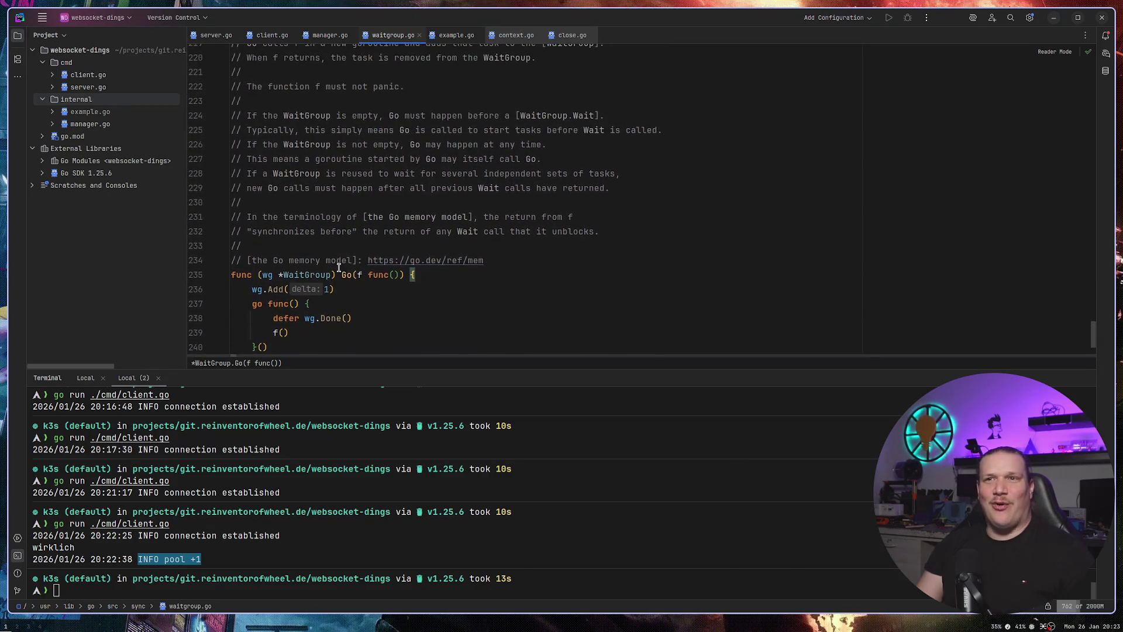
key(ctrl+alt+Left)
key(ctrl+alt+Left)
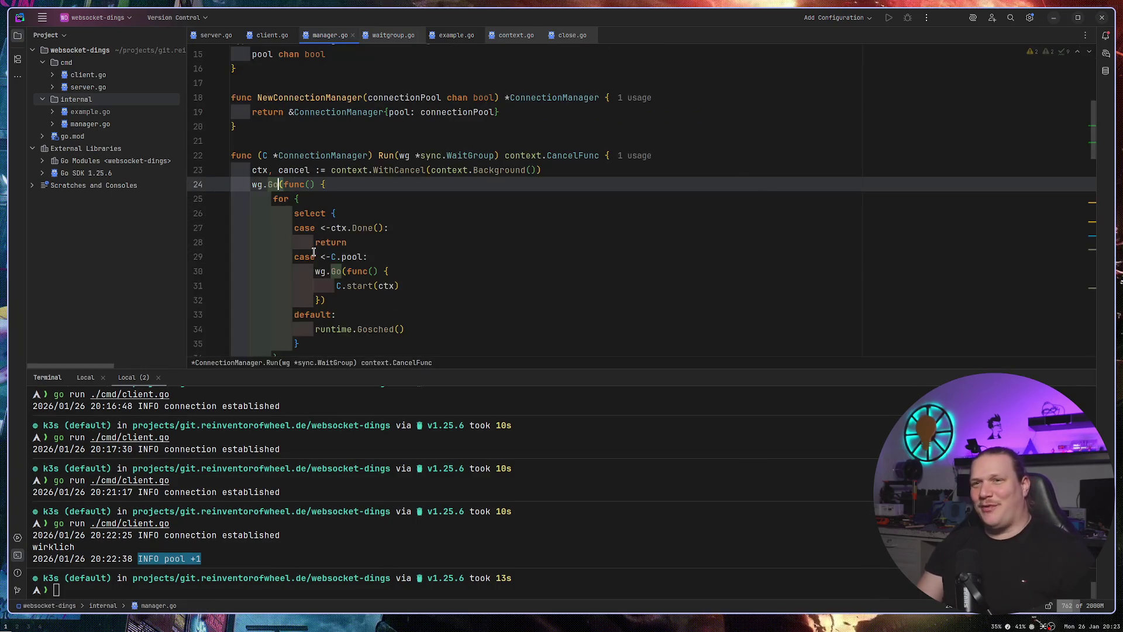
scroll(336, 240, down, 2)
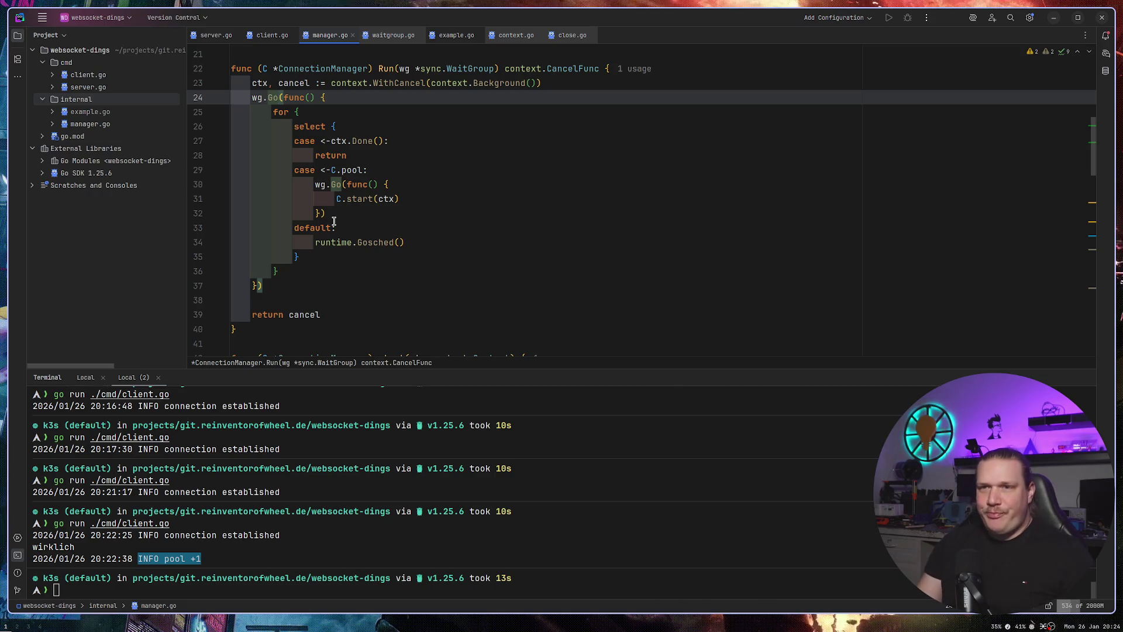
click(437, 274)
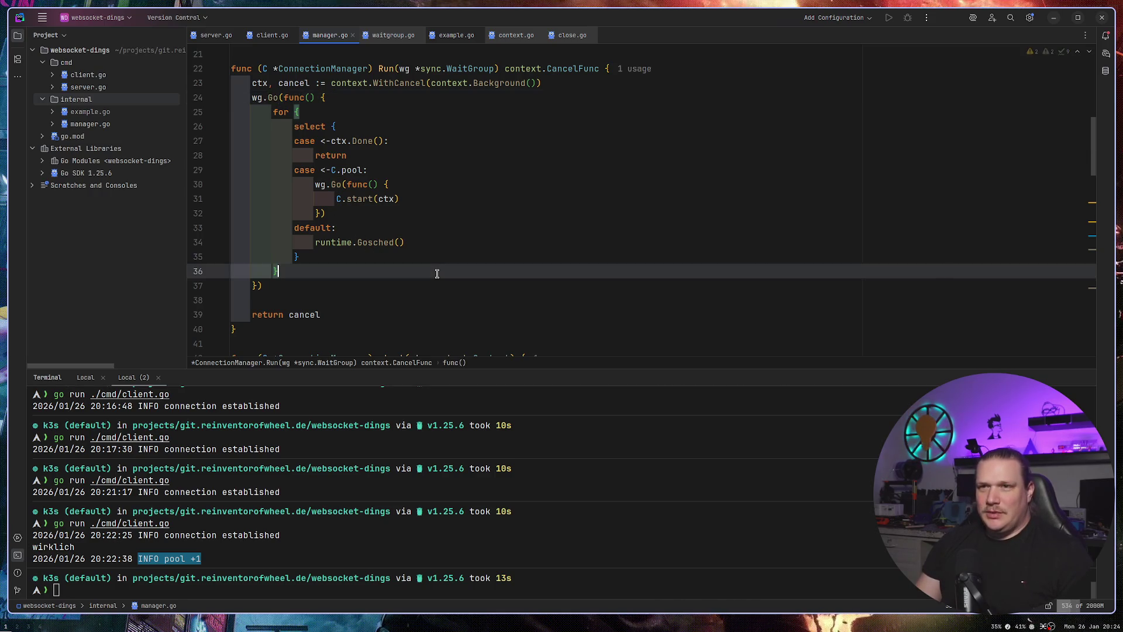
scroll(425, 256, down, 5)
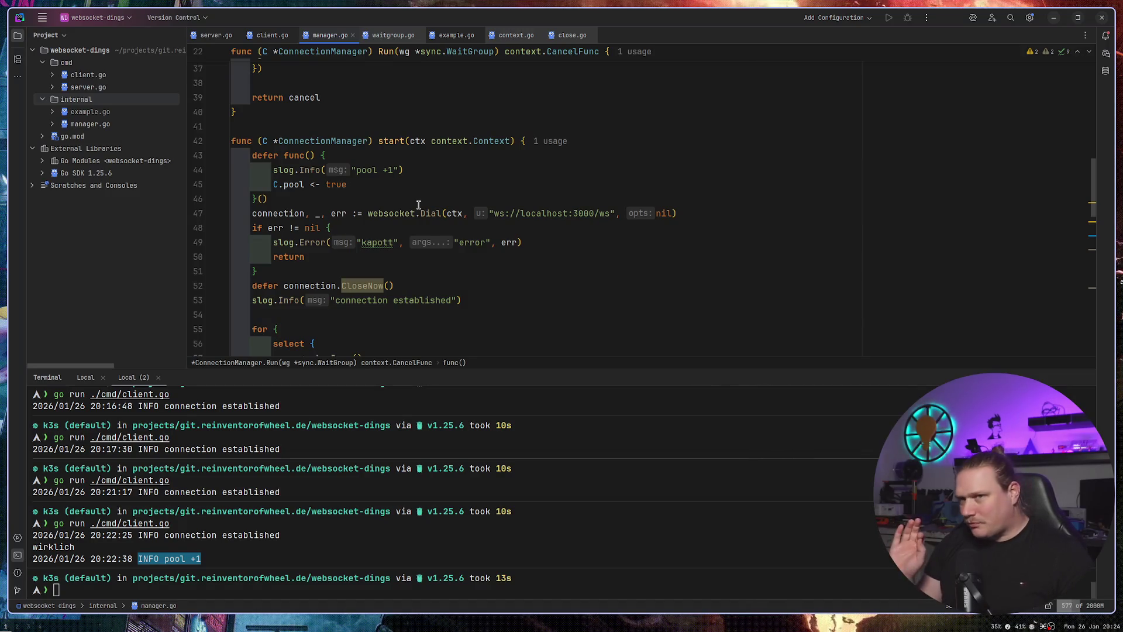
scroll(418, 205, up, 7)
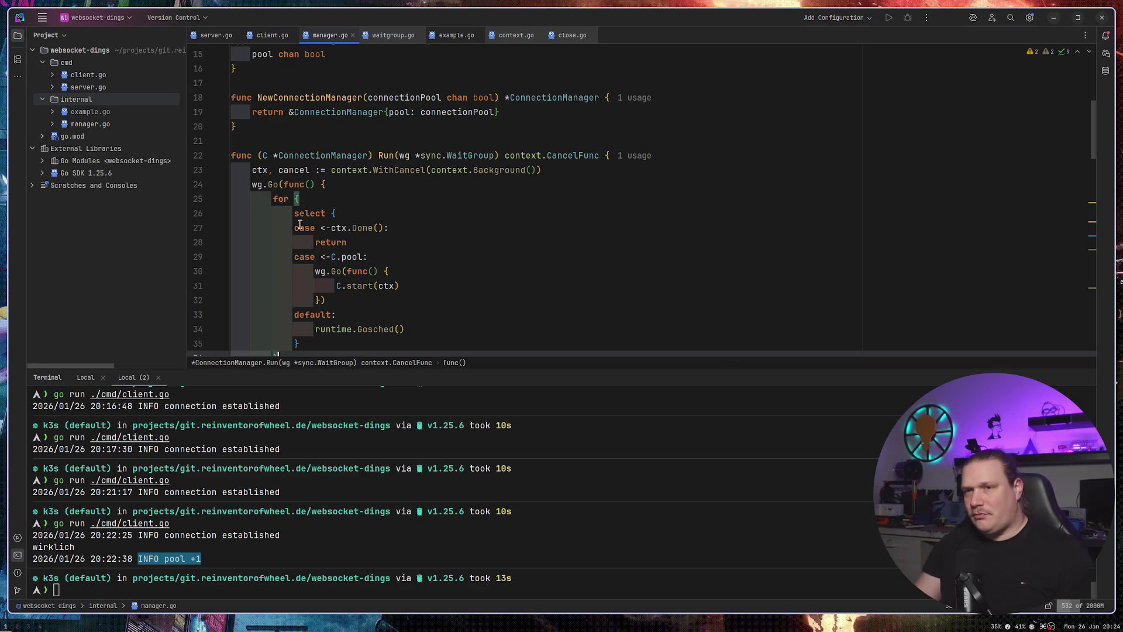
scroll(353, 246, down, 6)
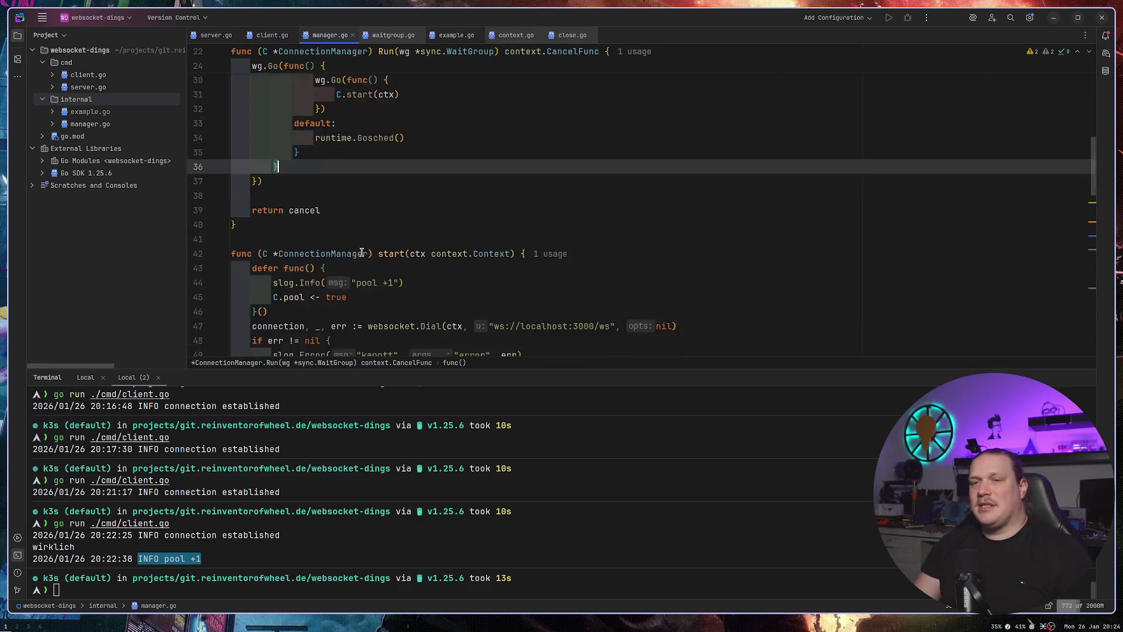
scroll(364, 253, up, 6)
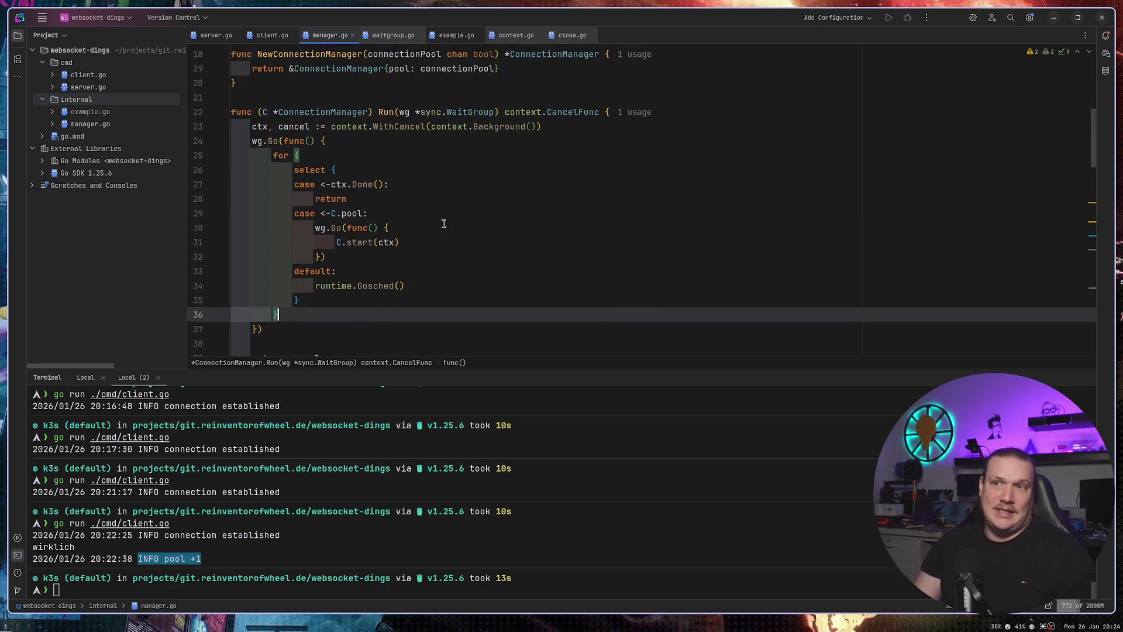
drag(400, 112, 600, 112)
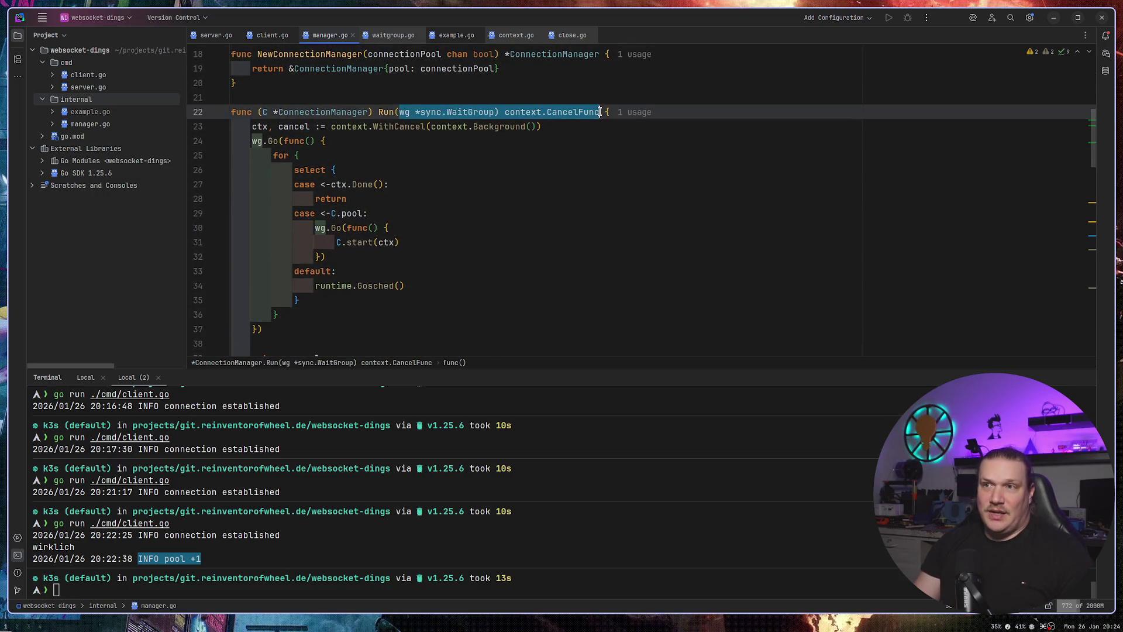
click(594, 199)
drag(231, 127, 433, 145)
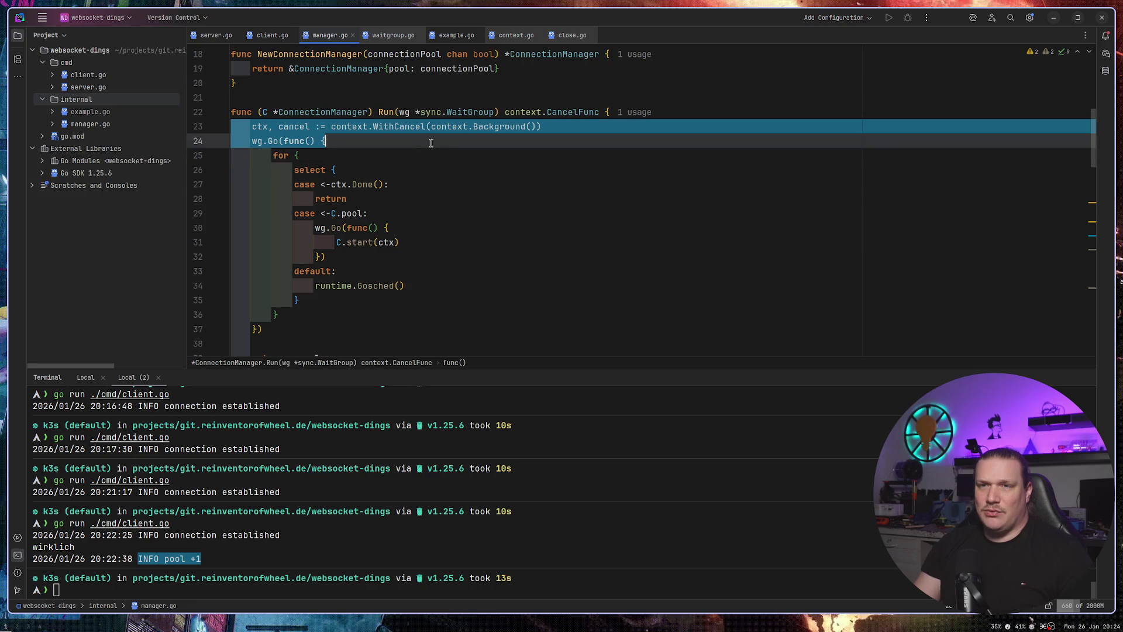
click(327, 229)
drag(347, 199, 280, 183)
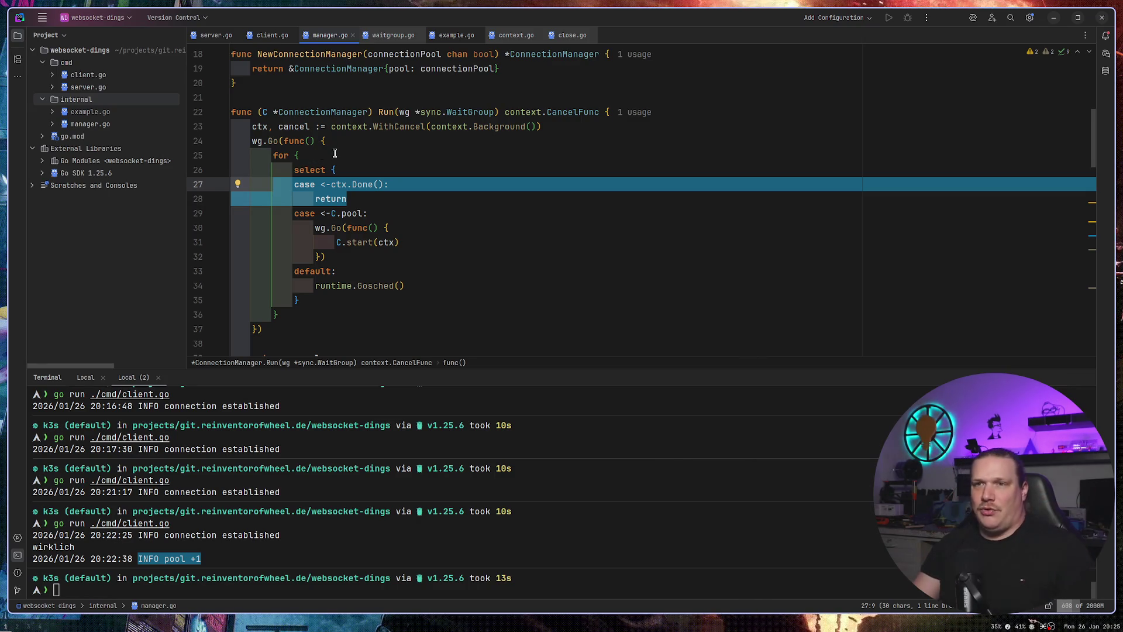
click(391, 151)
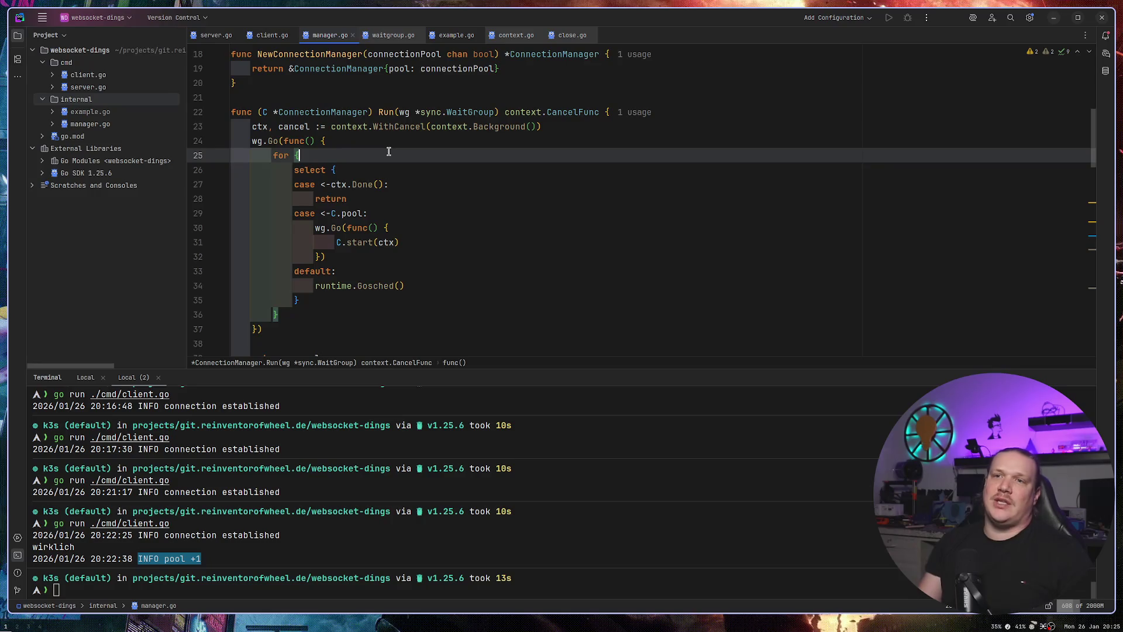
scroll(444, 173, down, 5)
scroll(453, 180, down, 1)
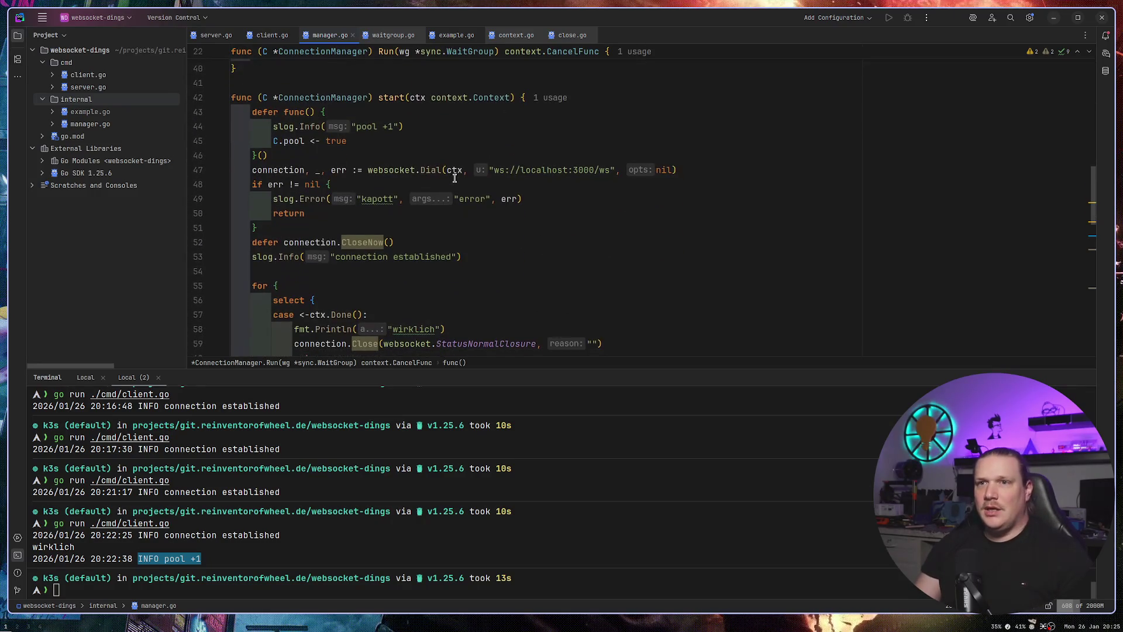
scroll(414, 134, down, 4)
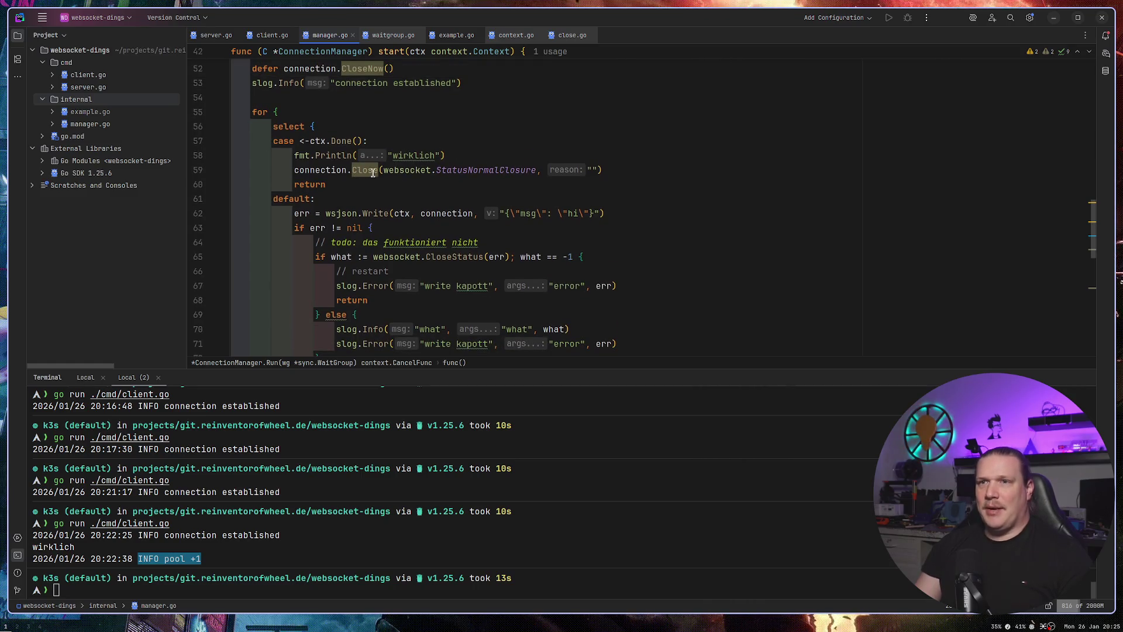
click(87, 377)
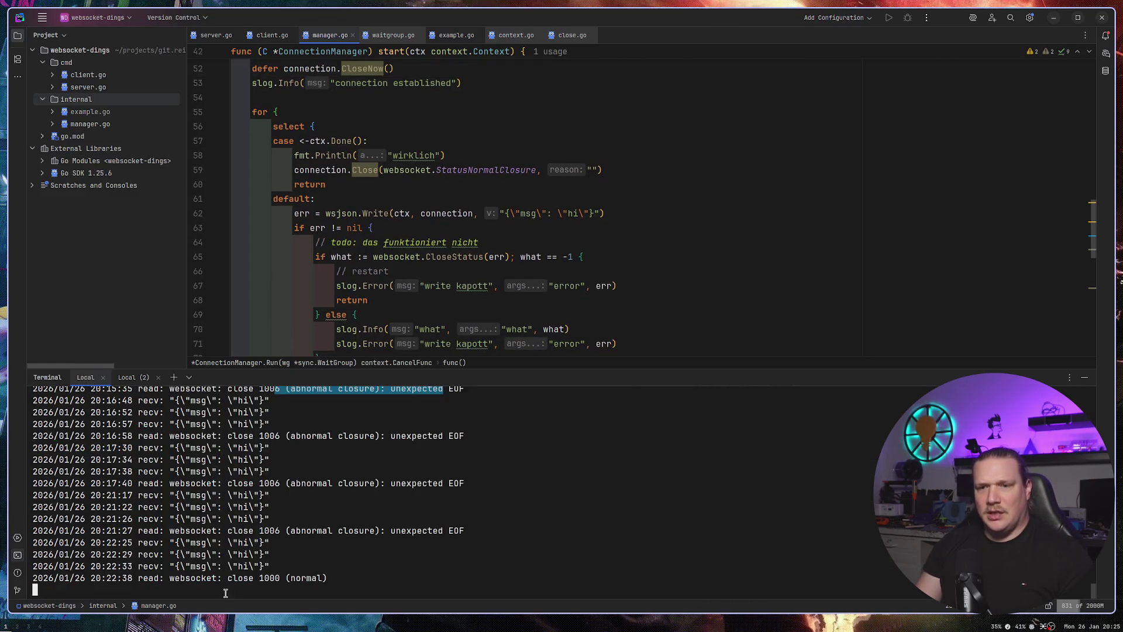
After checking the close 1000 log line, set the Close reason on line 59 to "shutting down".
drag(328, 579, 138, 579)
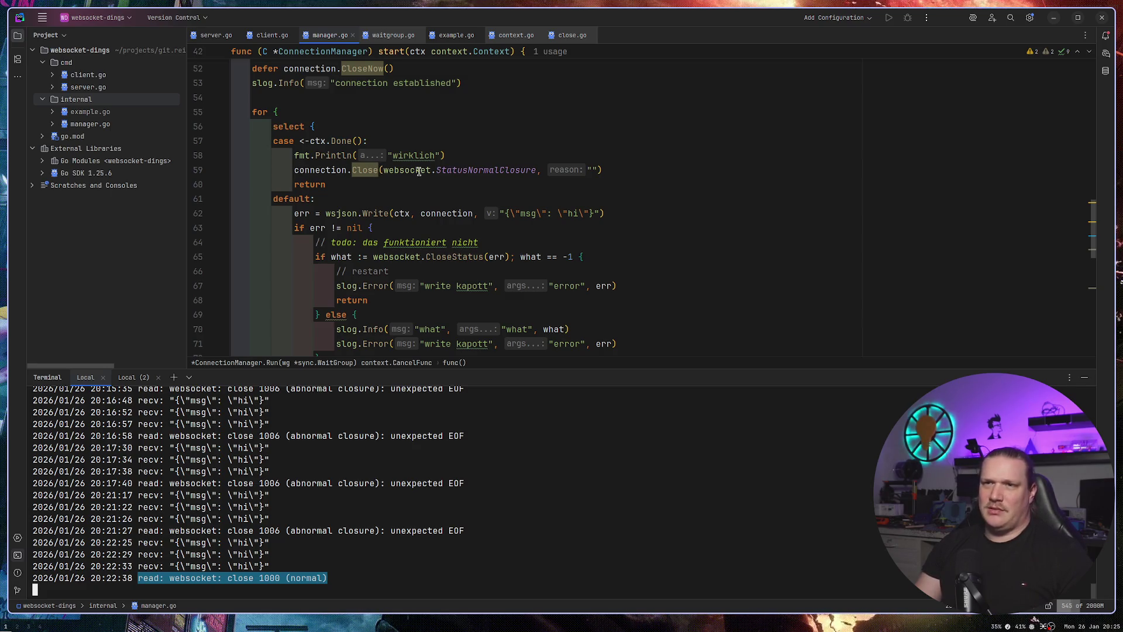
click(592, 169)
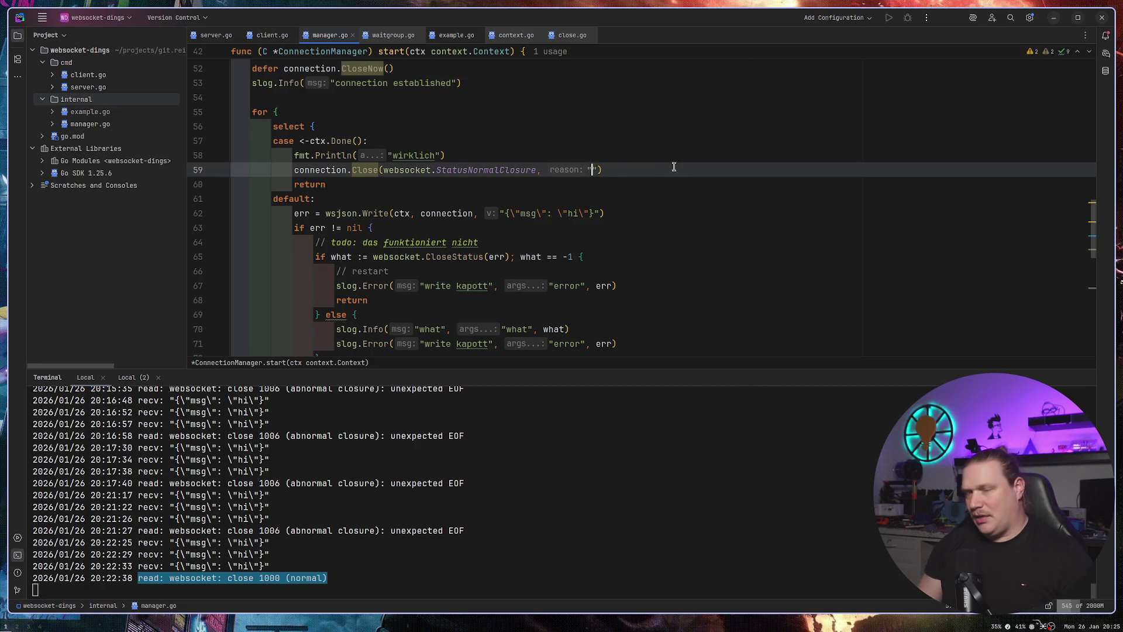
text(end)
key(BackSpace)
key(BackSpace)
key(BackSpace)
text(shutting down)
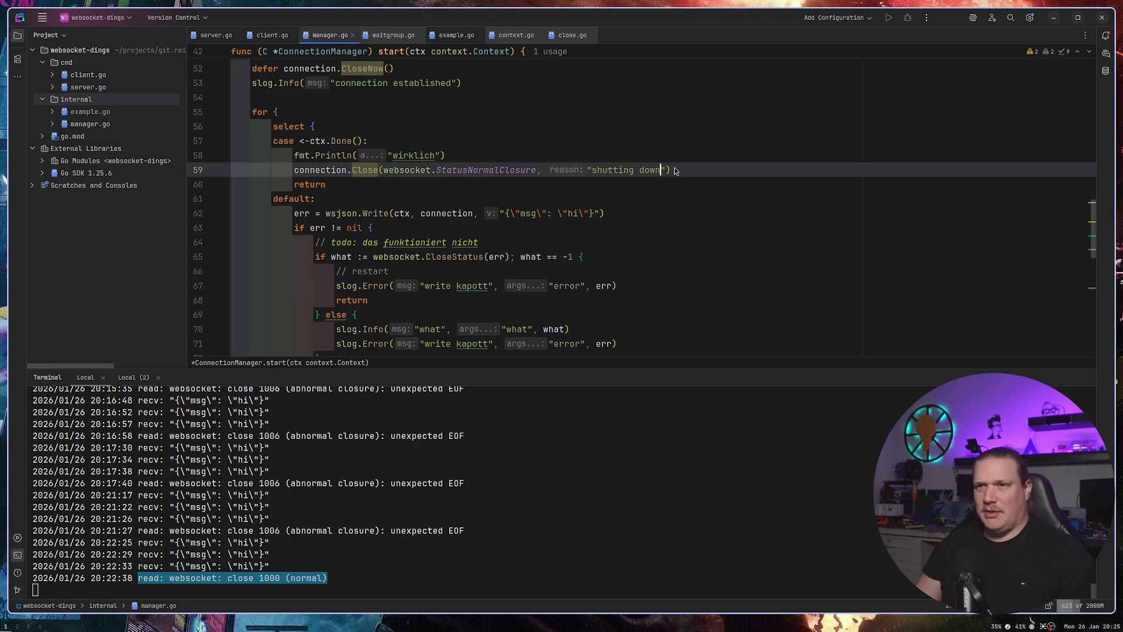
scroll(673, 167, down, 5)
scroll(657, 206, down, 4)
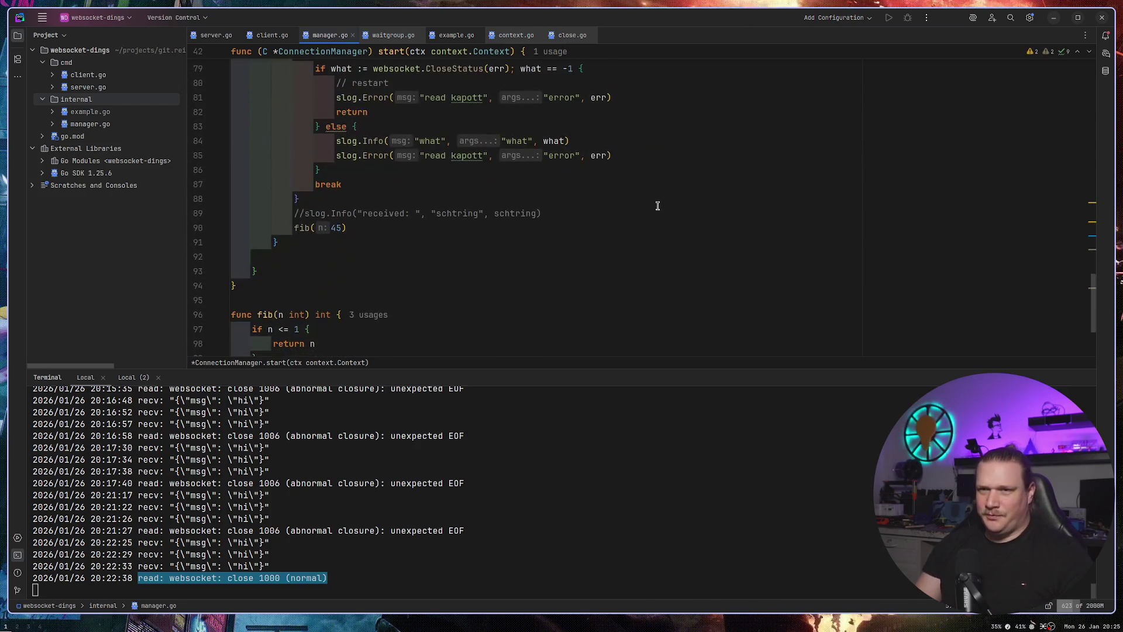
Restart the server with go run ./cmd/server.go and rerun the websocket client.
click(656, 472)
key(ctrl+c)
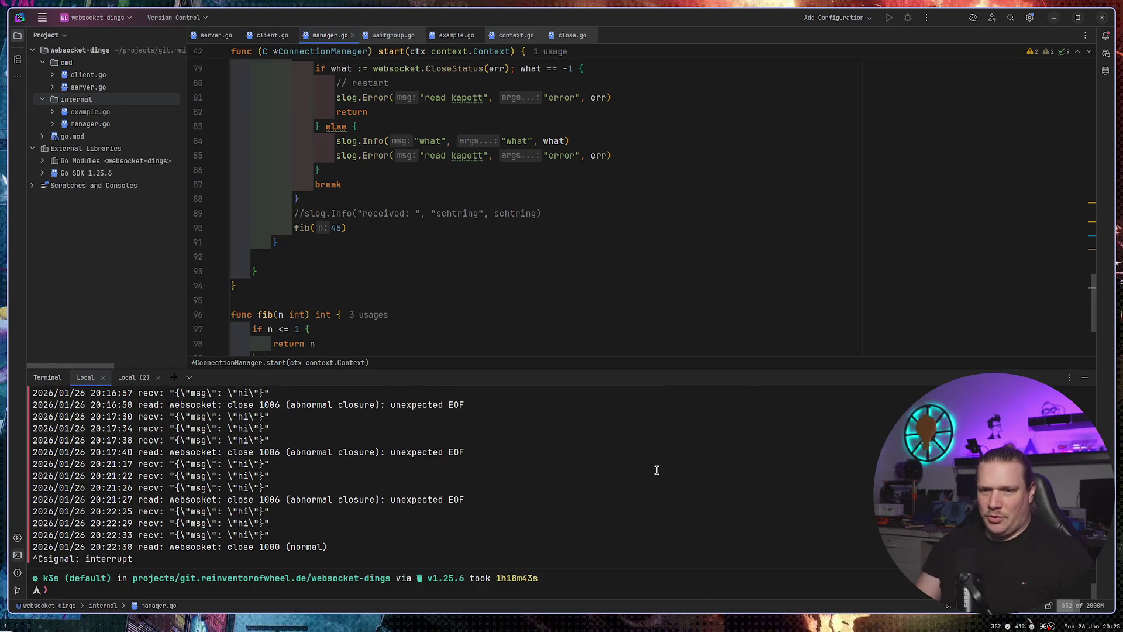
key(Up)
key(Return)
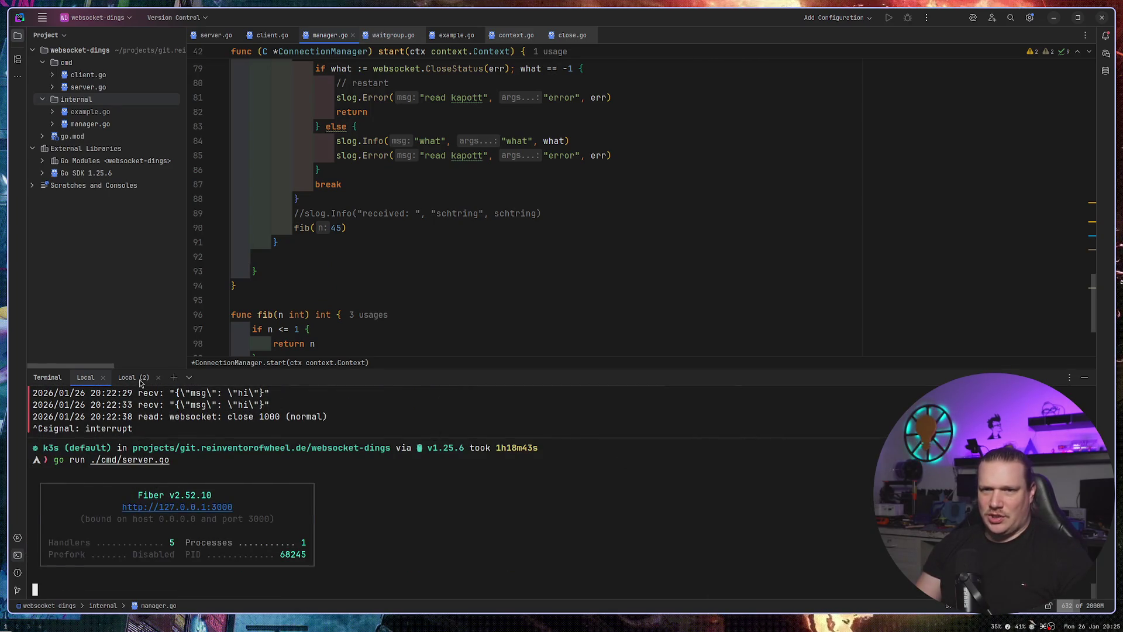
click(139, 380)
key(Up)
key(Return)
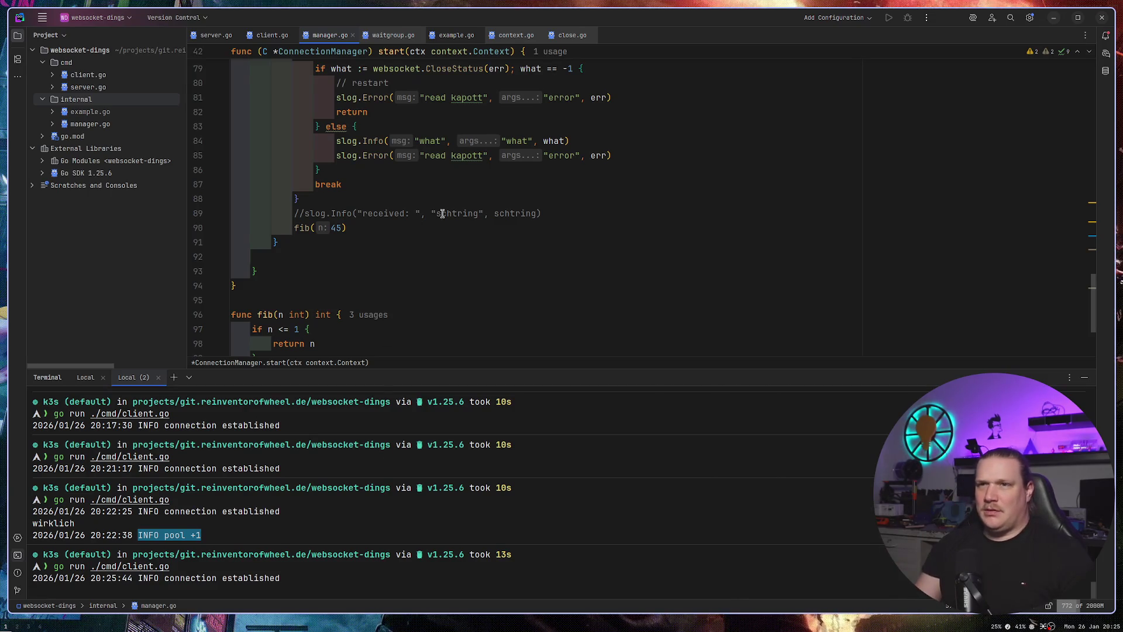
Delete the wirklich Println line and the todo comment, then view the server's output.
scroll(442, 213, up, 9)
triple_click(448, 156)
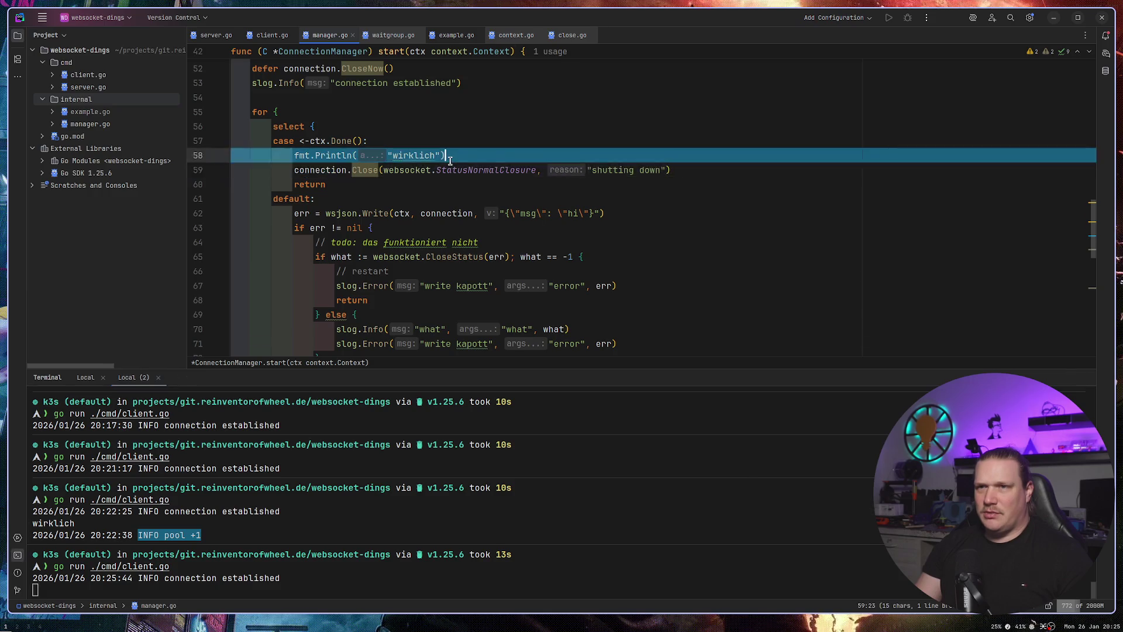
key(BackSpace)
click(688, 160)
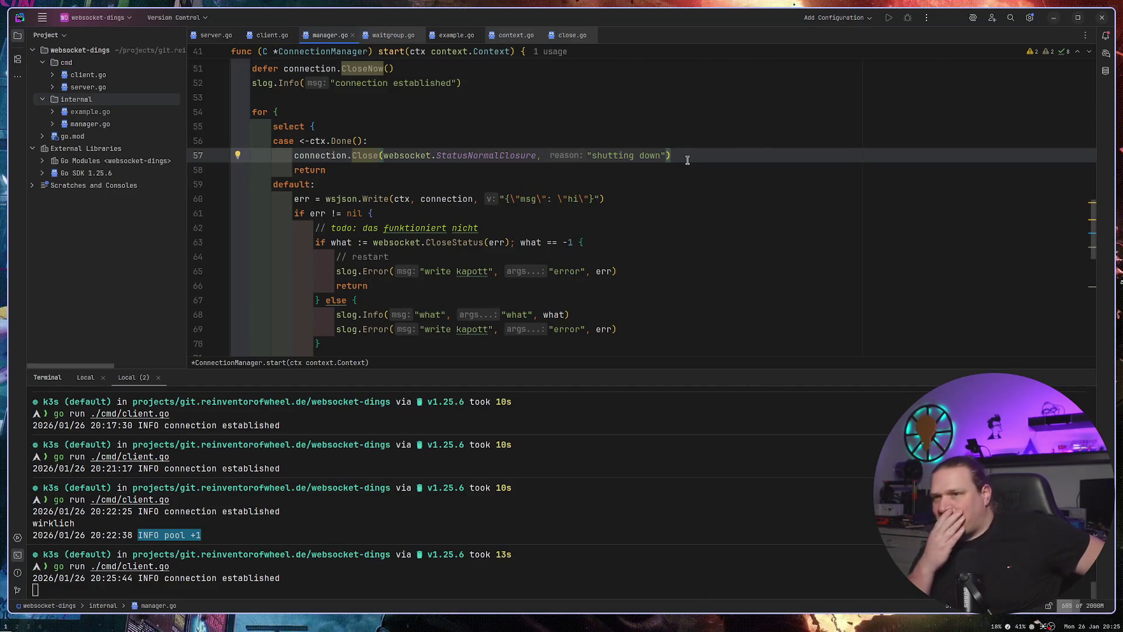
click(505, 229)
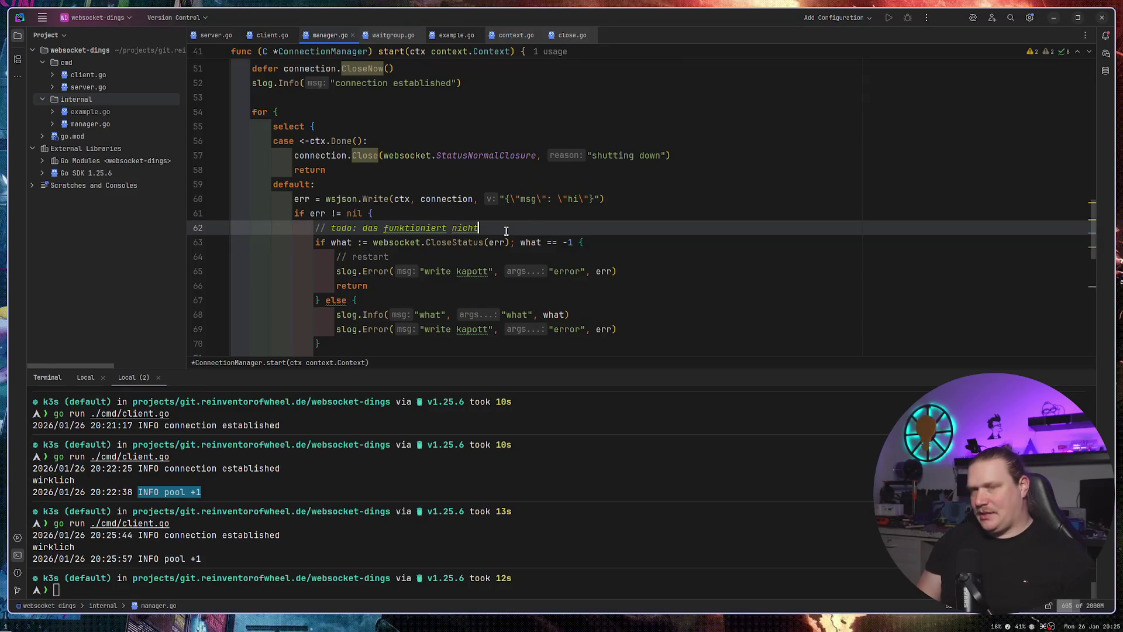
key(ctrl+y)
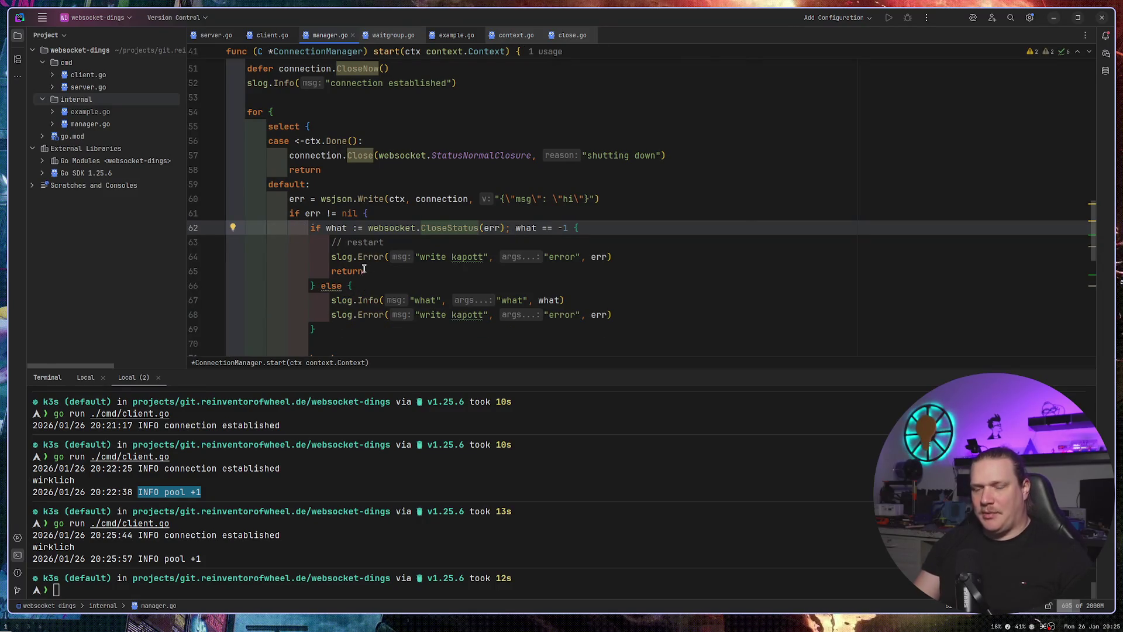
click(86, 377)
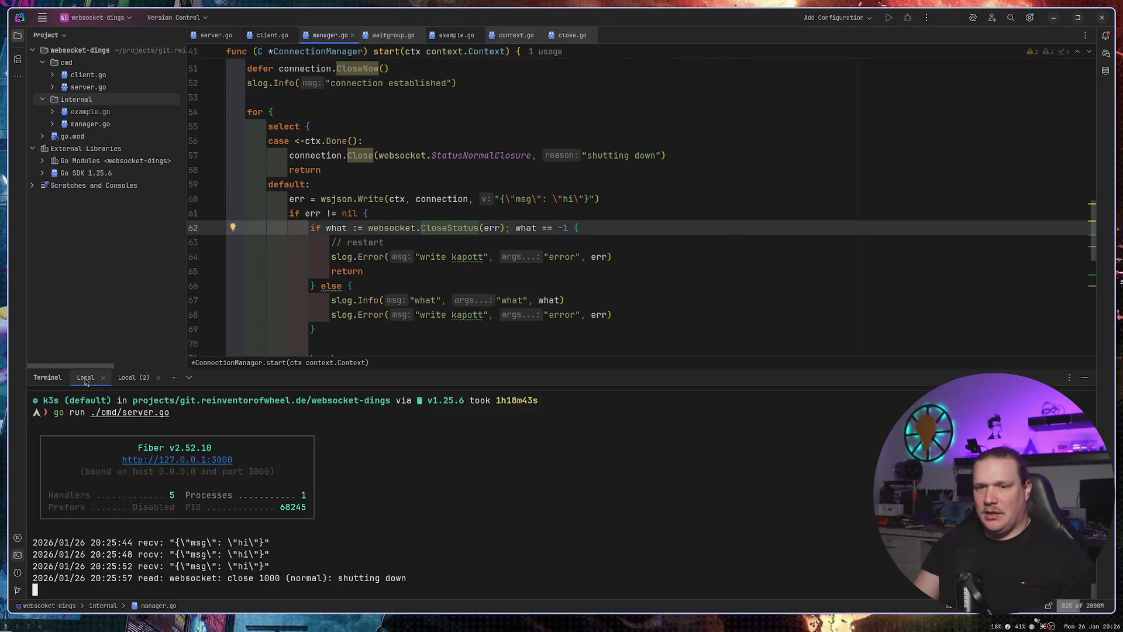
drag(178, 578, 281, 577)
click(282, 577)
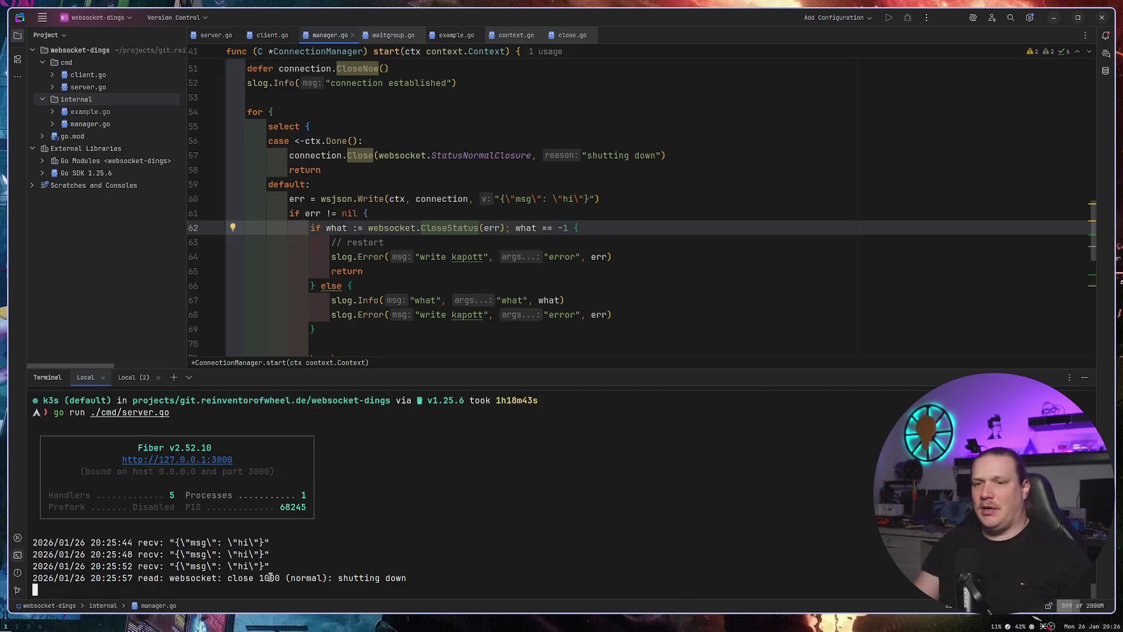
drag(337, 578, 423, 582)
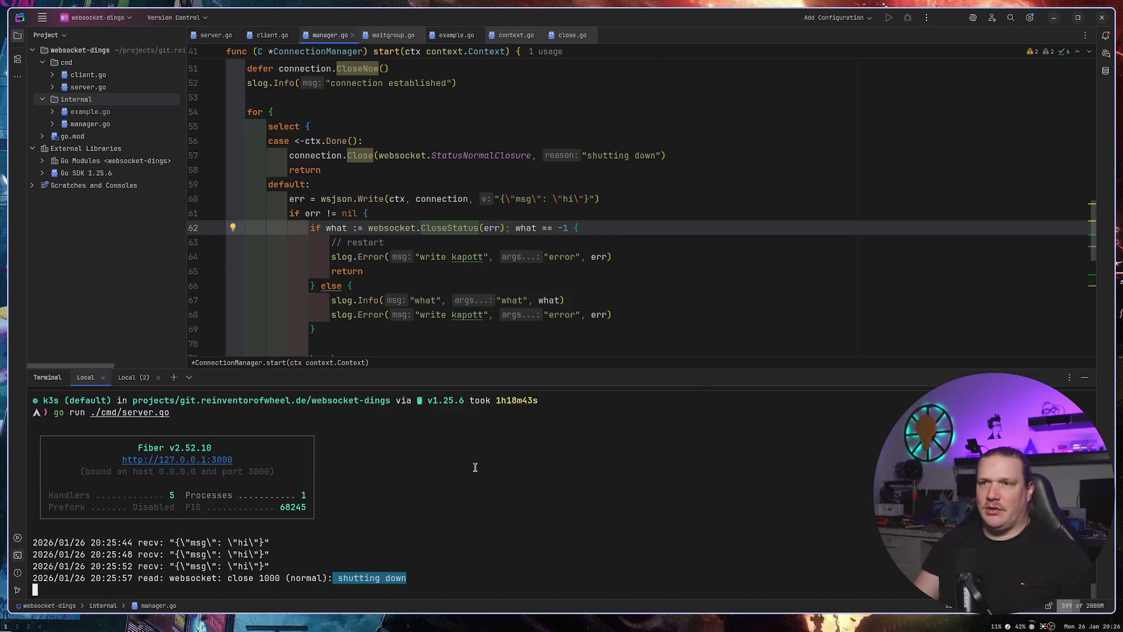
drag(587, 155, 658, 156)
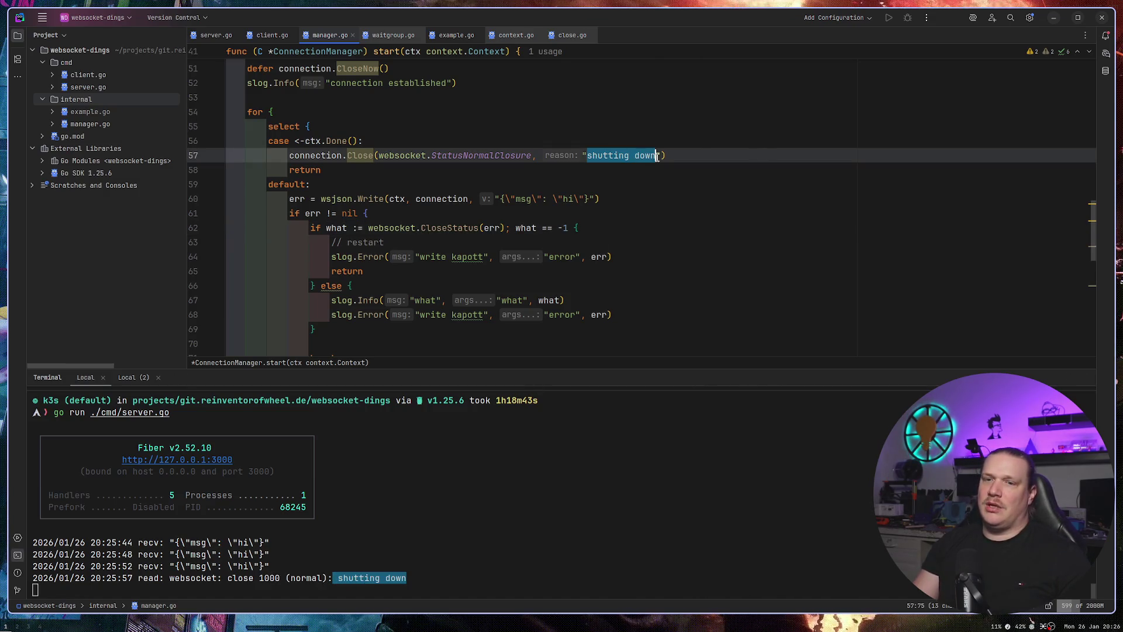
click(738, 245)
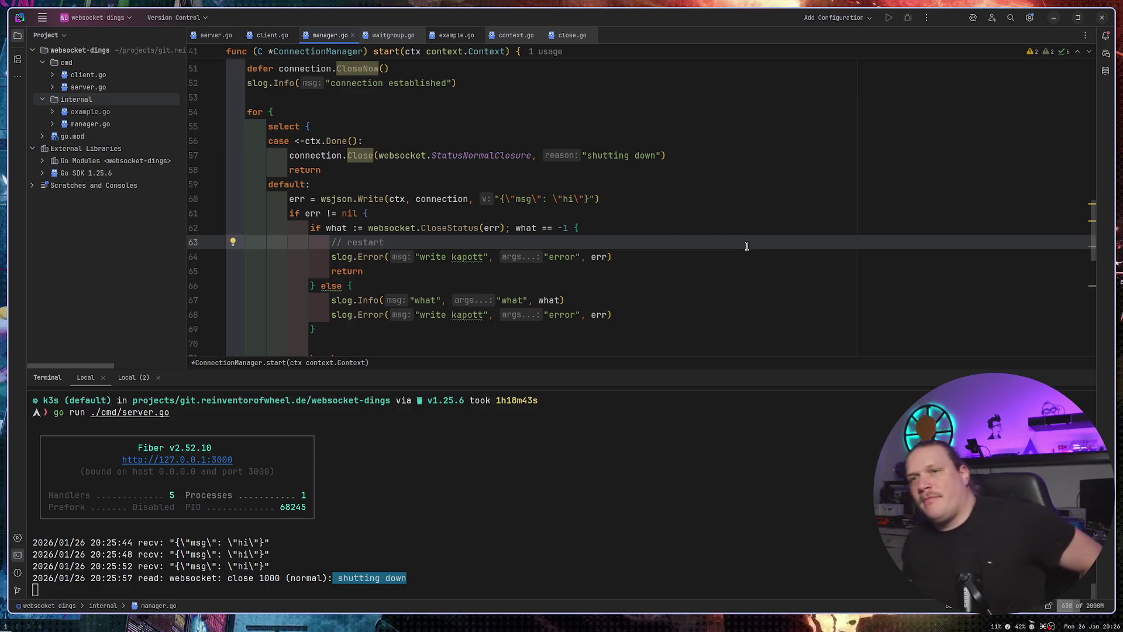
key(alt+F12)
Scroll to the top of manager.go and jump to the manager.Run(wg) call in client.go.
scroll(598, 352, up, 10)
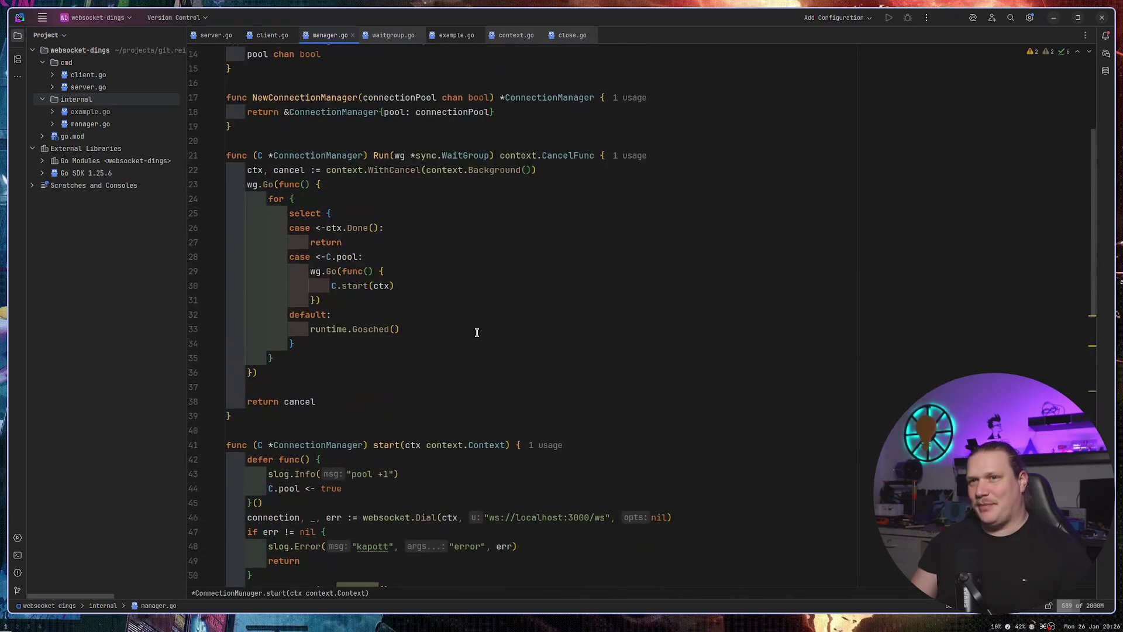
scroll(477, 333, up, 3)
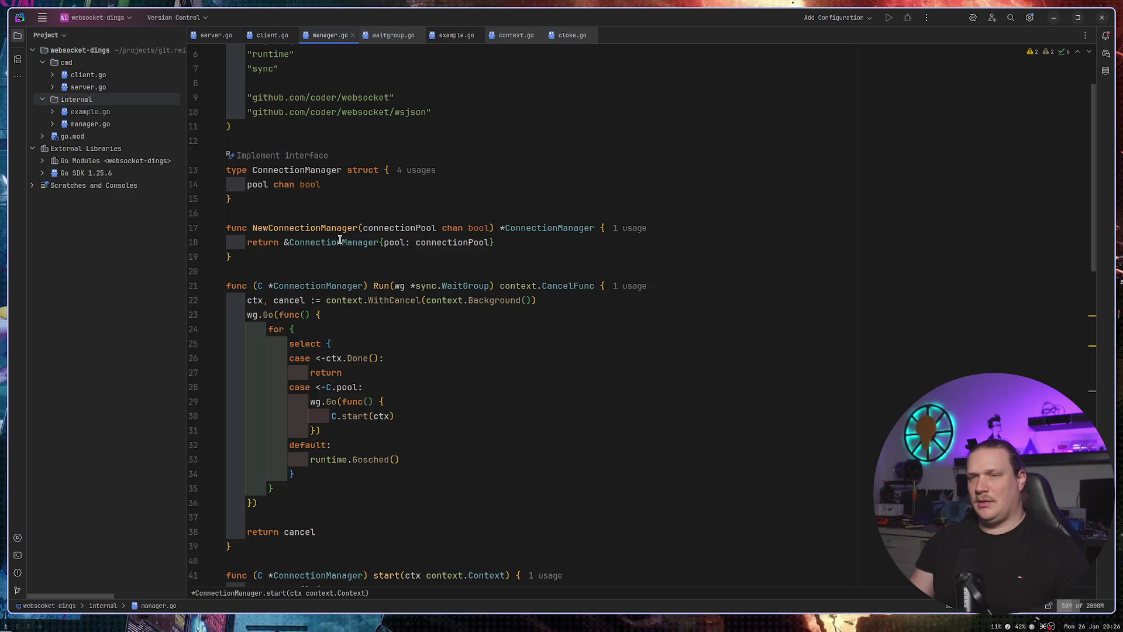
ctrl+click(382, 285)
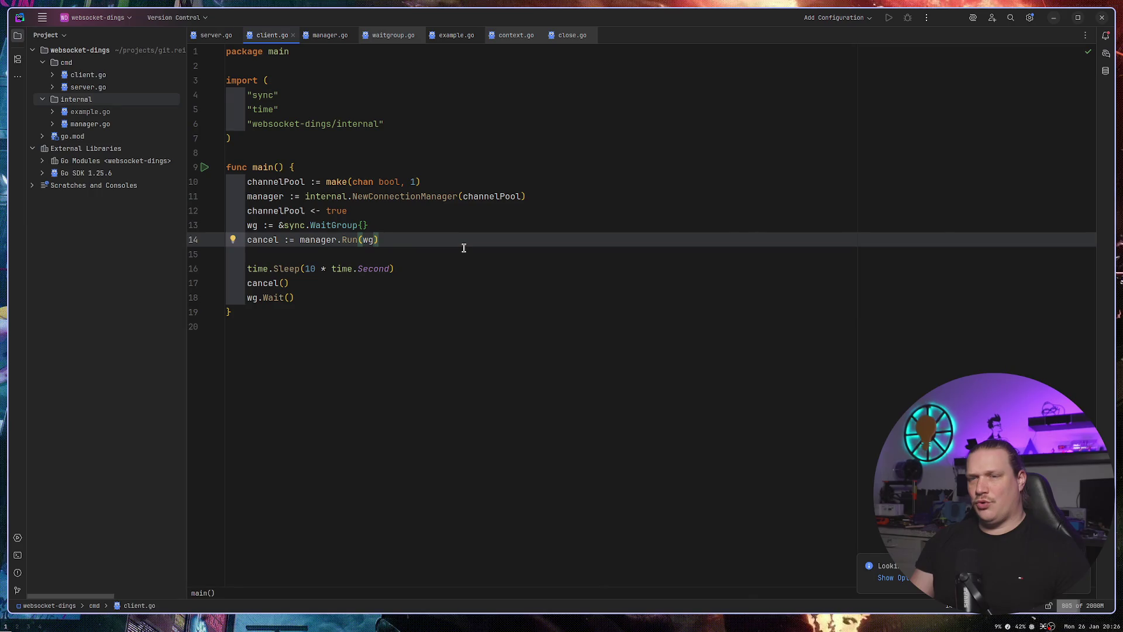
text(())
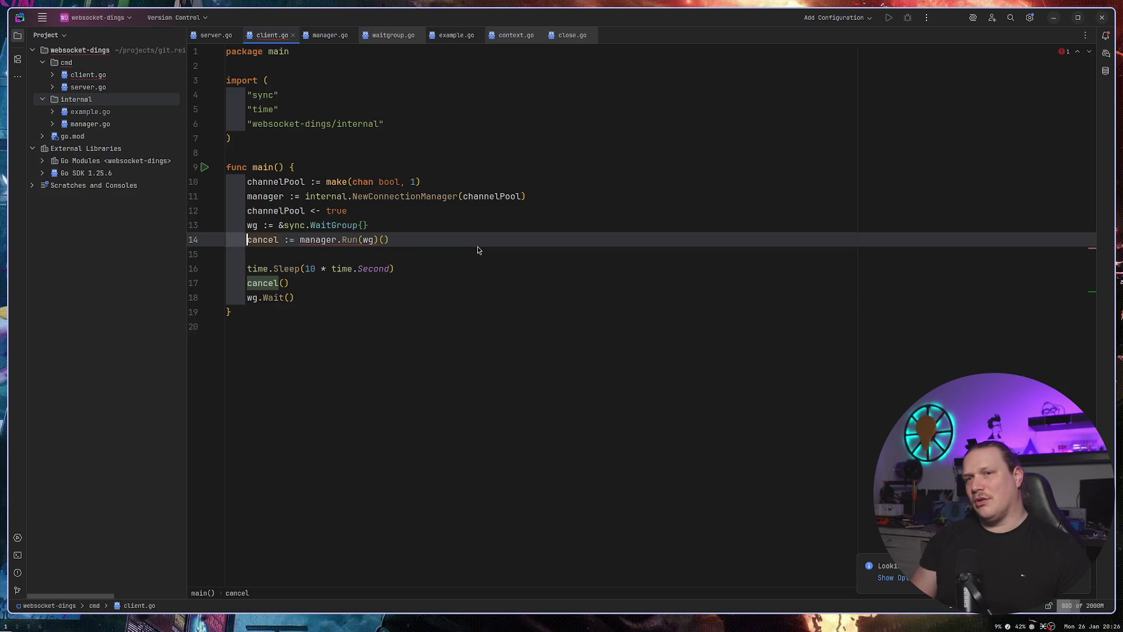
key(ctrl+shift+Right)
key(ctrl+shift+Right)
key(BackSpace)
key(Delete)
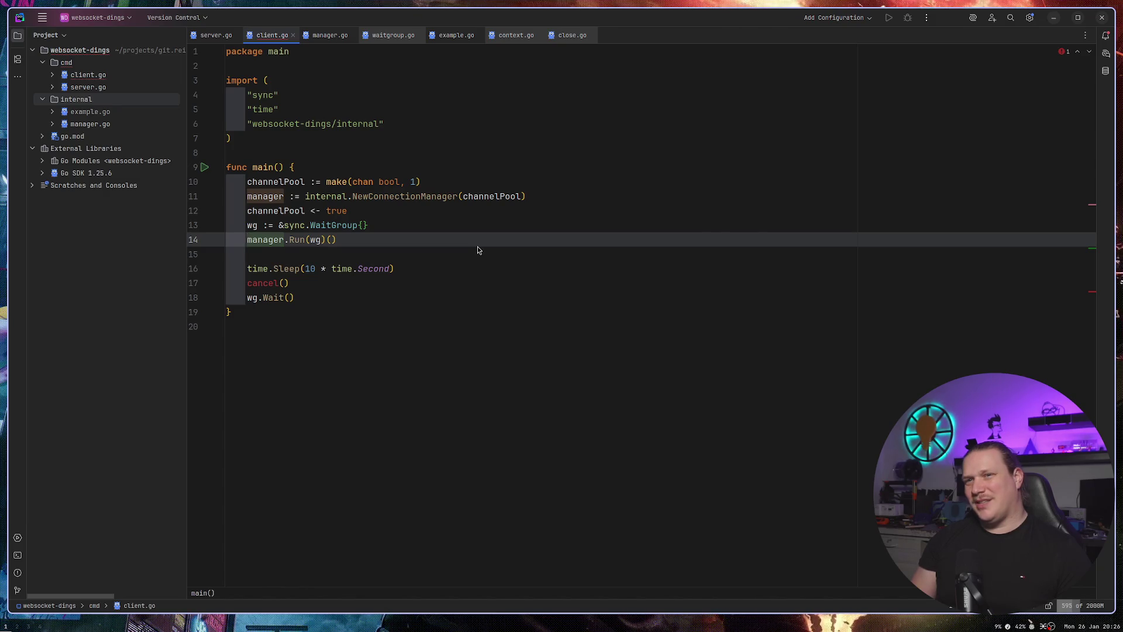
key(ctrl+z)
key(End)
key(BackSpace)
key(BackSpace)
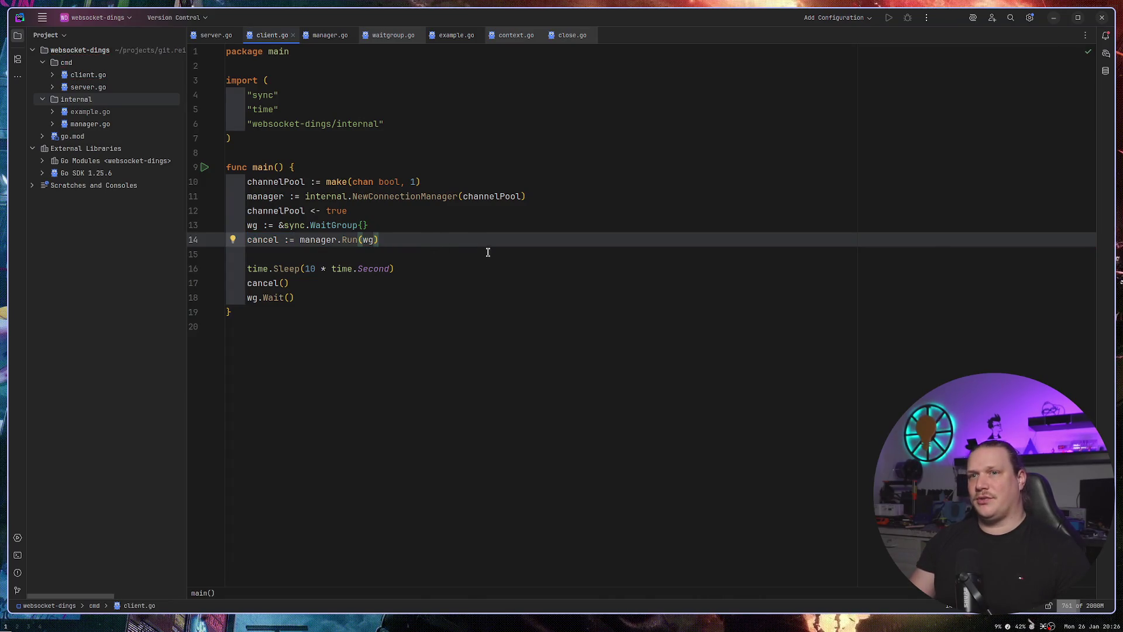
key(Return)
key(Return)
text(go fu)
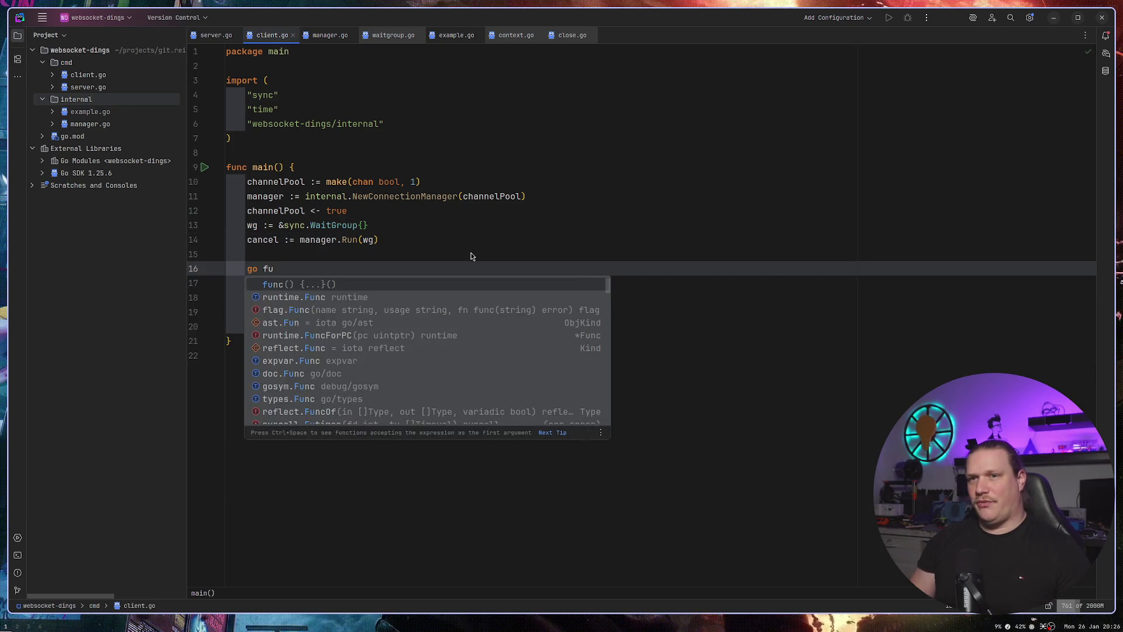
key(Return)
key(Return)
key(Down)
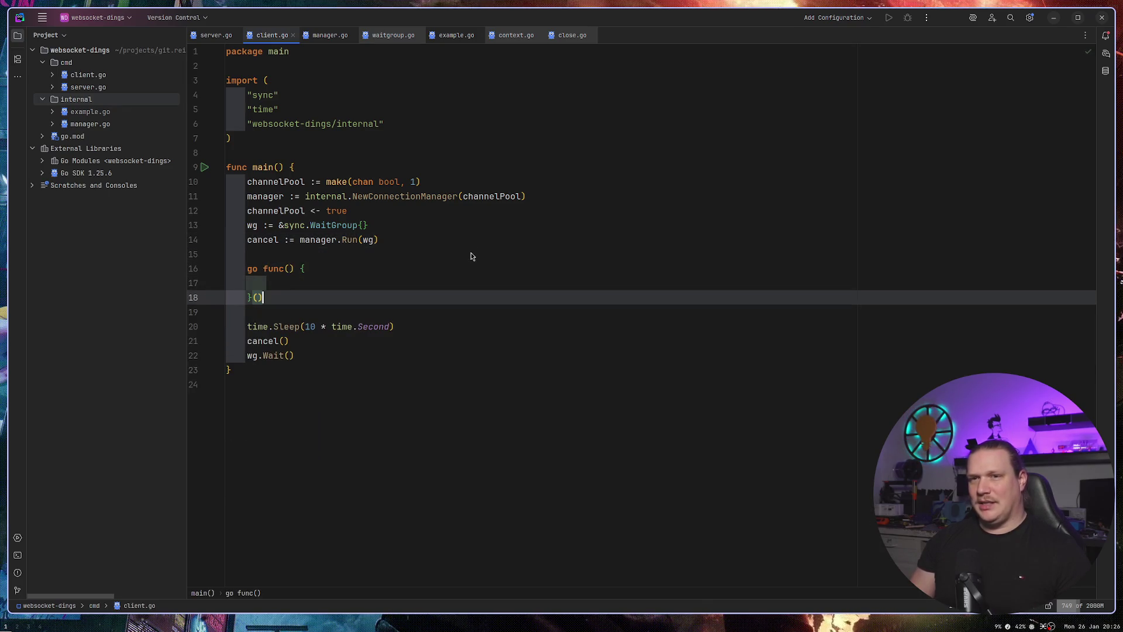
key(shift+Left)
key(shift+Left)
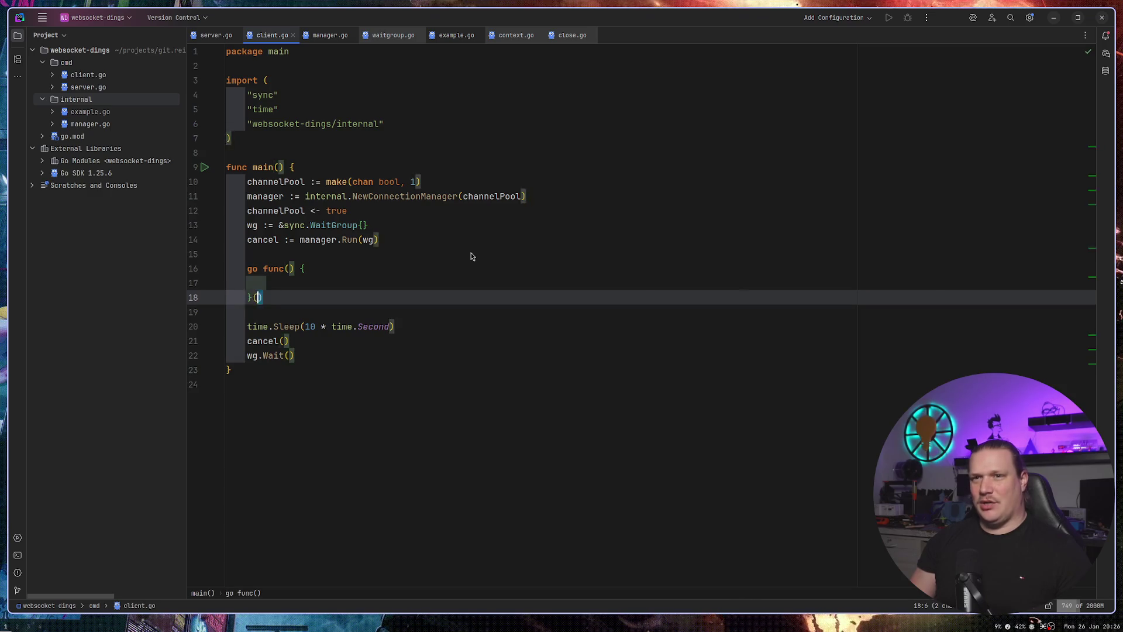
key(ctrl+z)
key(ctrl+z)
key(ctrl+z)
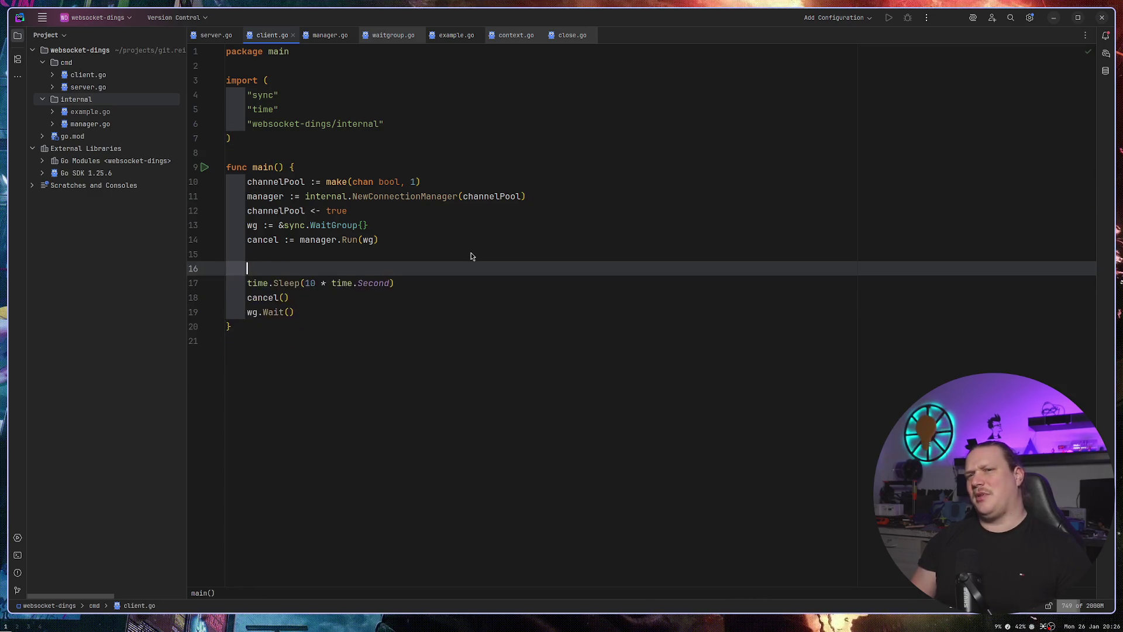
key(Up)
key(Up)
key(End)
text(())
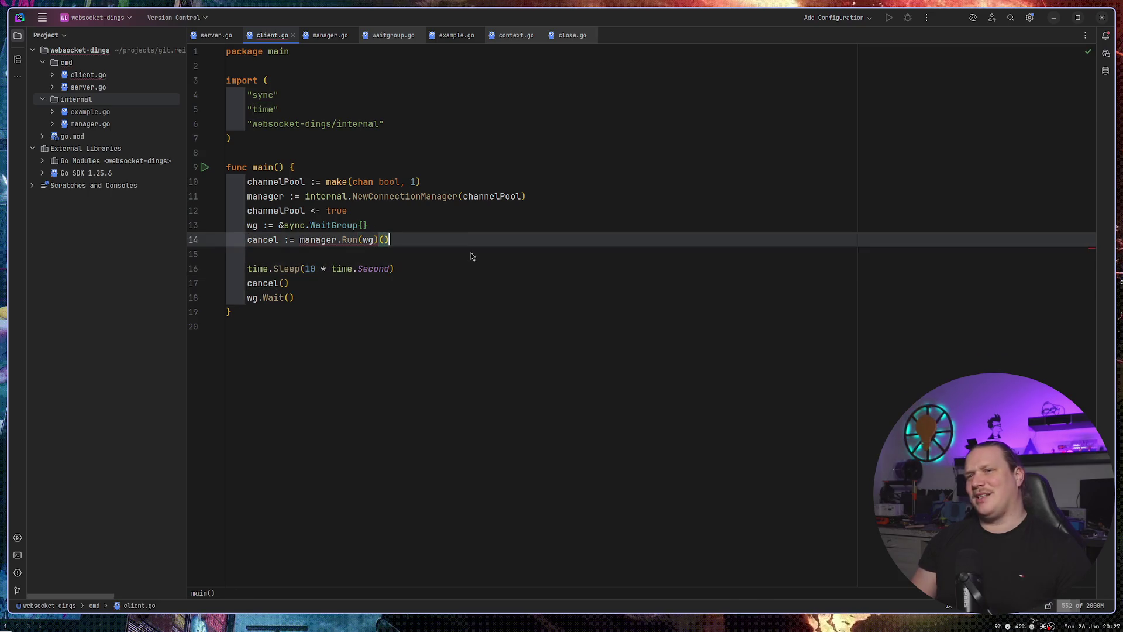
key(BackSpace)
key(BackSpace)
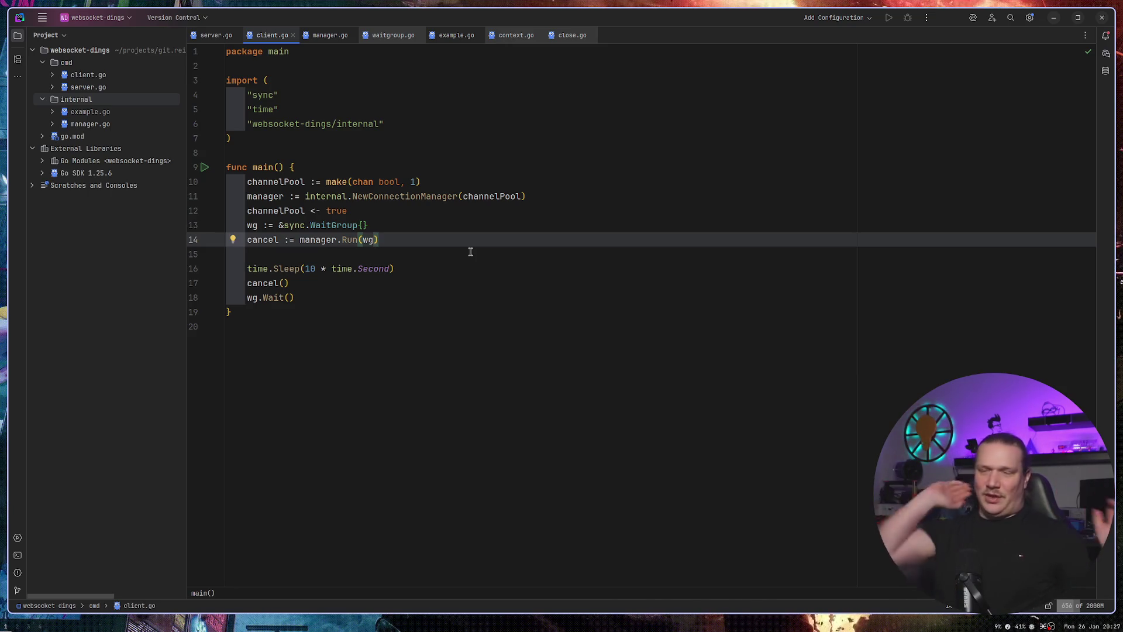
ctrl+click(351, 241)
Scroll down manager.go to show Run and start's "shutting down" close on ctx.Done.
scroll(406, 285, down, 2)
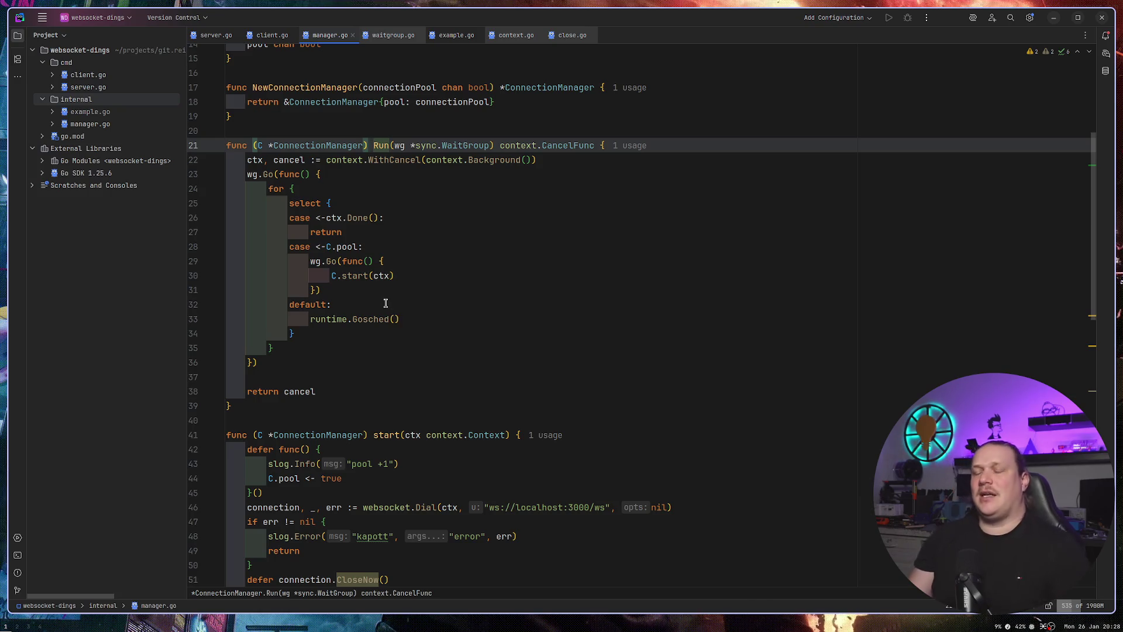
scroll(386, 301, down, 3)
click(422, 186)
key(ctrl+w)
key(ctrl+w)
scroll(328, 273, down, 3)
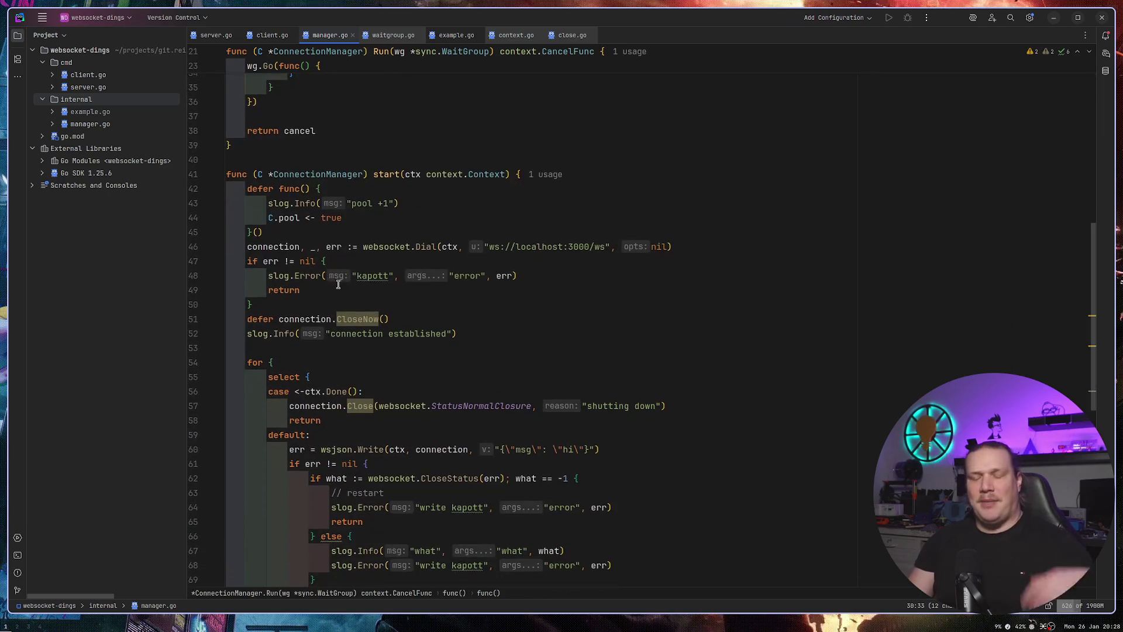
mouse_move(344, 268)
mouse_down()
mouse_move(386, 534)
mouse_move(402, 521)
mouse_move(413, 477)
mouse_move(451, 492)
mouse_up()
scroll(400, 406, up, 15)
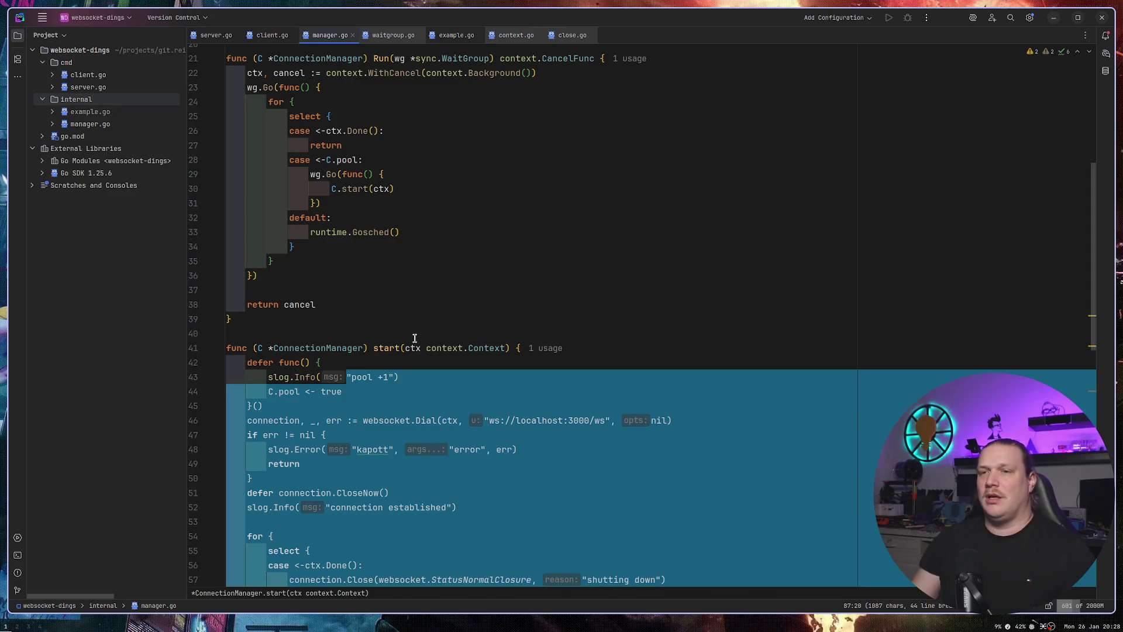
click(414, 304)
scroll(380, 350, down, 10)
scroll(379, 358, down, 6)
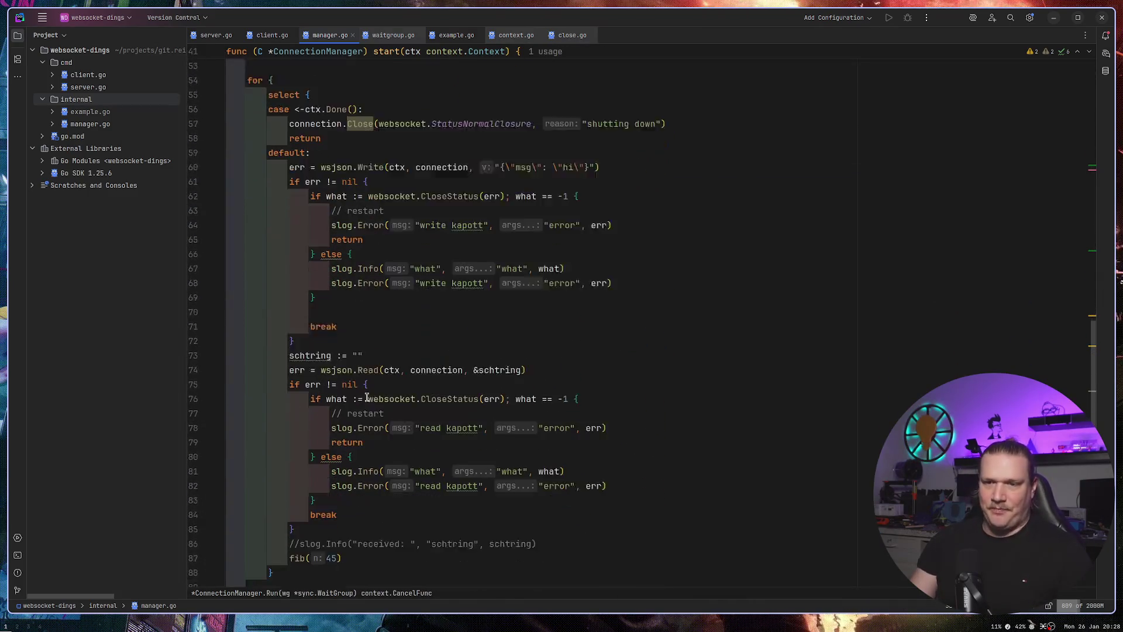
scroll(503, 339, up, 13)
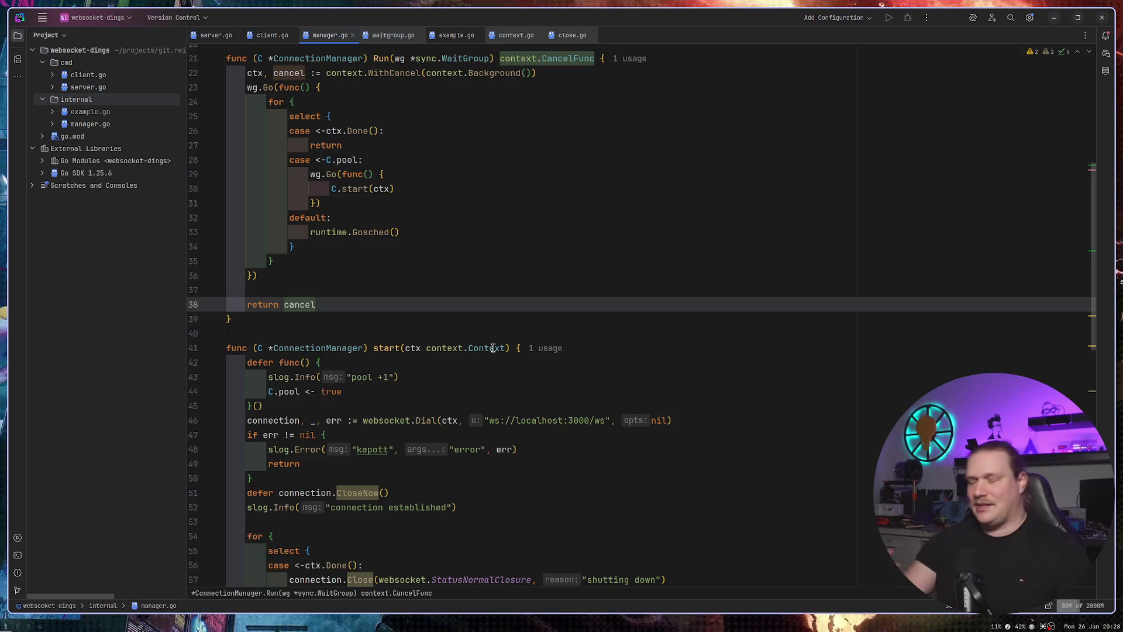
scroll(437, 316, up, 3)
click(437, 316)
Add '// connection' and '// anmelden' comment lines above C.start(ctx).
key(Up)
key(Return)
text(// )
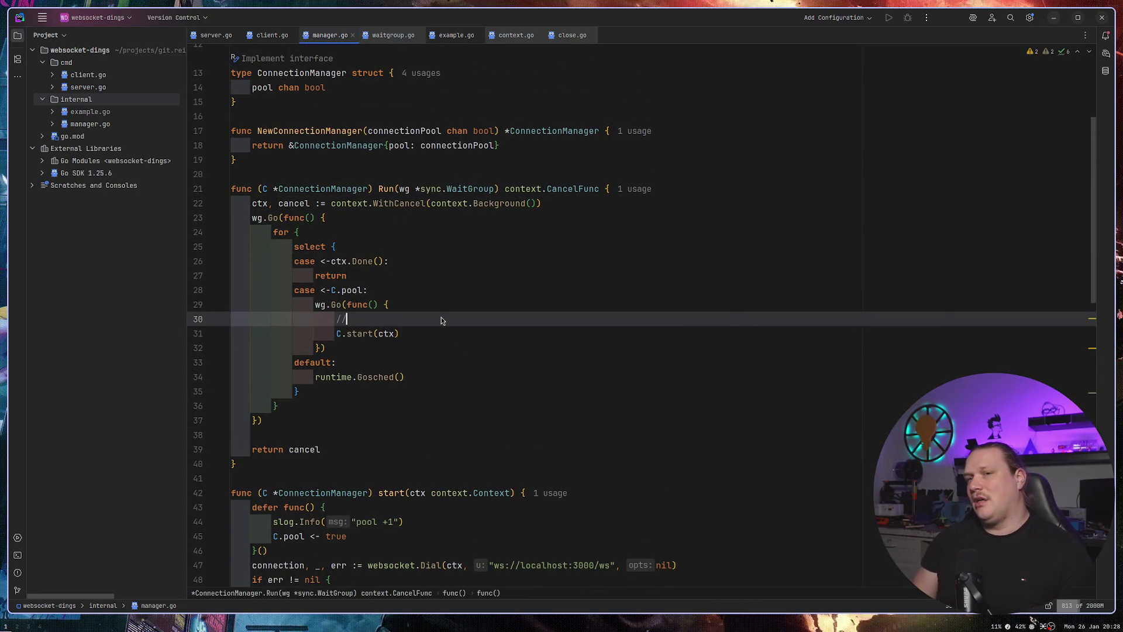
text(connection)
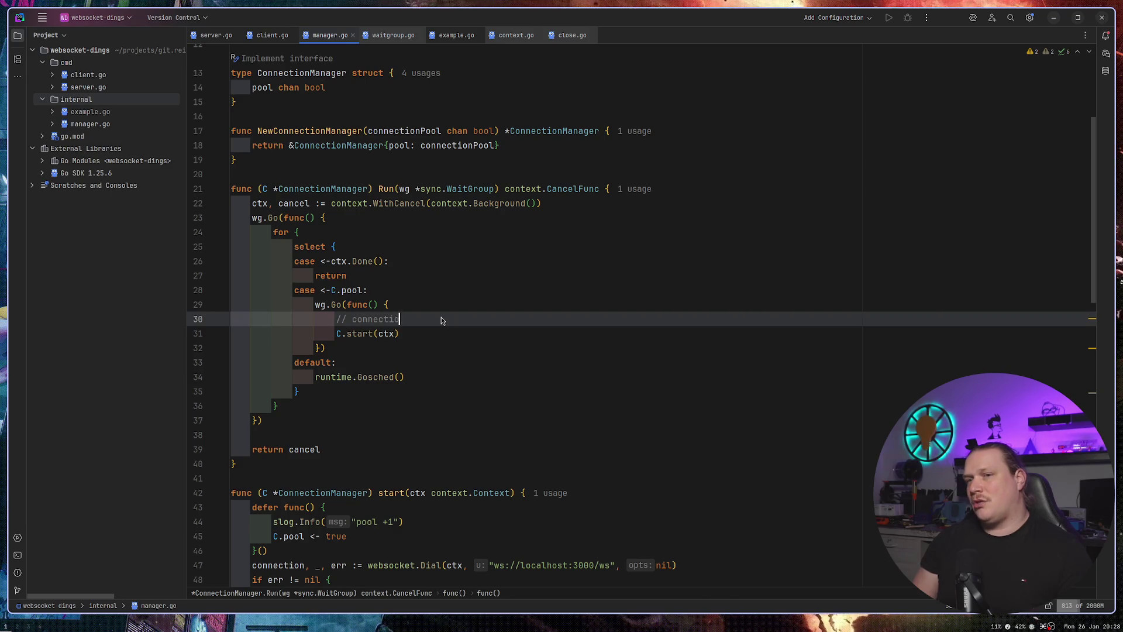
key(Return)
text(// anmelduen)
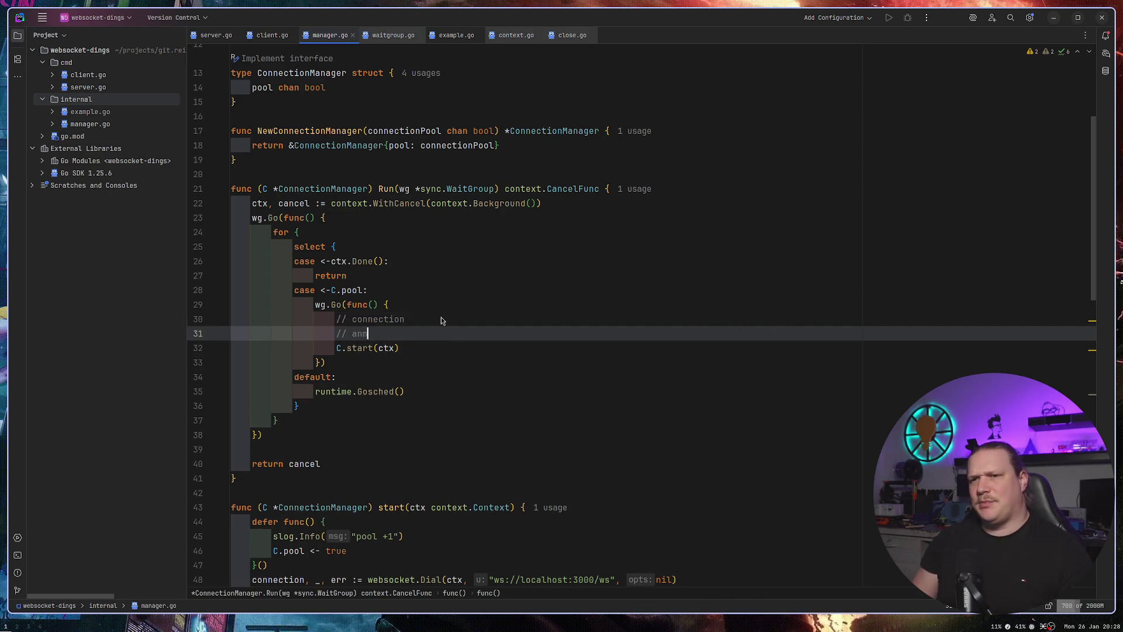
key(BackSpace)
key(BackSpace)
key(BackSpace)
text(en)
key(Return)
Add the '// challenge secret' and '// read -> parse into Event' comment lines beneath them.
text(//)
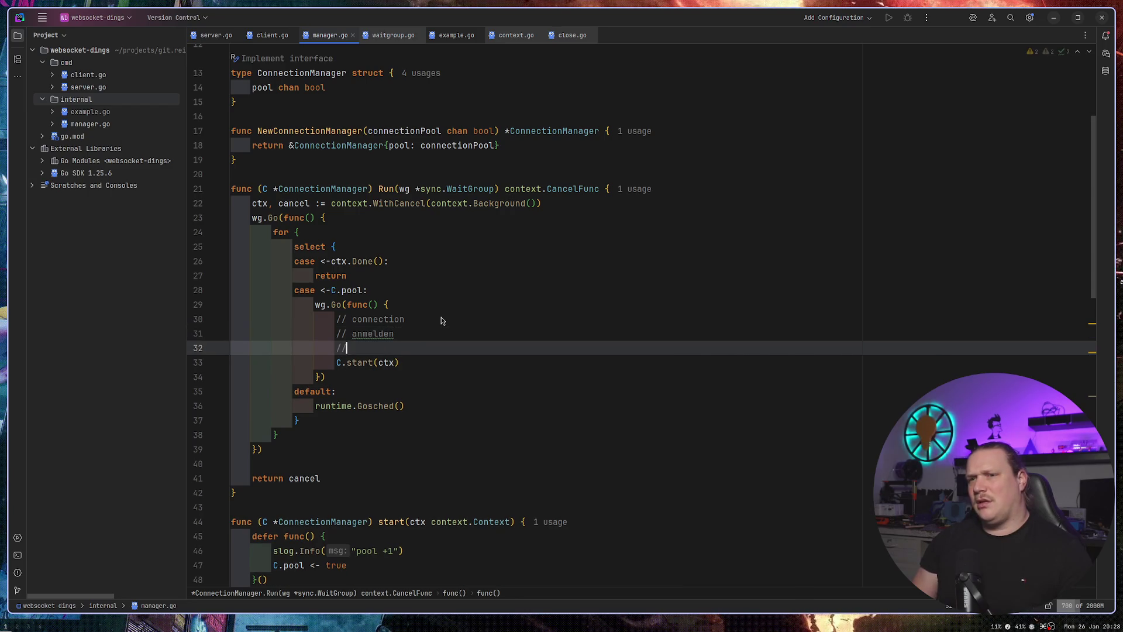
text( challene)
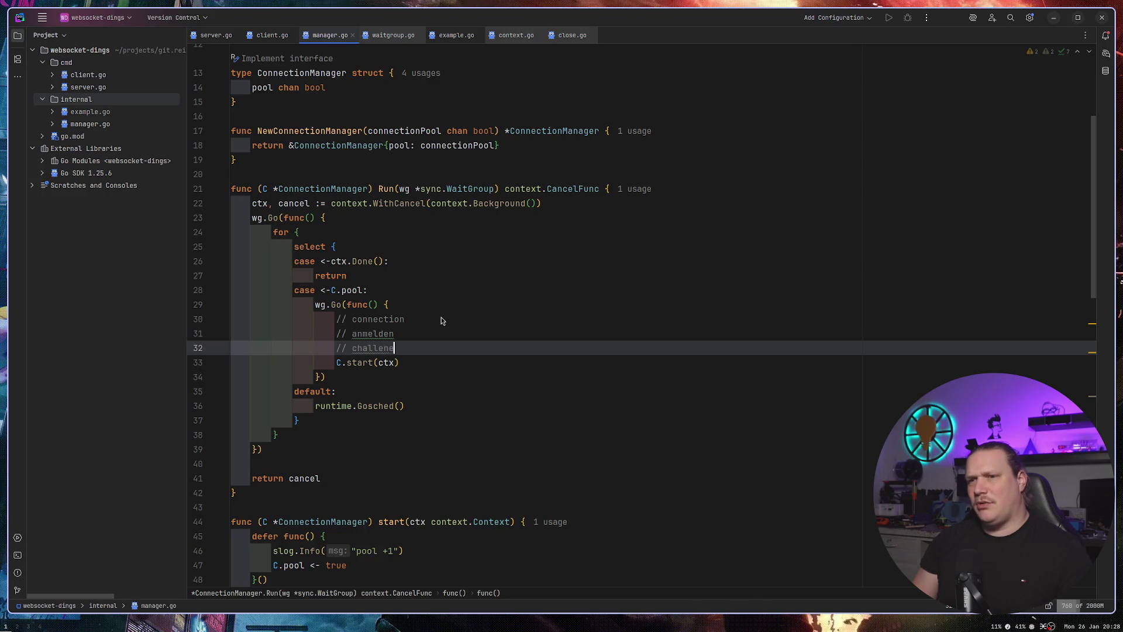
key(BackSpace)
text(ge secret)
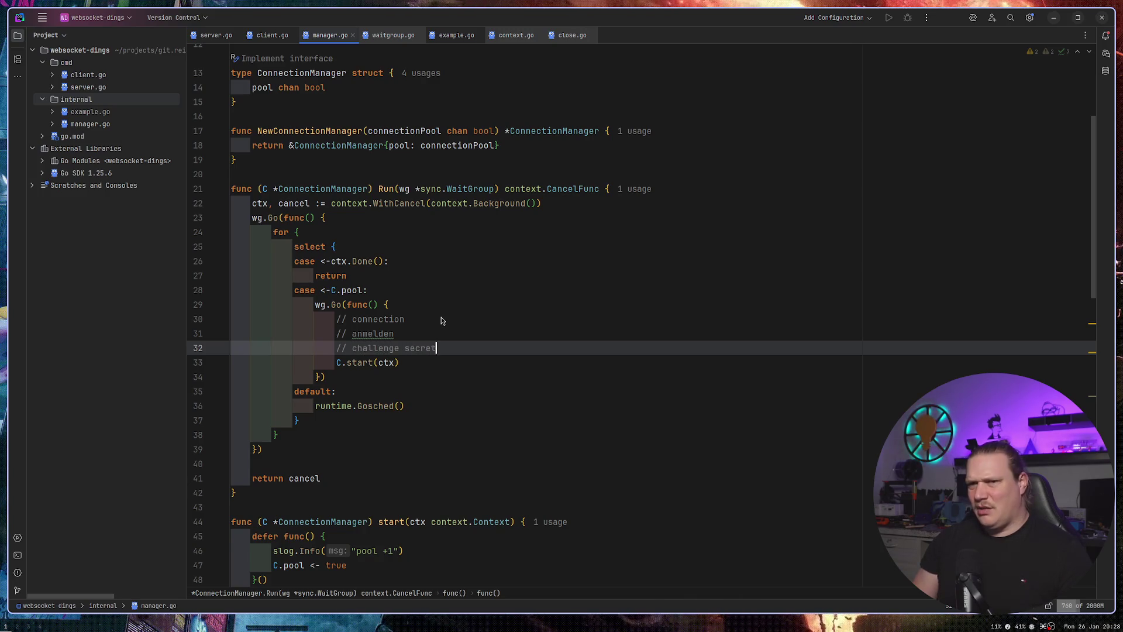
key(Return)
text(// read/wr)
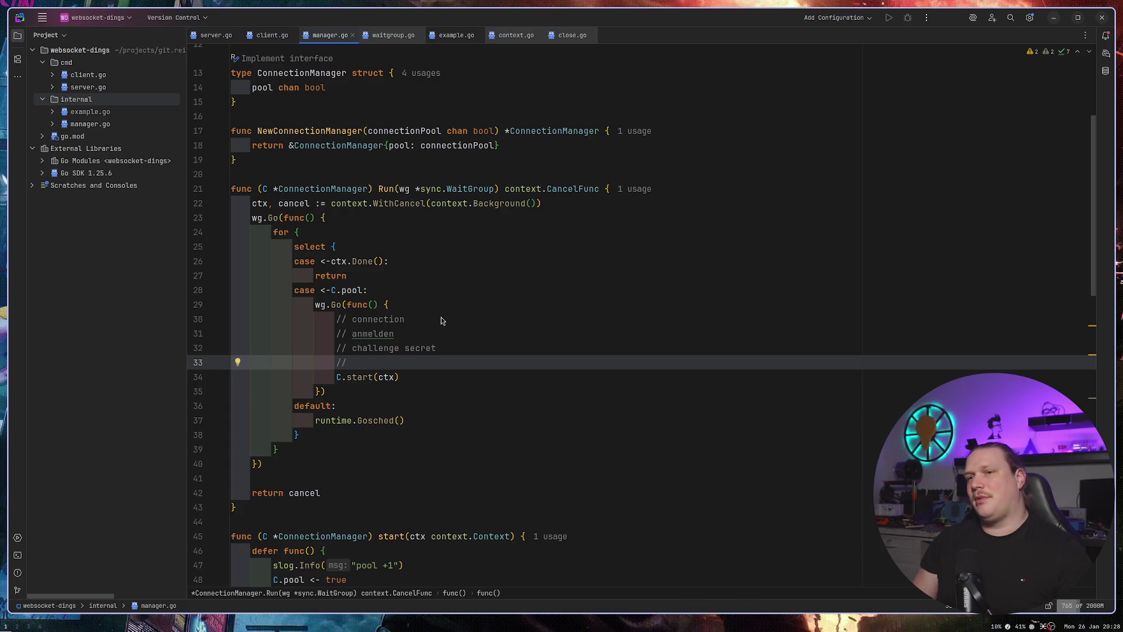
text(ite)
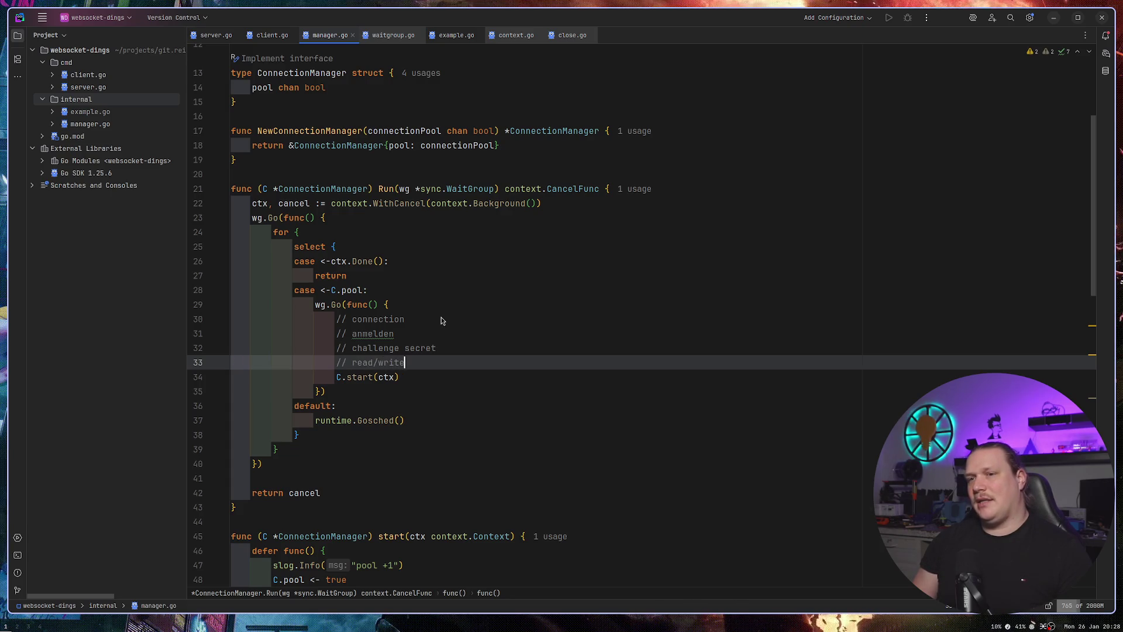
key(BackSpace)
key(BackSpace)
key(BackSpace)
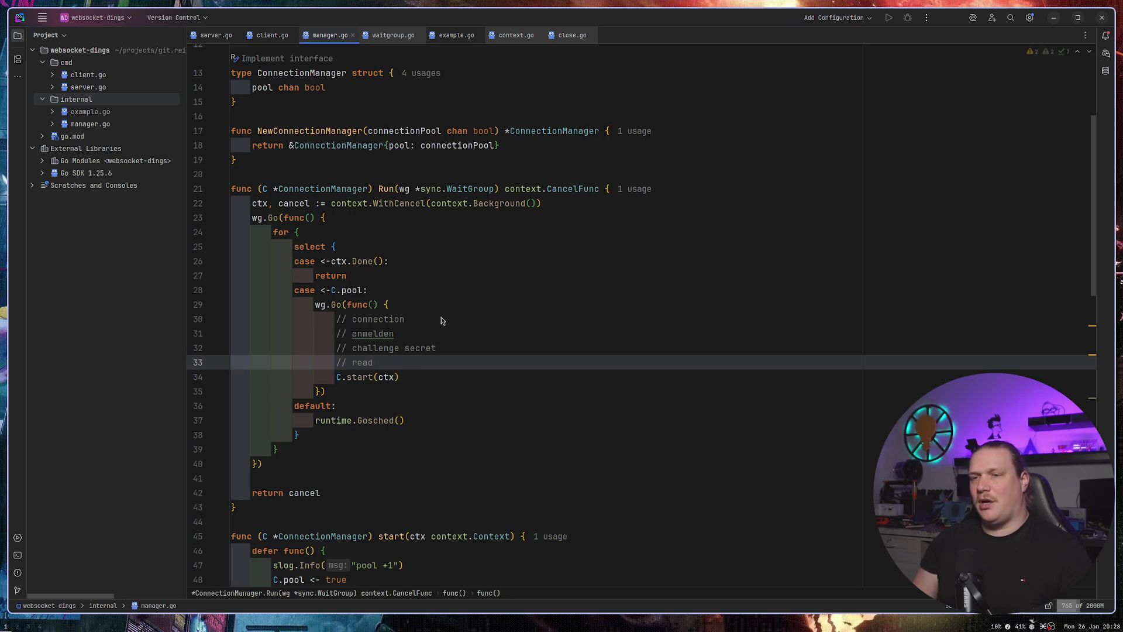
text( -> p)
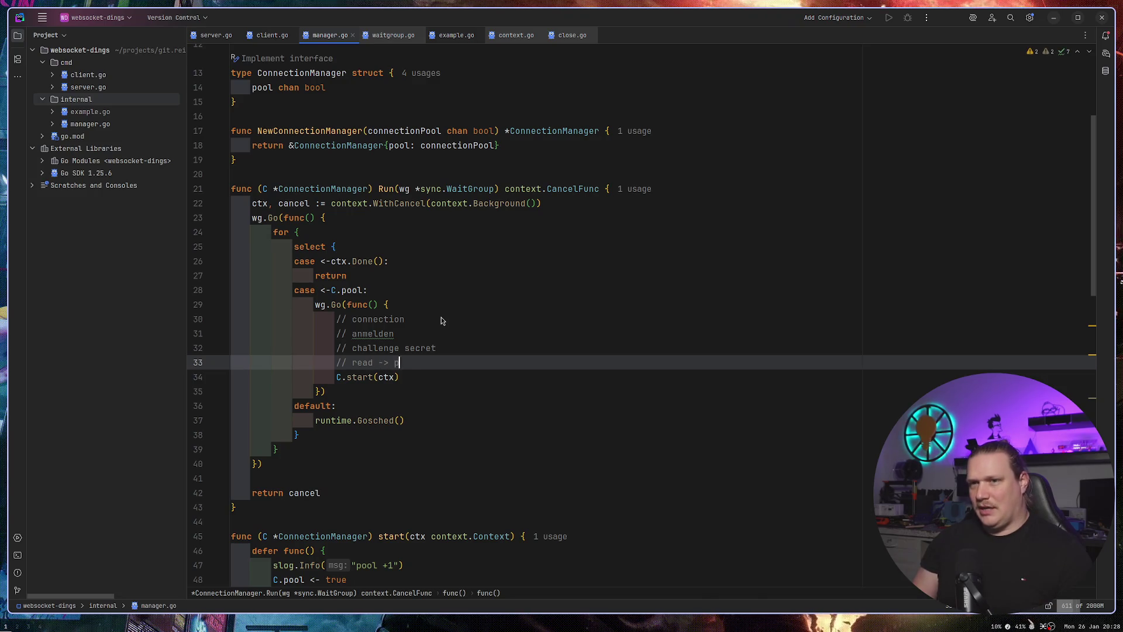
text(arse into )
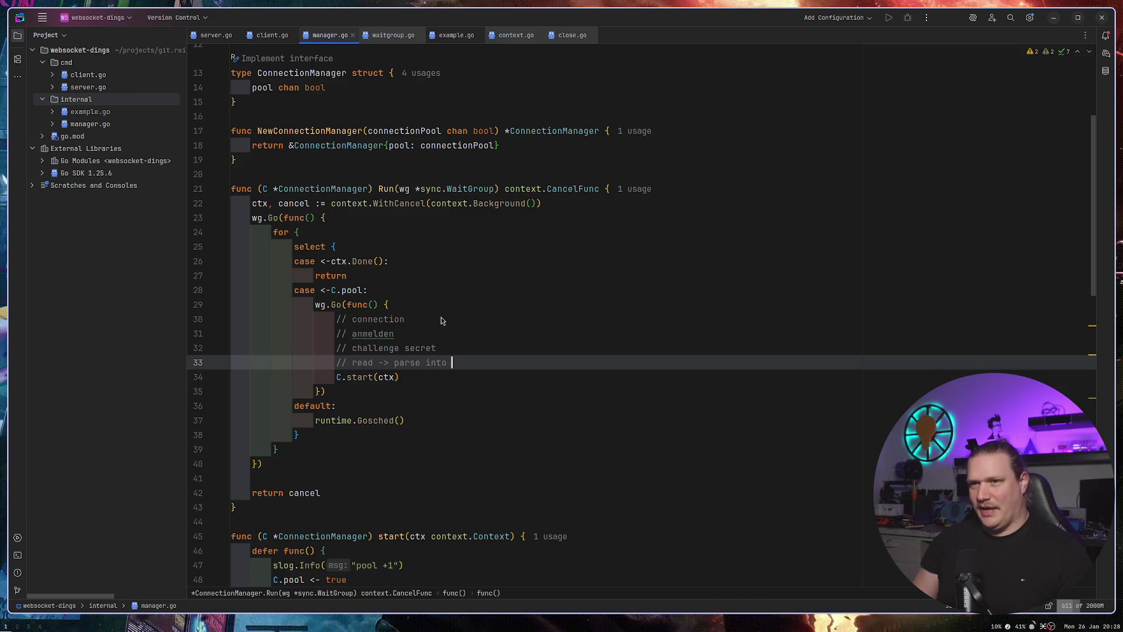
text(Event)
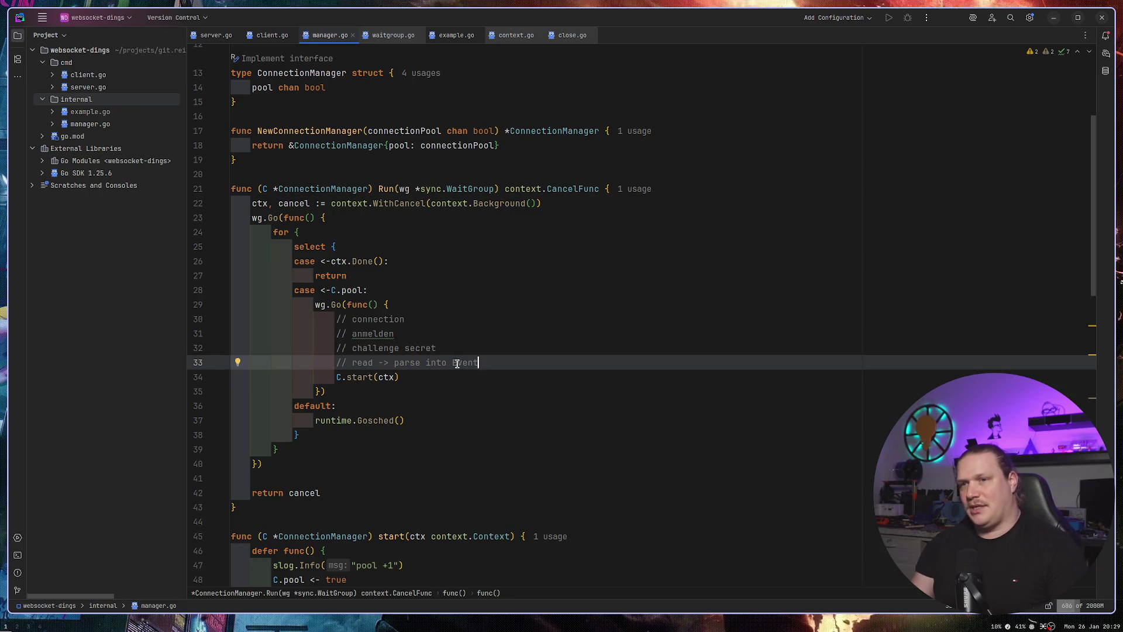
drag(479, 363, 449, 365)
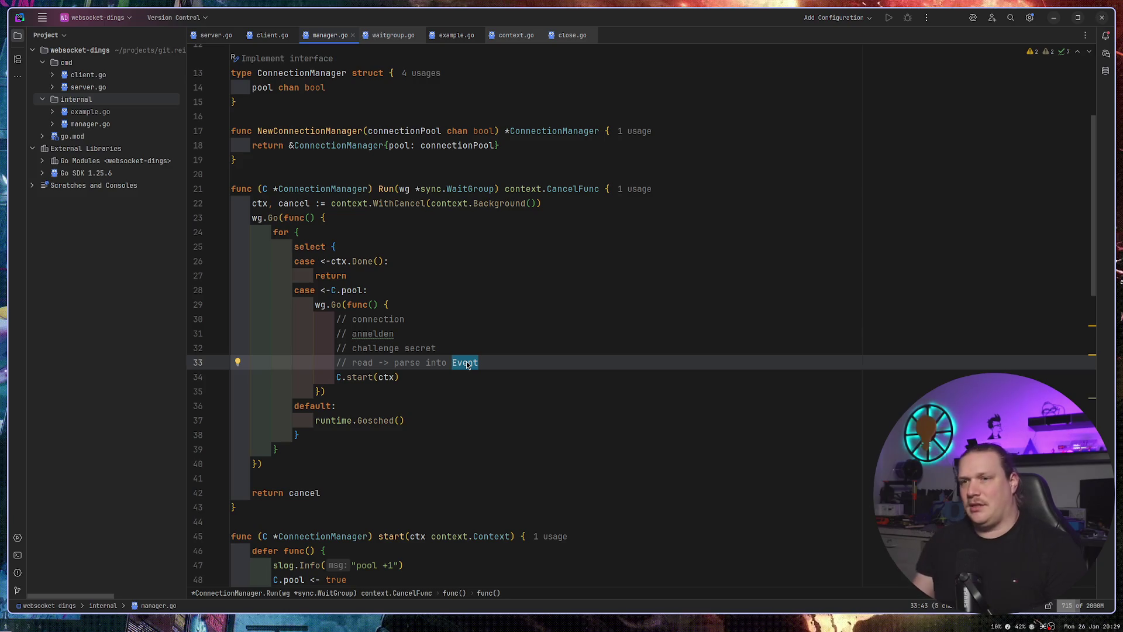
click(454, 328)
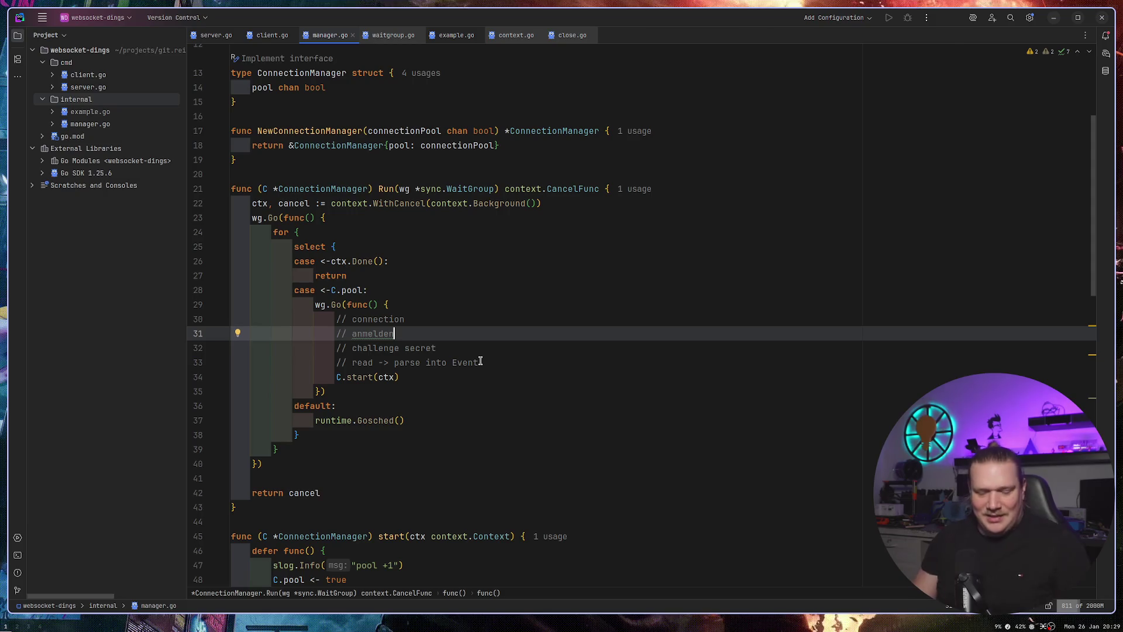
key(super+3)
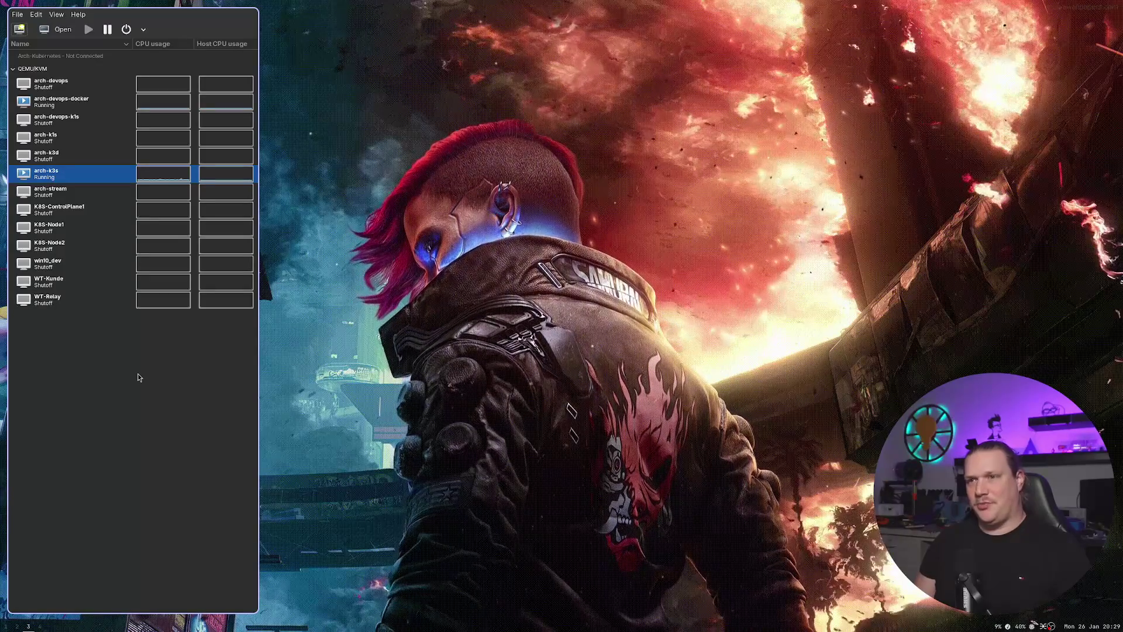
Leave the Virtual Machine Manager workspace by switching to workspace 2 with Super+2.
key(super+2)
Switch to workspace 1 to get back to manager.go in GoLand.
key(super+1)
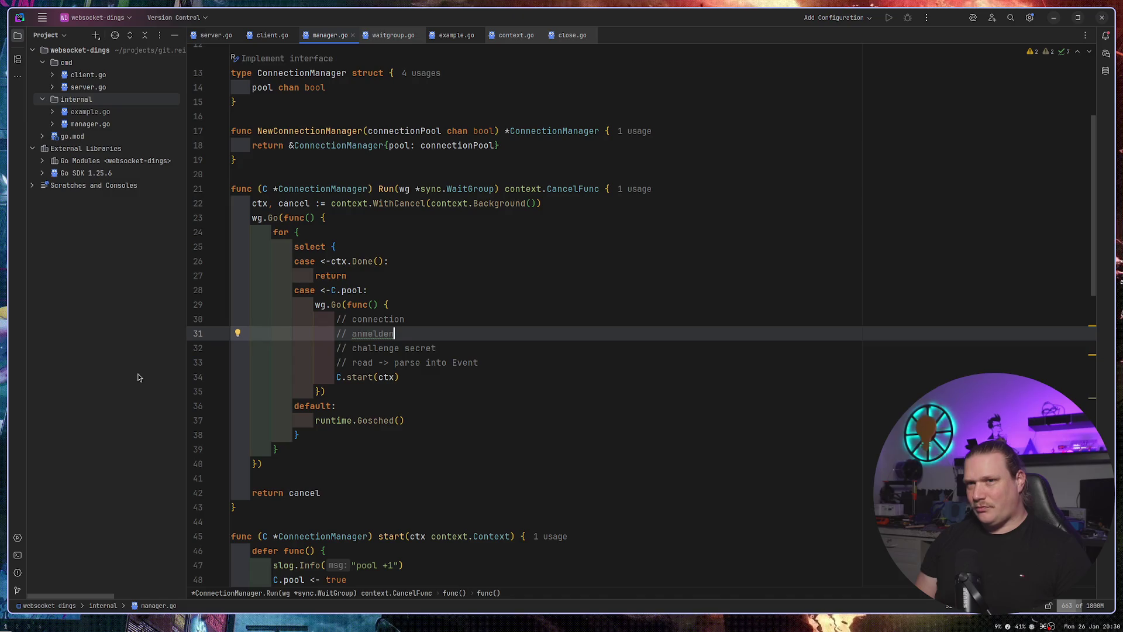
Mark and review the goroutine loop lines 23 to 26 in Run.
key(Up)
key(Up)
key(Up)
key(Down)
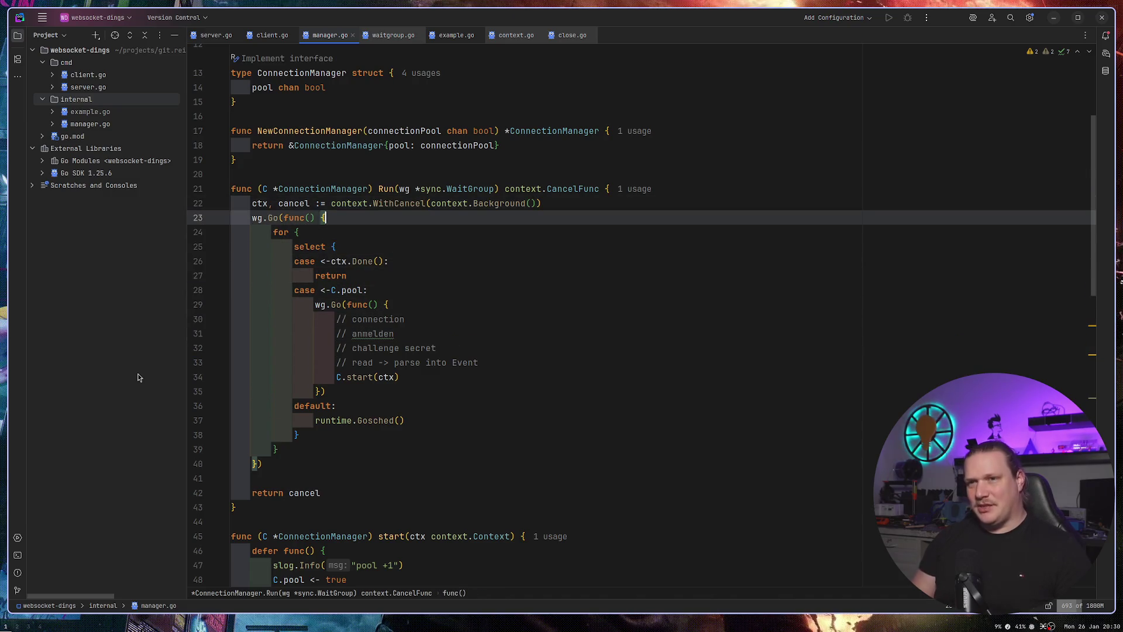
key(shift+Down)
key(shift+Down)
key(shift+Down)
key(Up)
key(Up)
key(Up)
key(Down)
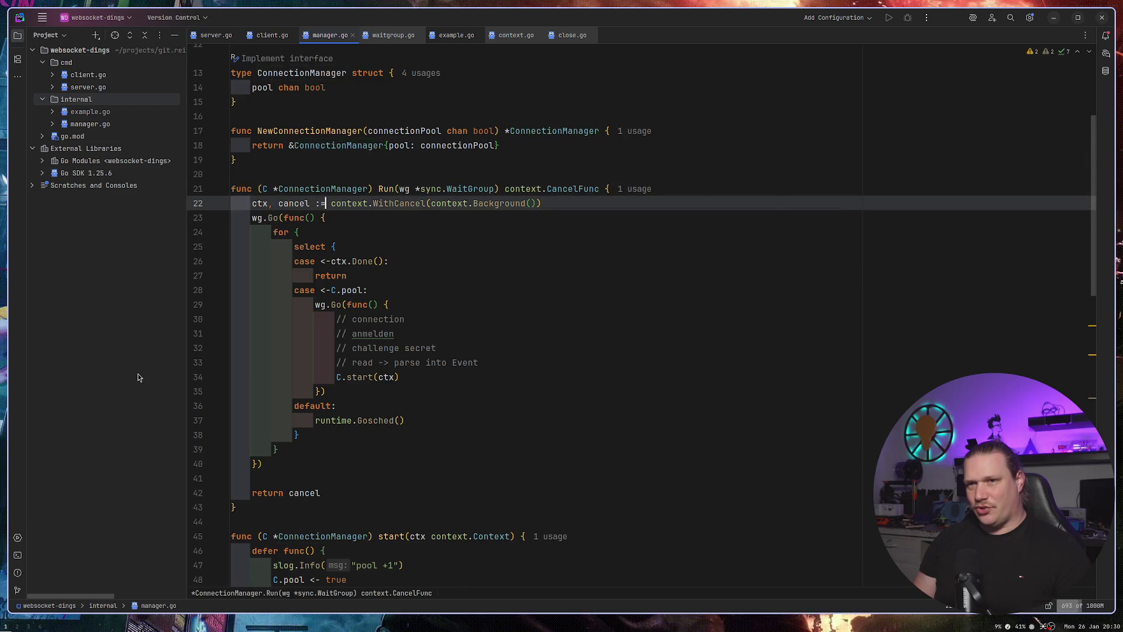
key(Down)
key(shift+Down)
key(shift+Down)
key(shift+Down)
key(Up)
key(Up)
key(Up)
key(Down)
key(Down)
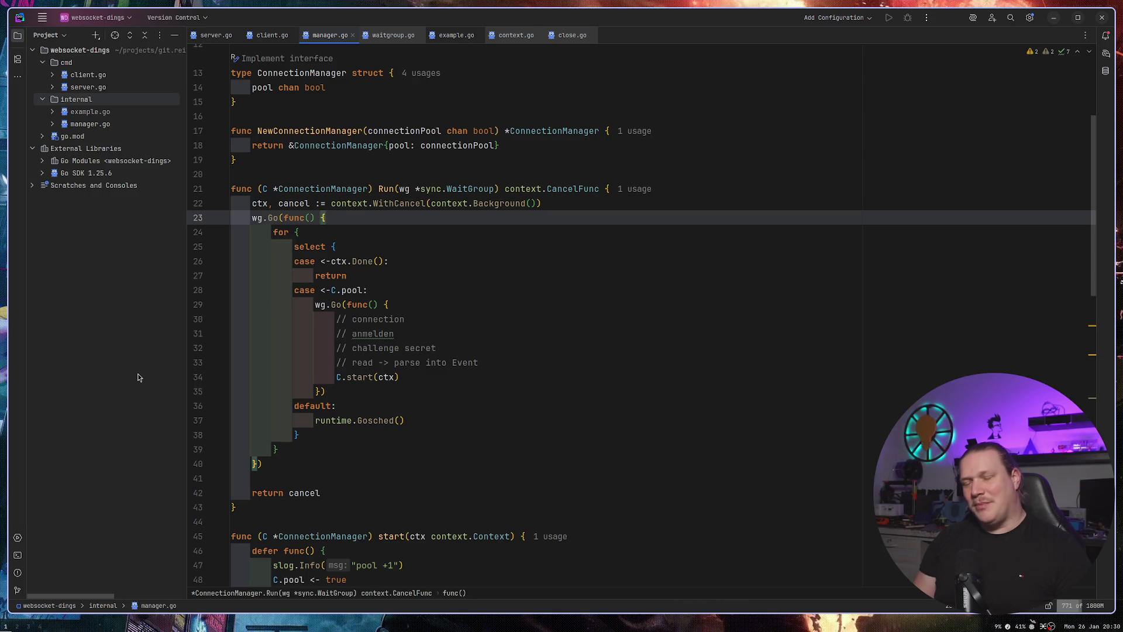
key(Down)
key(Down)
Try a 'for' after the select statement, remove it, and step through the loop and select lines.
text(for)
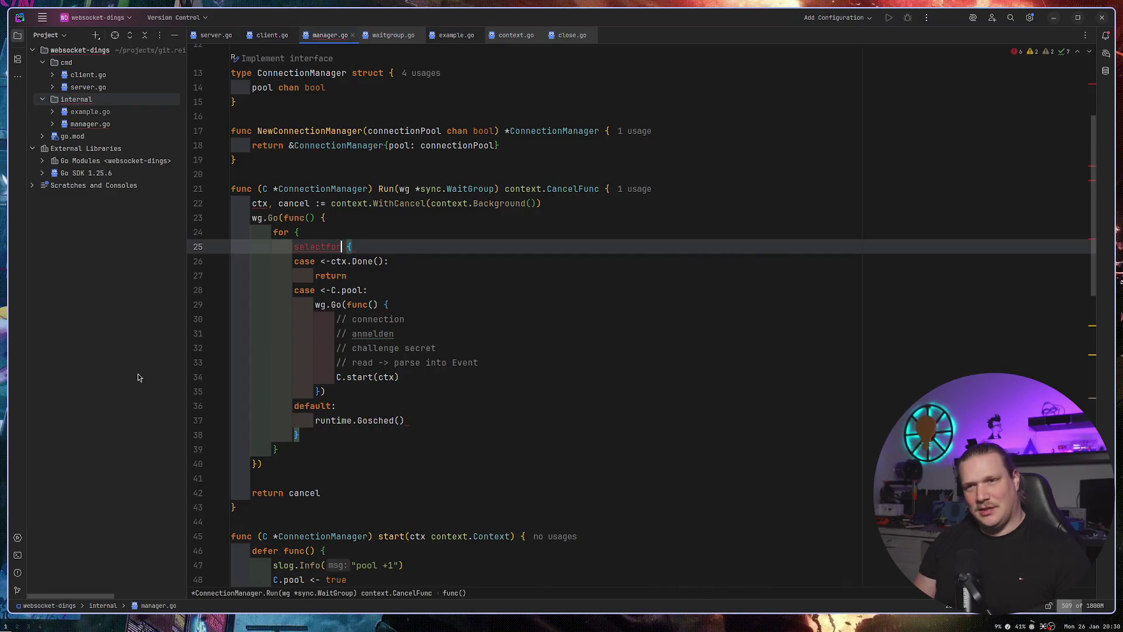
key(Up)
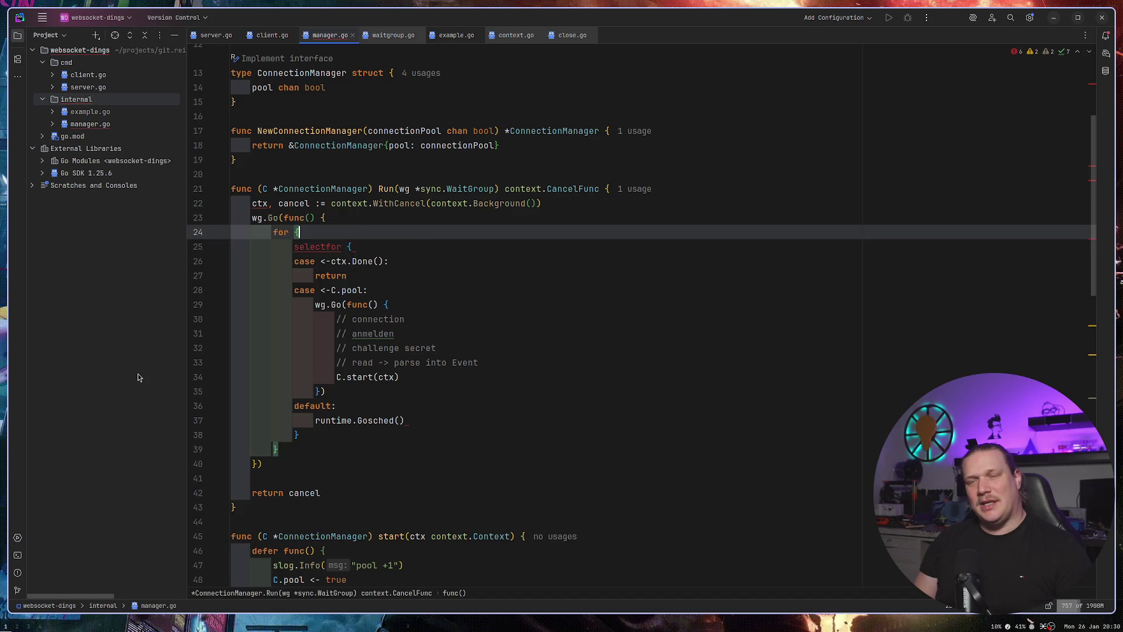
key(Down)
key(ctrl+Right)
key(BackSpace)
key(BackSpace)
key(BackSpace)
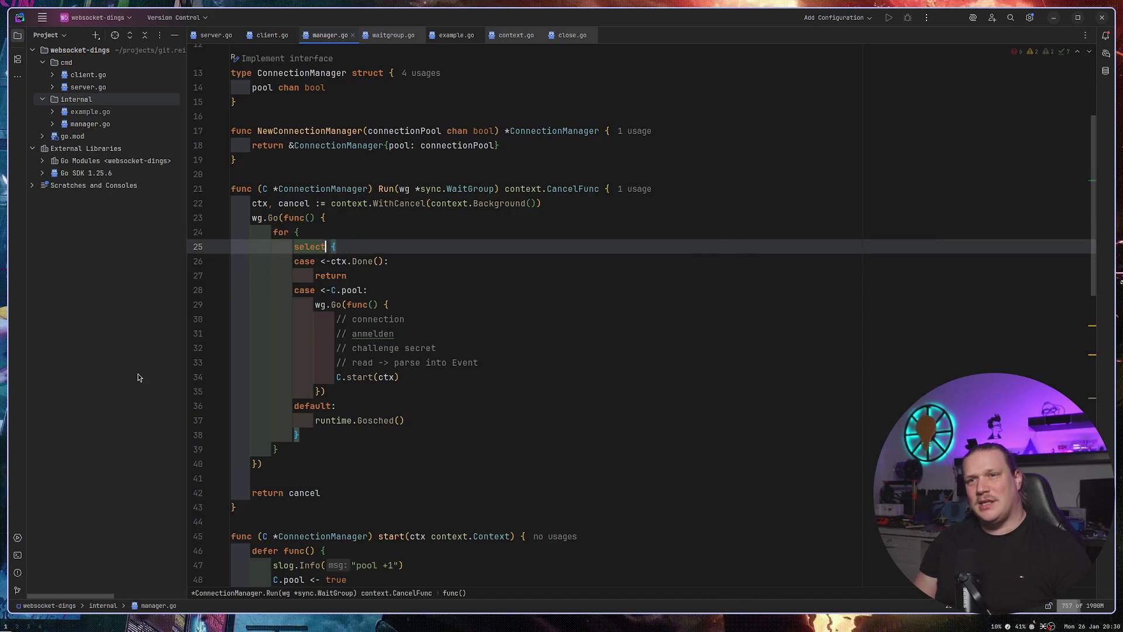
key(Up)
key(Down)
key(Down)
key(Up)
key(Down)
key(Up)
key(Up)
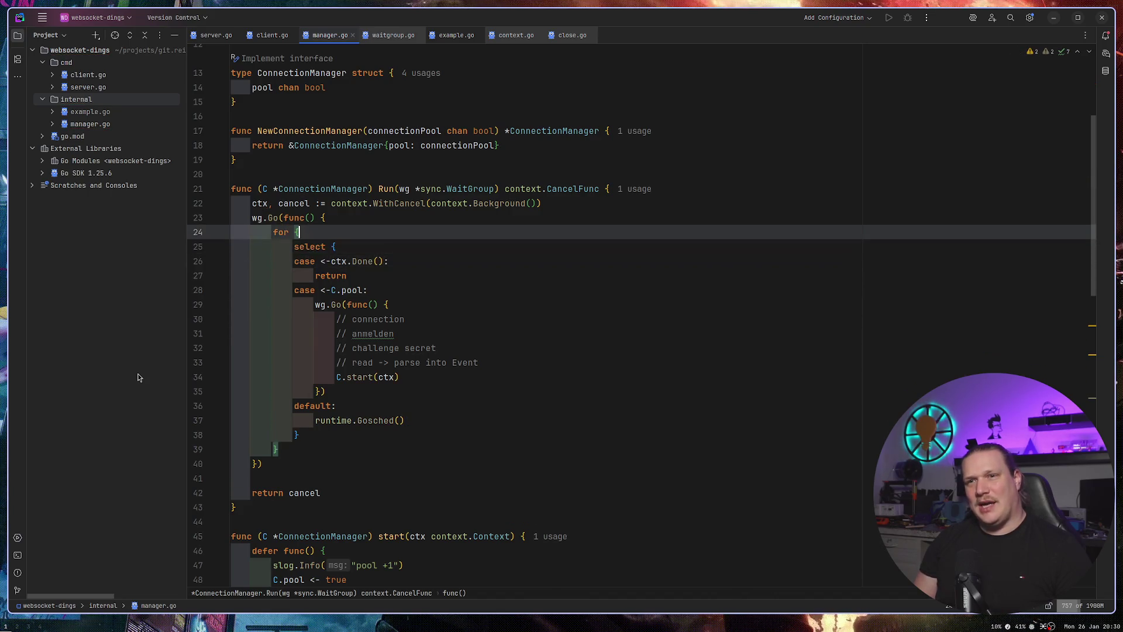
key(Up)
key(Down)
key(Up)
key(Down)
key(Down)
key(Up)
key(Up)
key(Down)
key(Down)
key(Up)
key(Up)
key(Up)
key(Down)
key(Down)
key(Down)
key(Down)
key(Up)
key(Up)
key(Up)
key(Down)
key(Down)
key(Down)
key(Down)
key(Up)
key(Up)
key(Up)
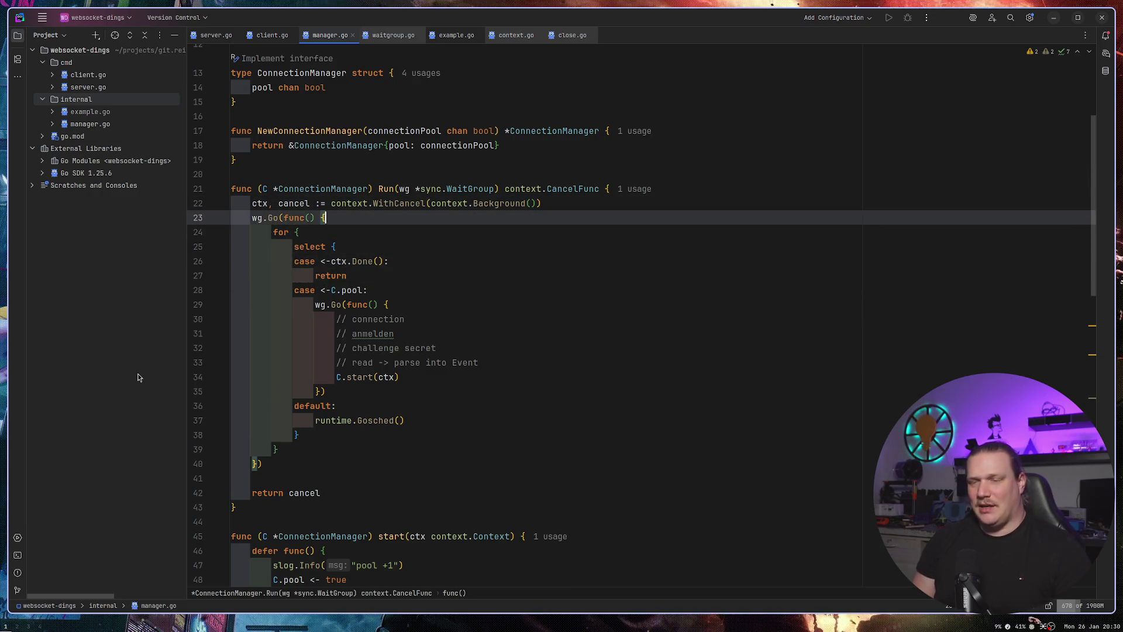
key(Down)
key(Down)
key(Down)
key(Up)
key(Up)
key(Up)
key(Down)
key(Down)
key(Up)
key(Down)
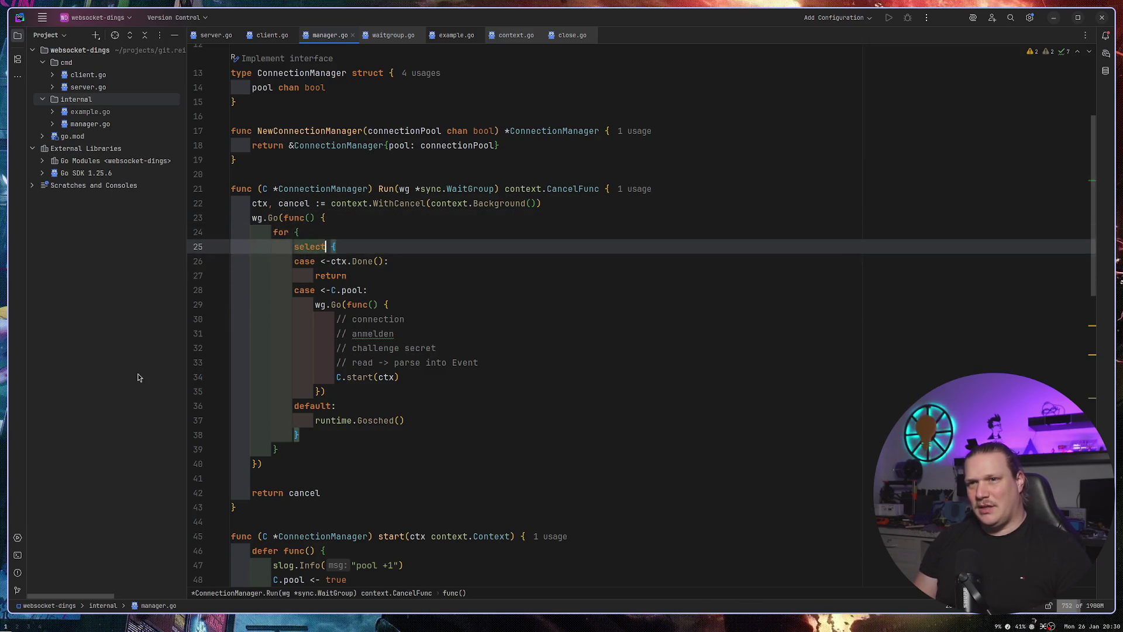
Delete the for loop and its closing brace, reformat, then re-wrap select in a for loop.
text(for)
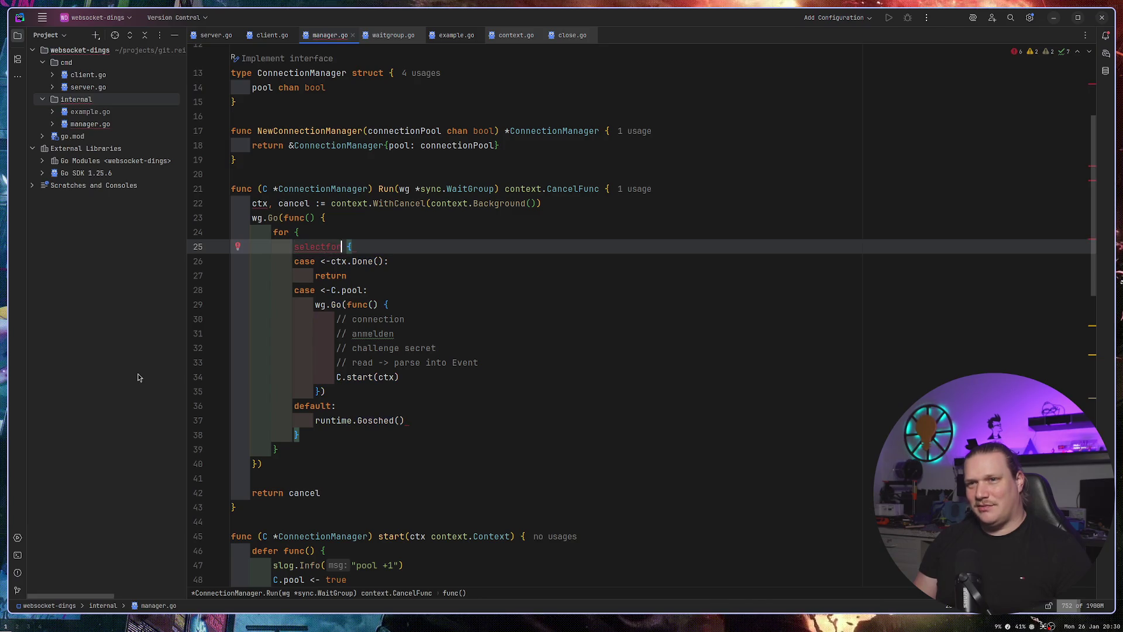
key(BackSpace)
key(BackSpace)
key(BackSpace)
key(Up)
key(ctrl+y)
key(Down)
key(Down)
key(Down)
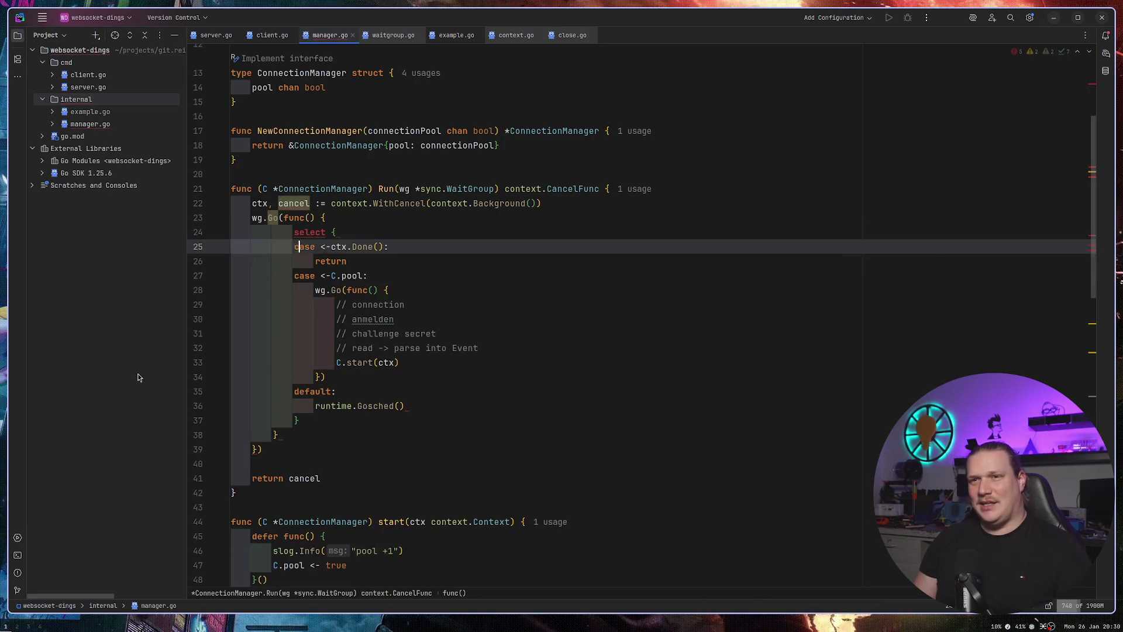
key(Down)
key(Down)
key(Down)
key(ctrl+y)
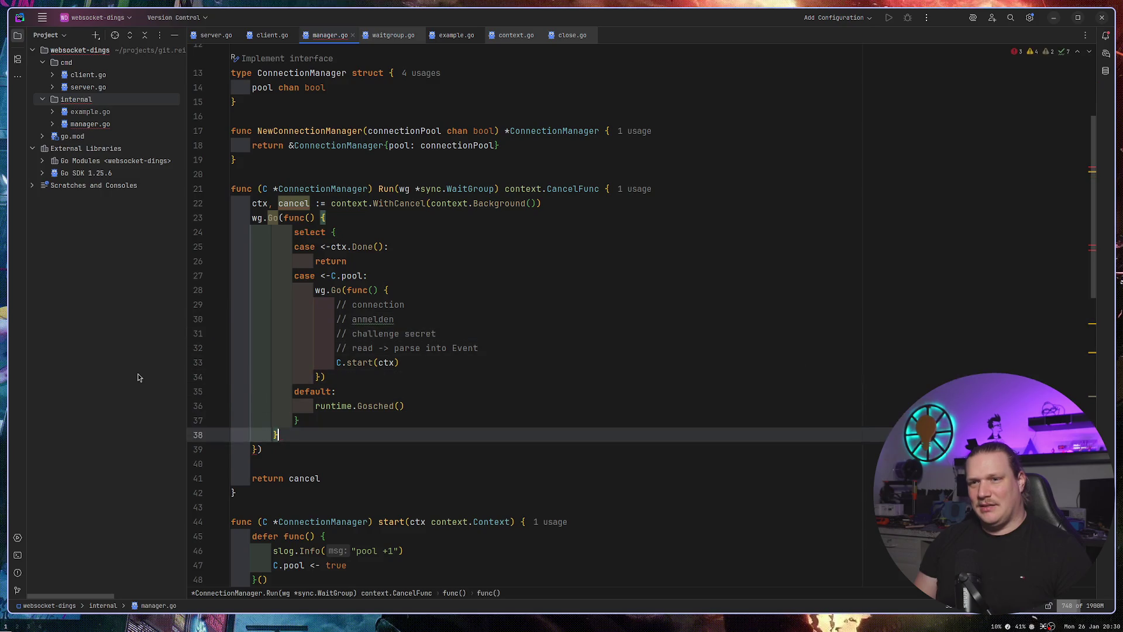
key(ctrl+alt+l)
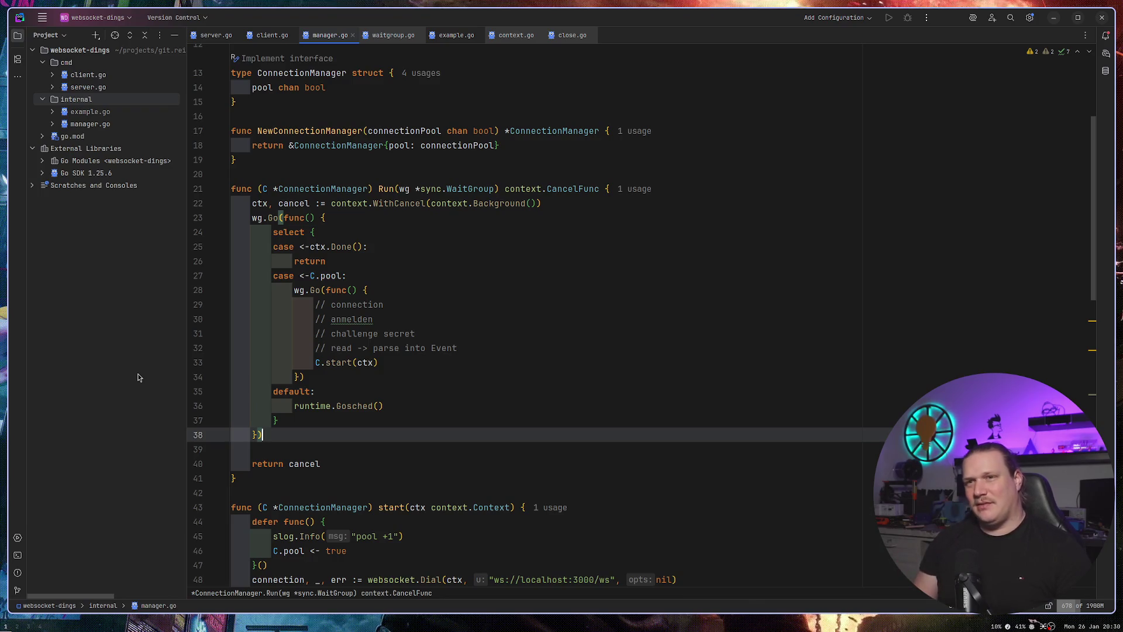
key(ctrl+alt+t)
key(Return)
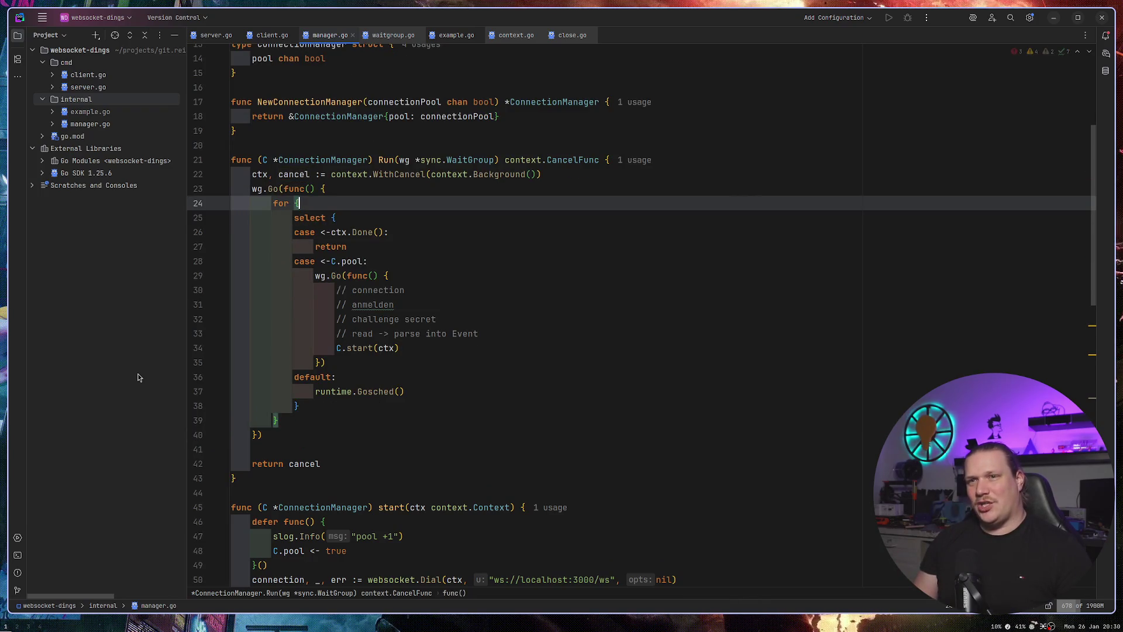
key(Left)
key(Left)
key(Left)
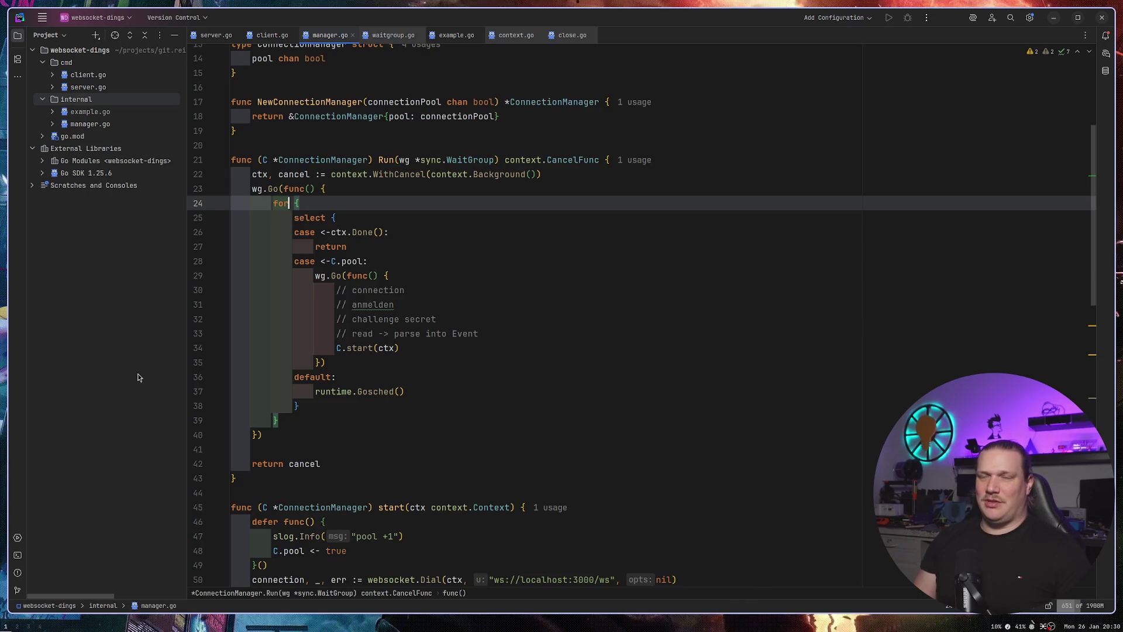
Insert blank lines between the Run method's closing brace and the start method.
key(Up)
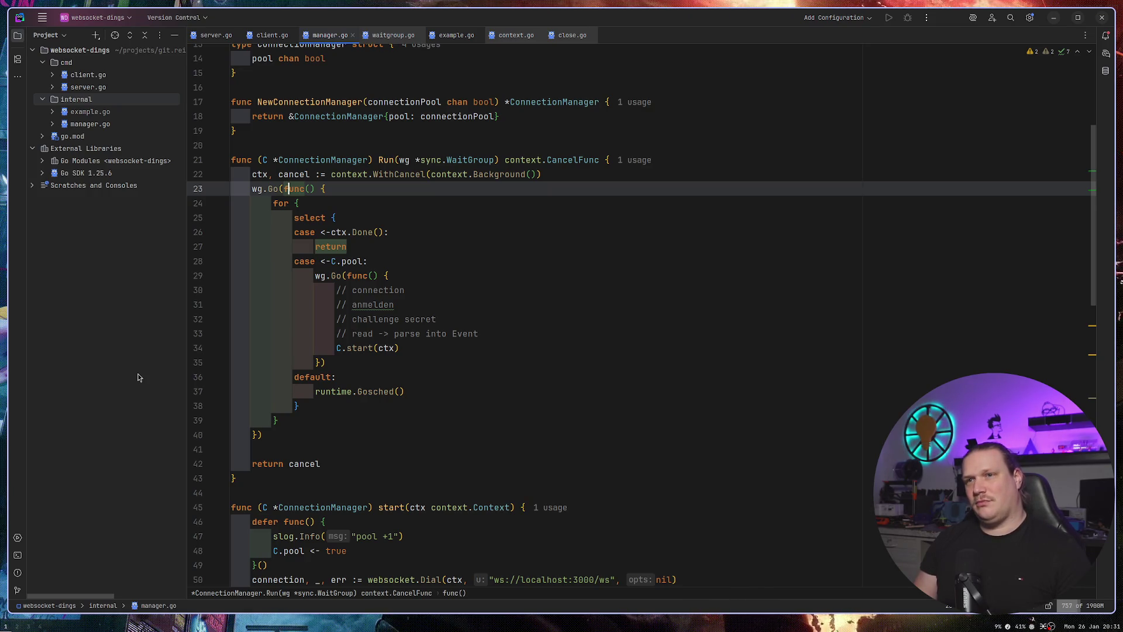
key(Down)
key(Down)
key(Down)
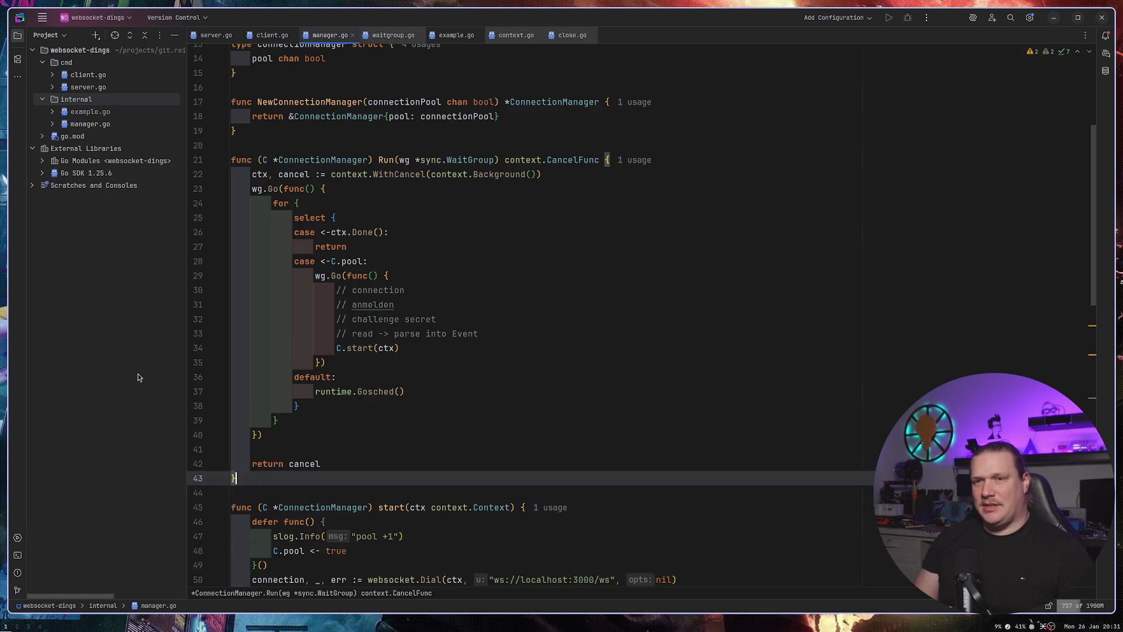
key(Return)
key(Return)
key(Up)
key(Up)
key(Return)
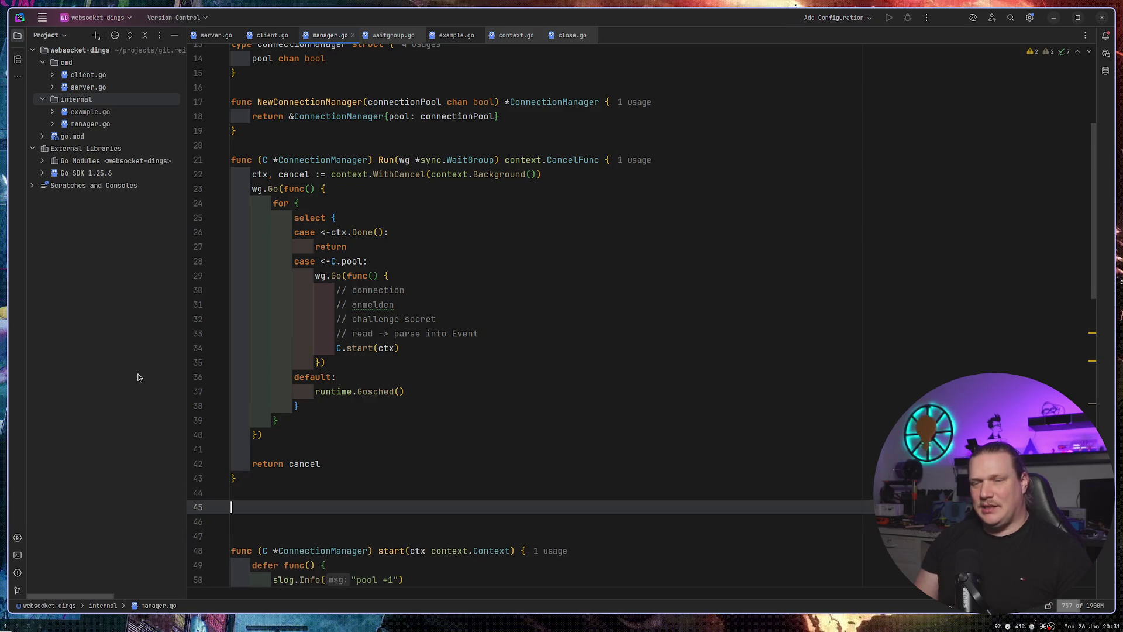
Add an empty ConnectionManager method run(wg *sync.WaitGroup) using the func template.
text(func)
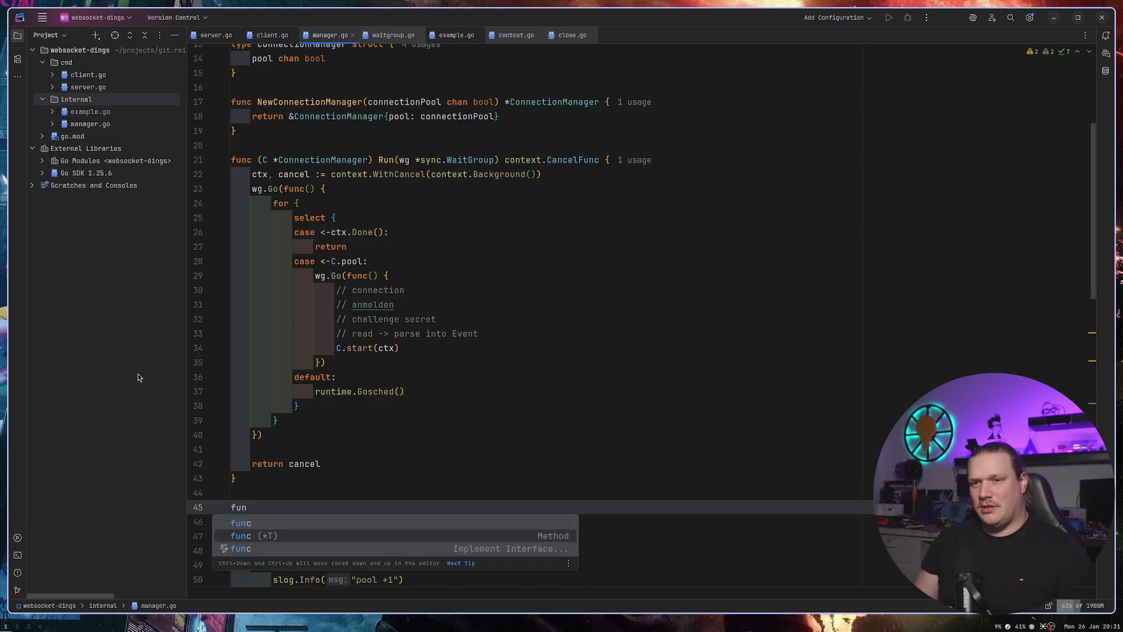
key(Return)
text(Con)
key(Return)
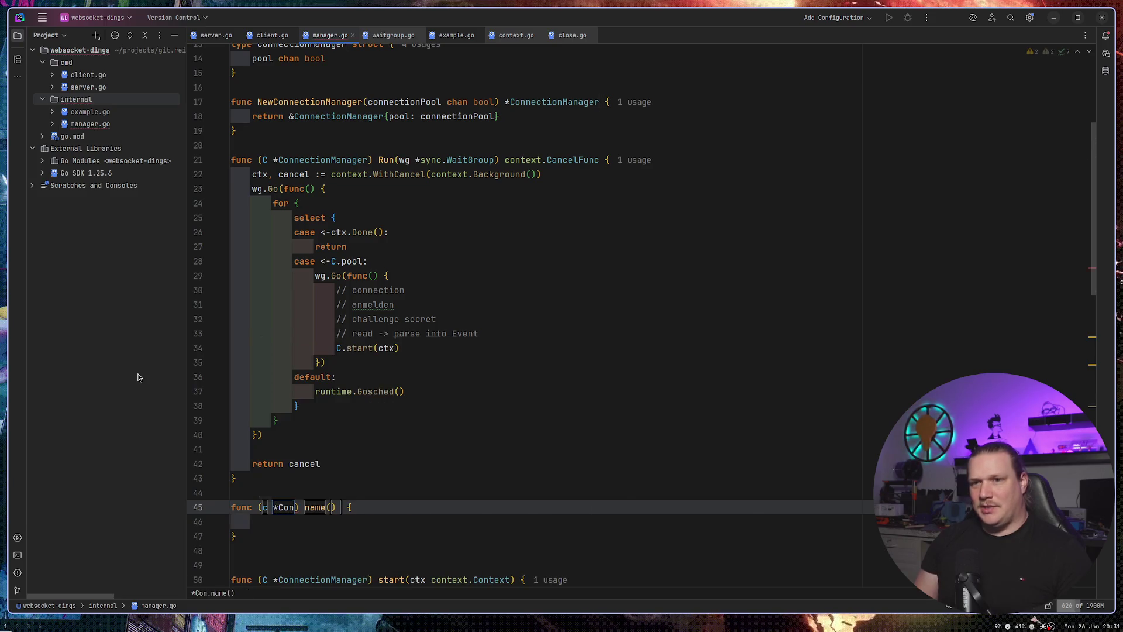
key(Tab)
text(run)
key(Tab)
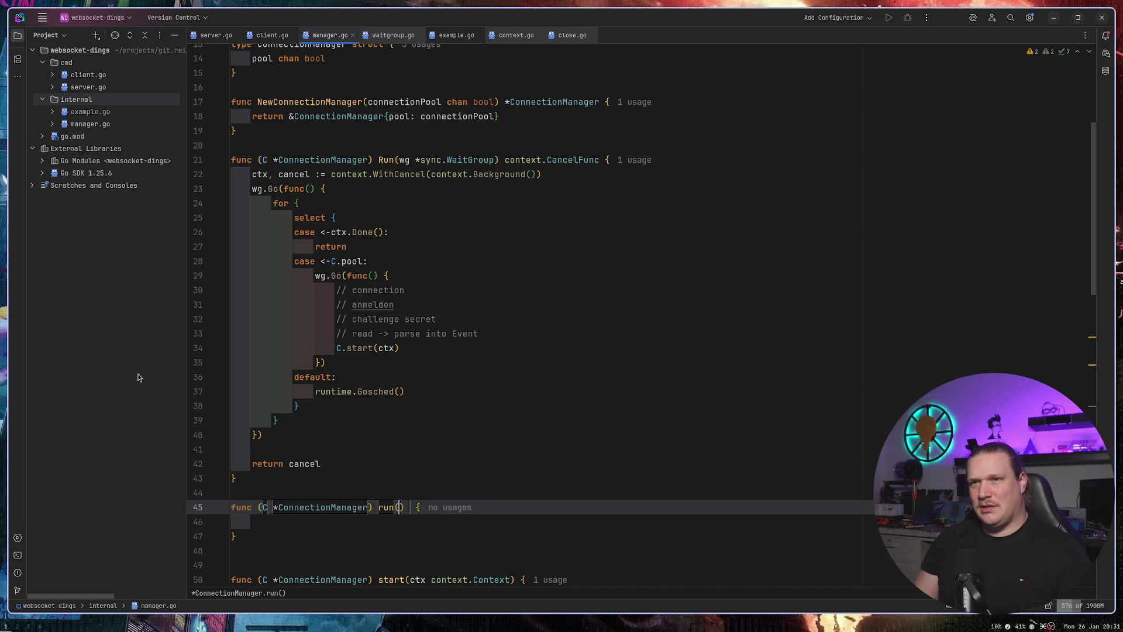
text(wg *s)
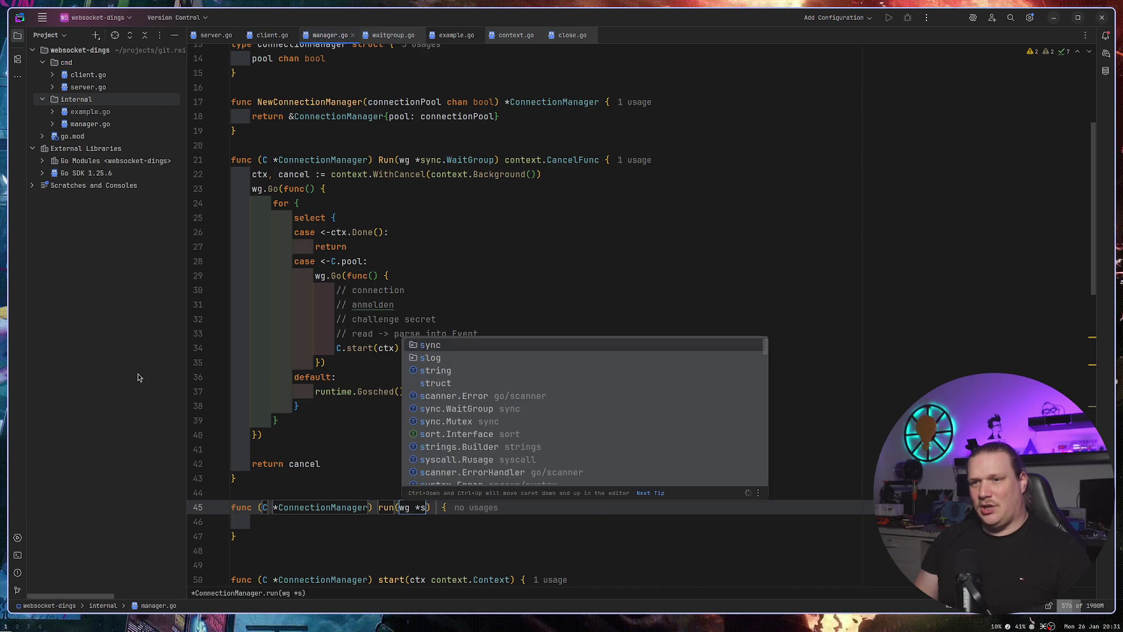
key(Return)
key(Down)
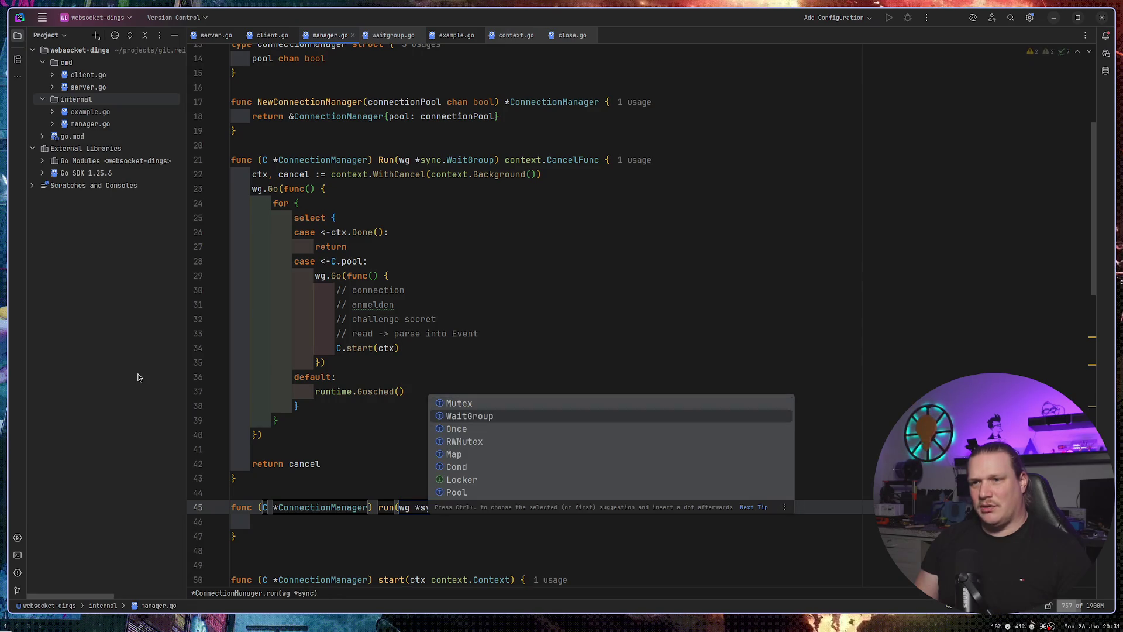
key(Return)
Cut the for-select loop out of Run's goroutine, leaving its body empty.
key(Right)
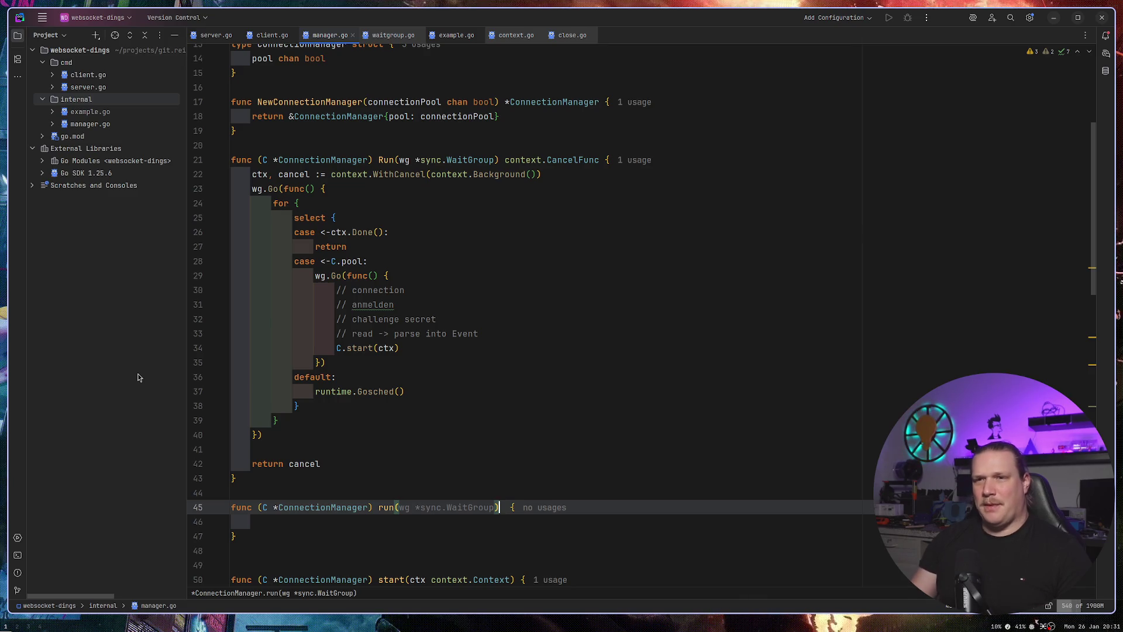
mouse_move(271, 202)
mouse_down()
mouse_move(295, 232)
mouse_move(328, 418)
mouse_up()
key(ctrl+c)
key(BackSpace)
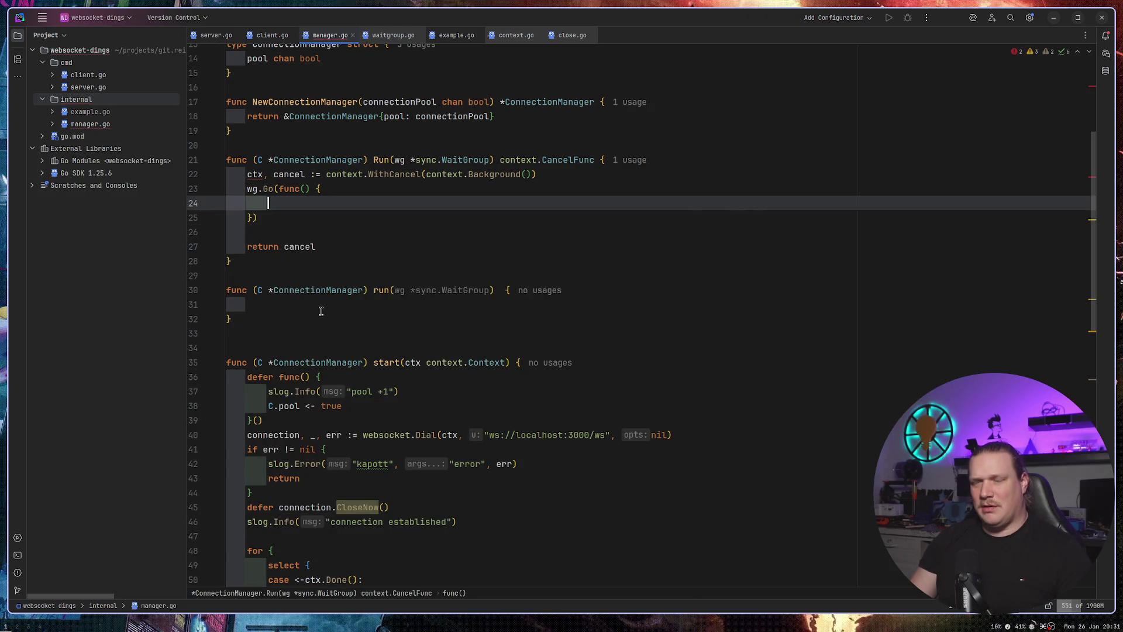
Paste the for-select loop into run's body.
click(304, 304)
key(ctrl+v)
click(285, 203)
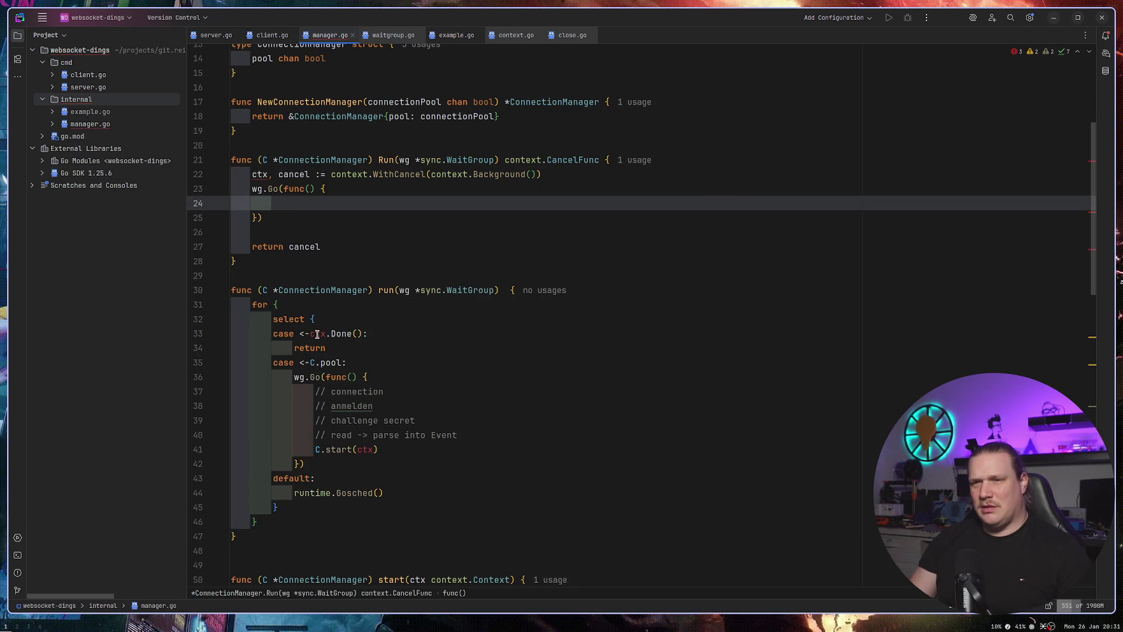
Change run's parameter to ctx context.Context.
click(404, 290)
double_click(404, 291)
text(ctx)
key(ctrl+shift+Right)
key(ctrl+shift+Right)
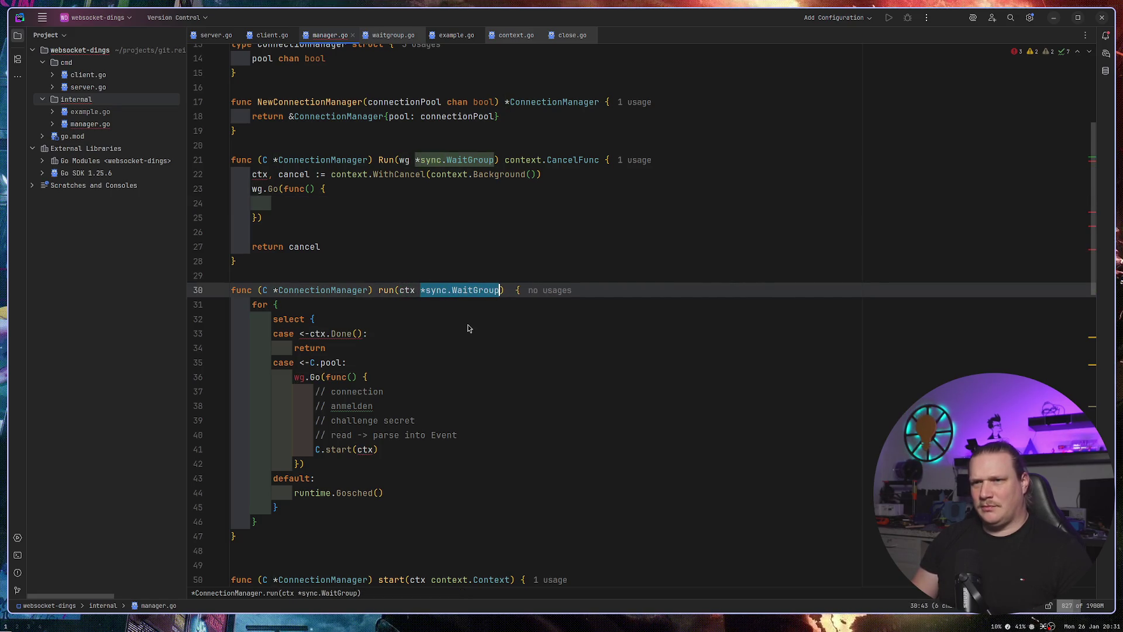
text(context.)
key(Return)
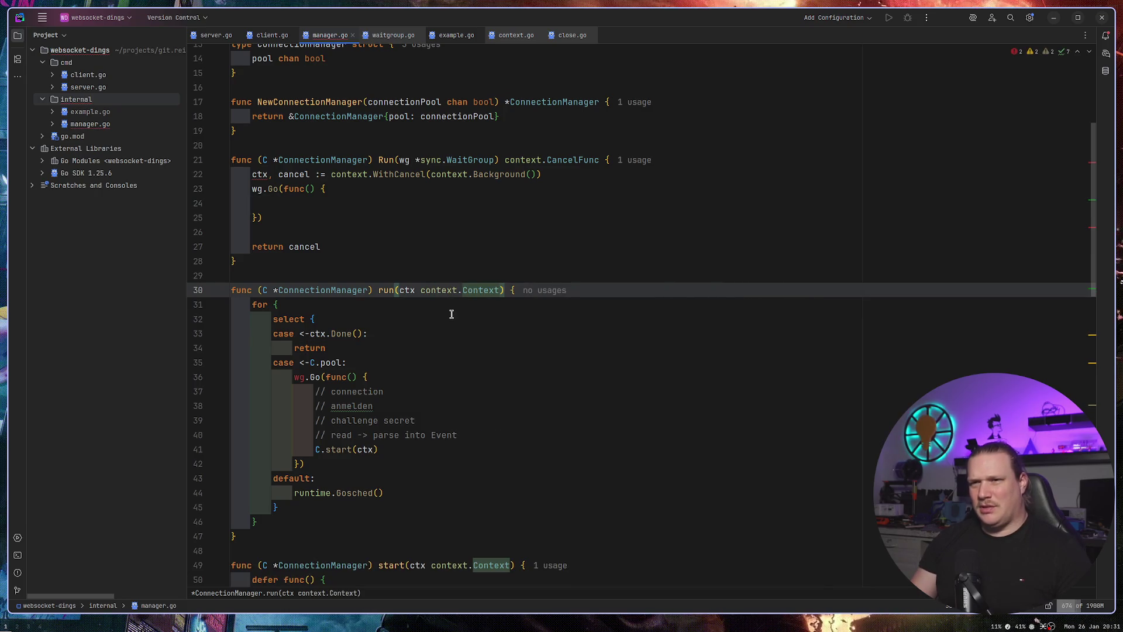
Add wg *sync.WaitGroup before ctx in run's parameter list.
click(394, 291)
text(wg *)
key(Left)
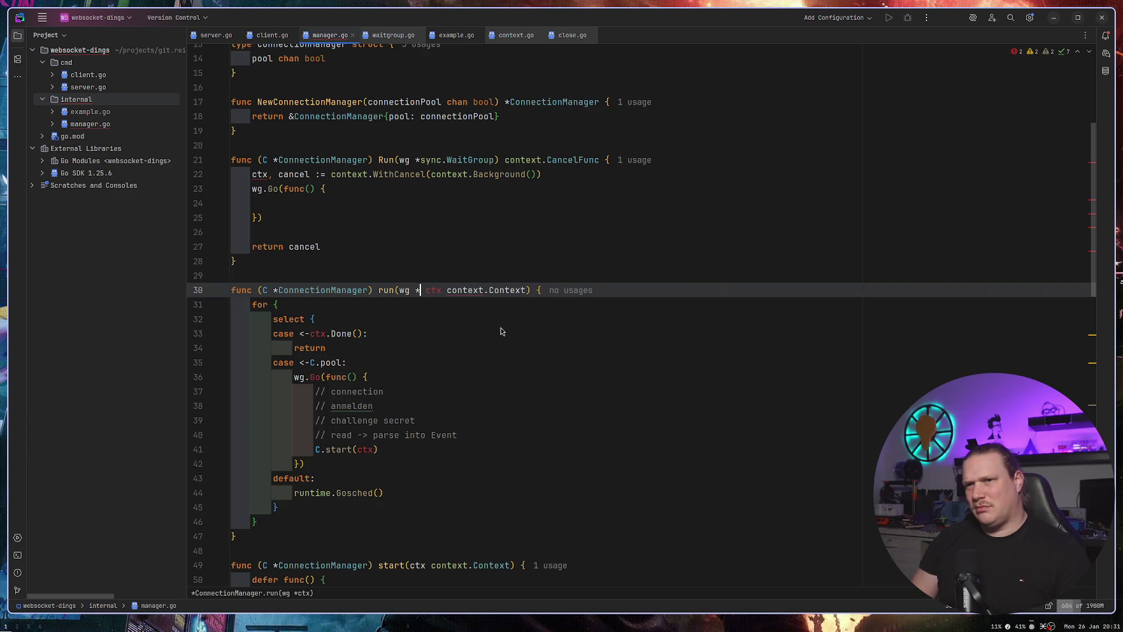
text(sync.Mu)
key(Return)
key(BackSpace)
key(BackSpace)
key(BackSpace)
text(W)
key(Return)
text(,)
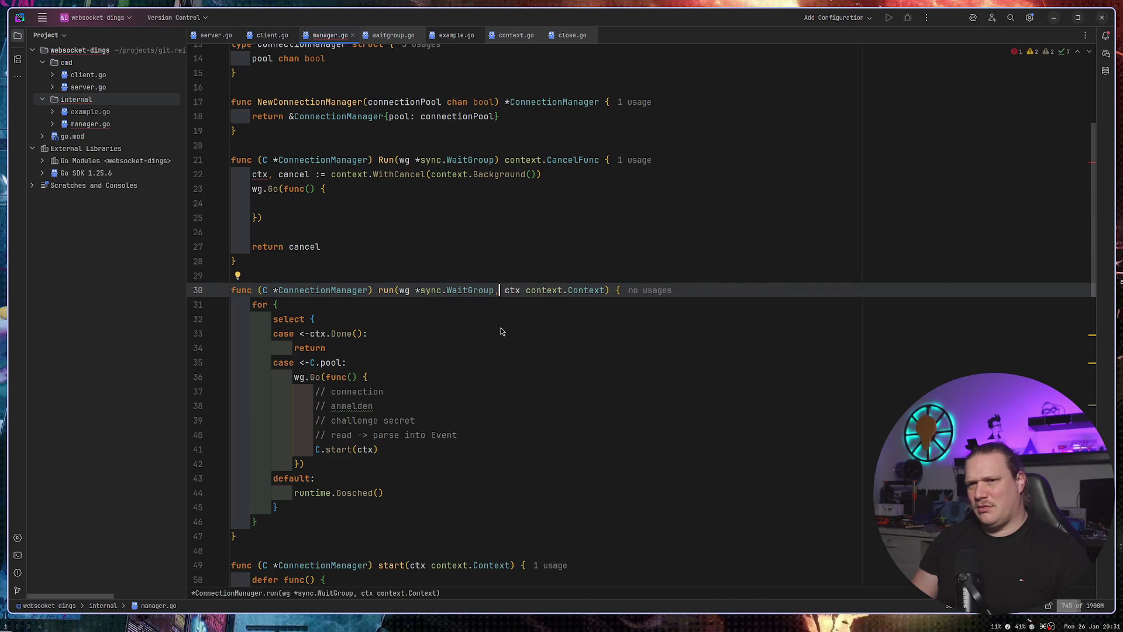
Make Run's goroutine a one-line wg.Go call to C.run(wg, ctx).
key(Up)
key(Up)
key(Up)
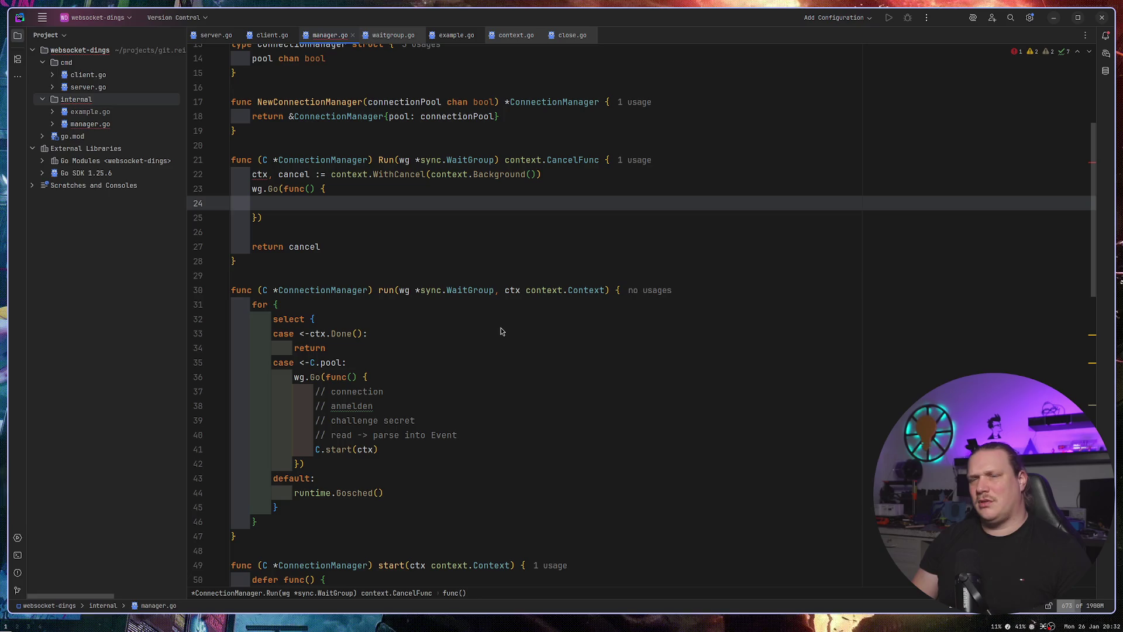
text(C.r)
key(Return)
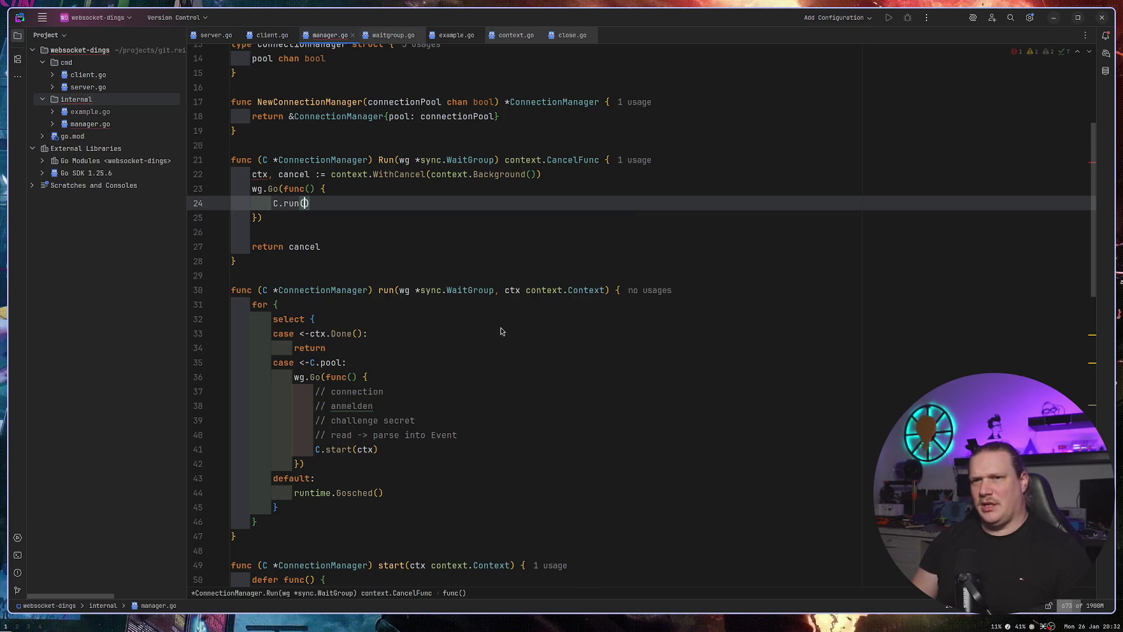
text(wg ,ctx)
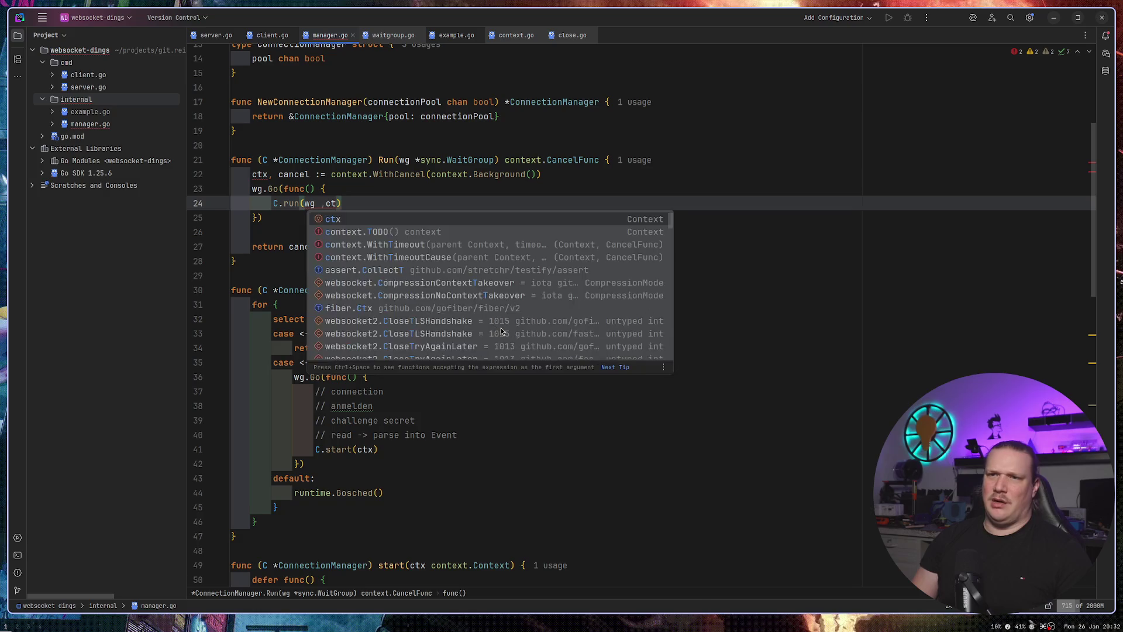
key(ctrl+shift+j)
key(ctrl+shift+j)
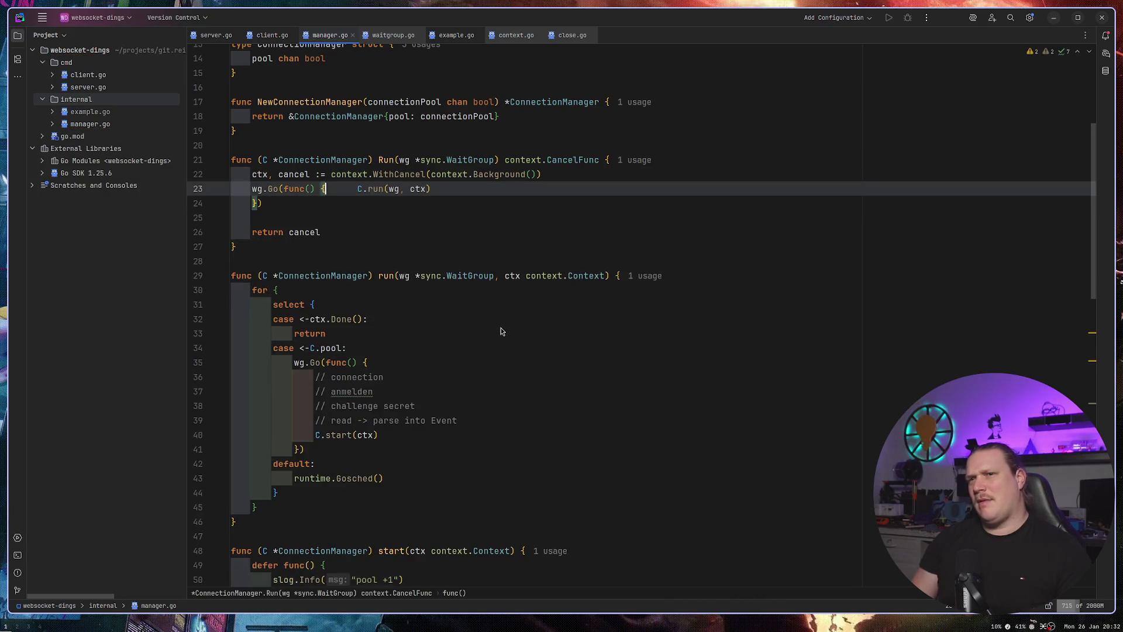
key(Down)
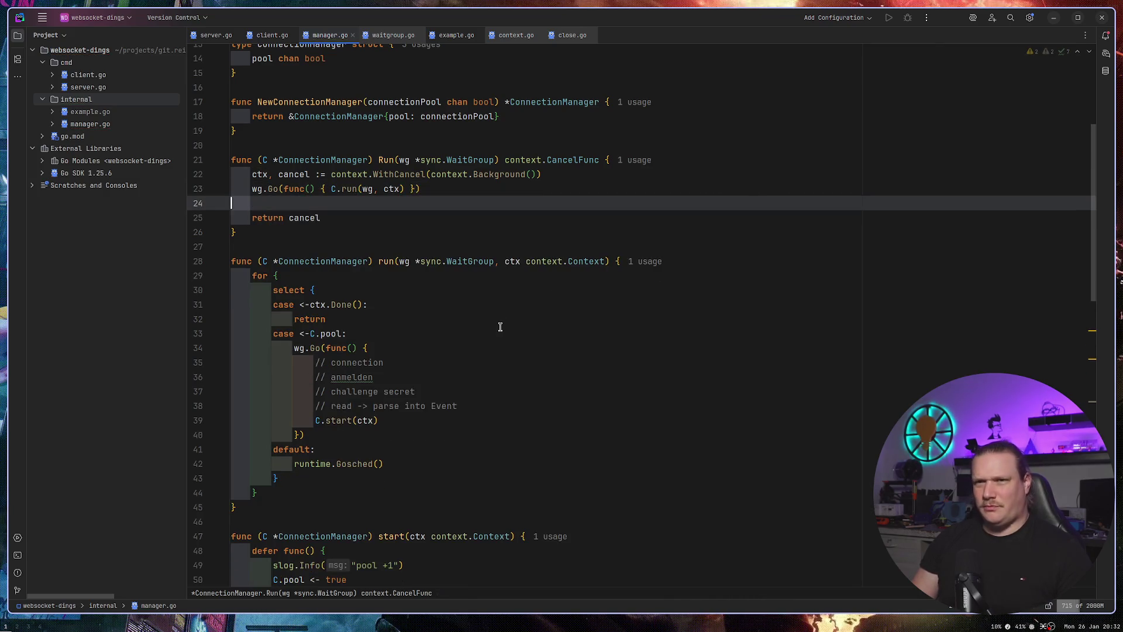
key(Down)
key(Down)
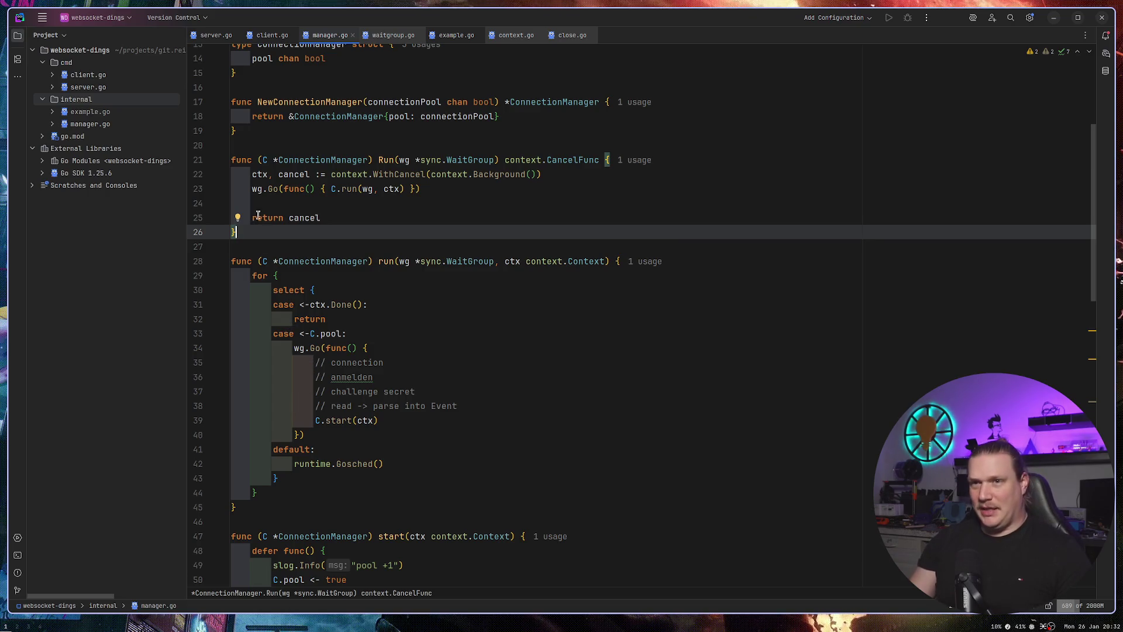
click(368, 189)
double_click(368, 189)
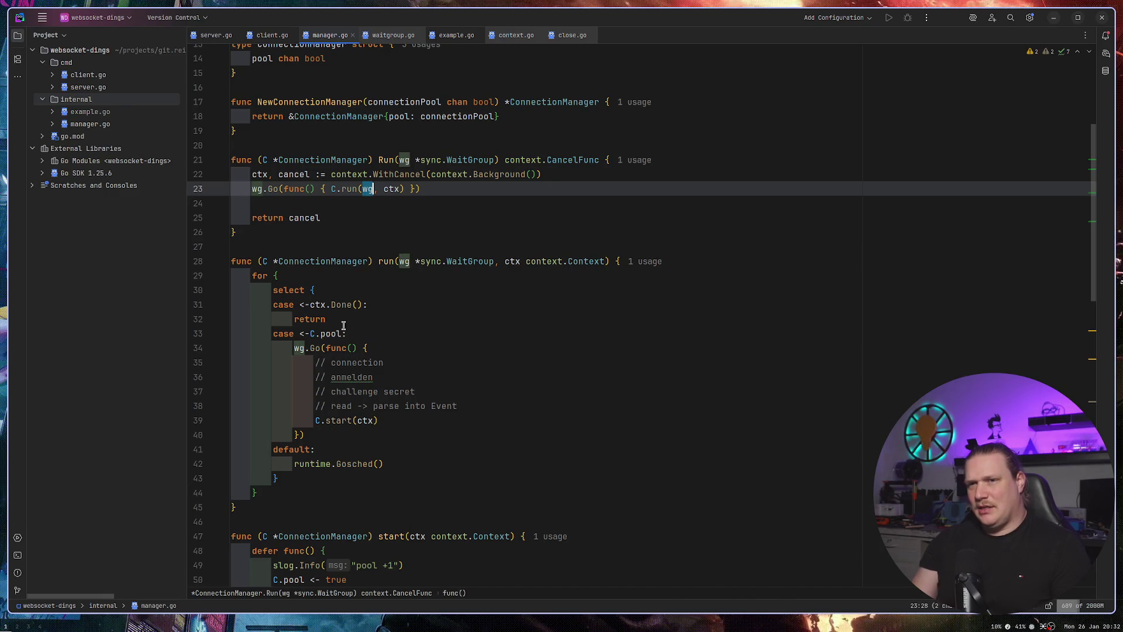
click(390, 216)
click(365, 189)
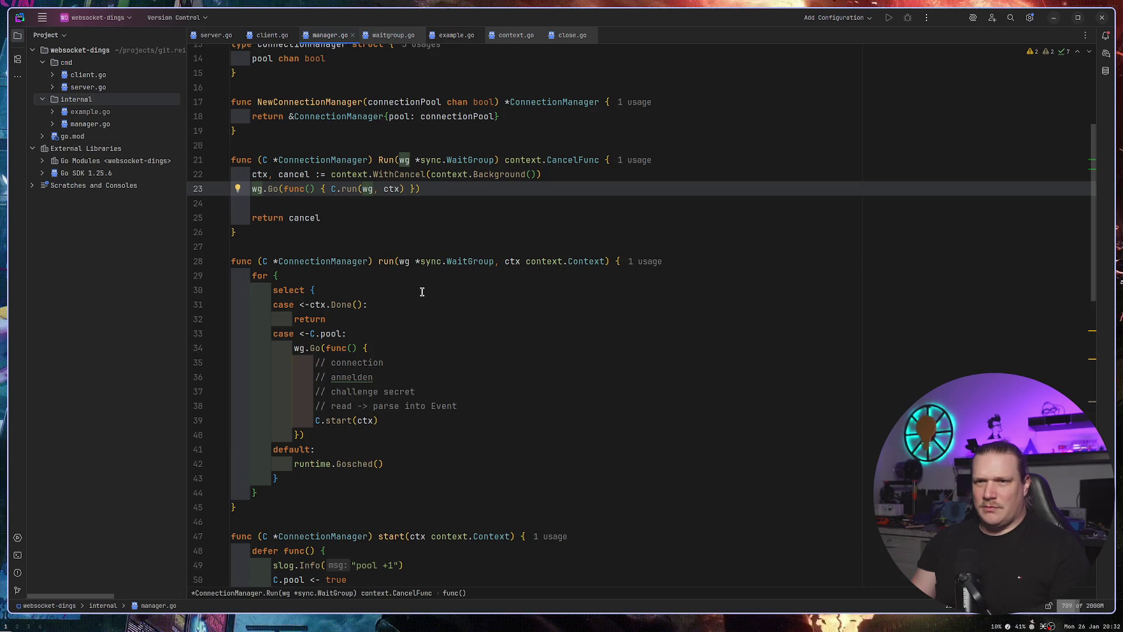
mouse_move(274, 290)
mouse_down()
mouse_move(351, 420)
mouse_move(358, 478)
mouse_up()
key(BackSpace)
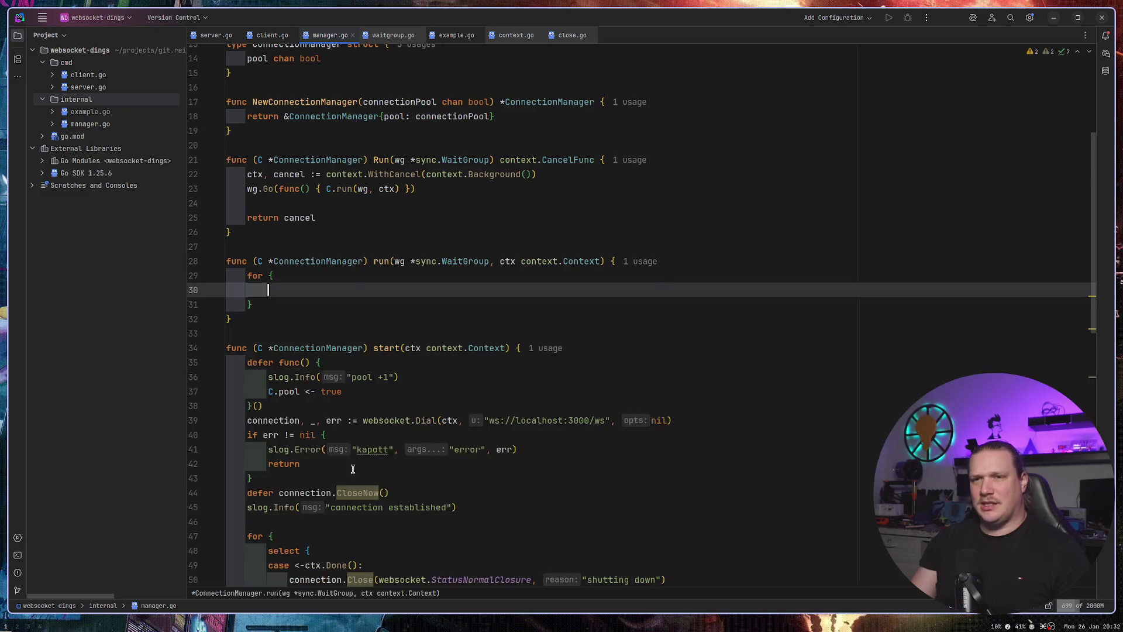
text(klkc)
key(ctrl+z)
key(ctrl+z)
key(ctrl+z)
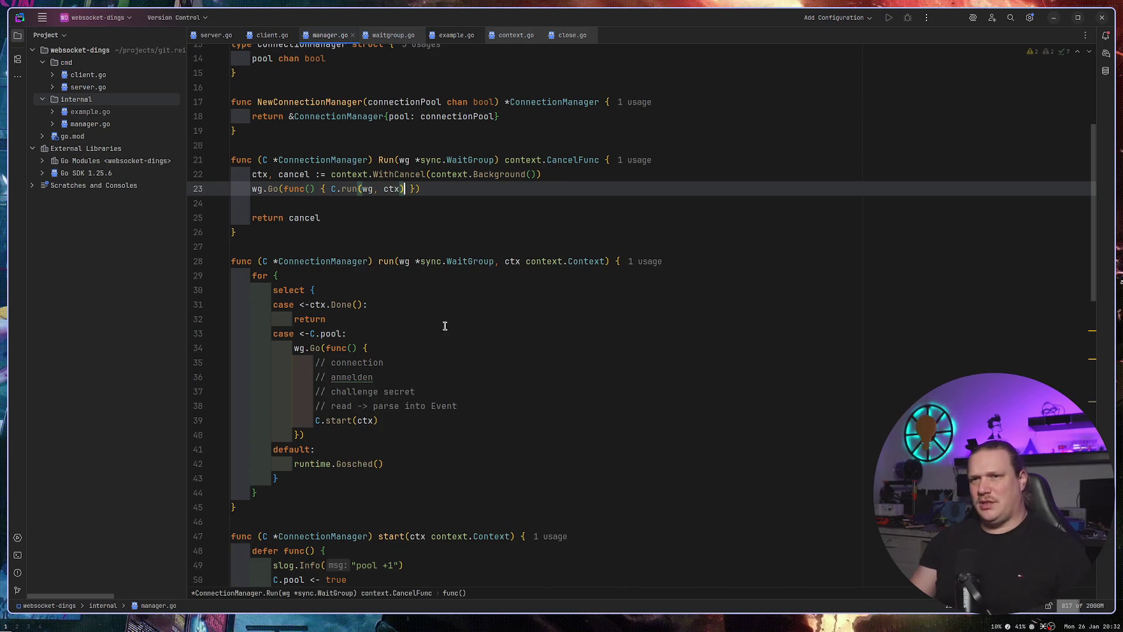
click(478, 330)
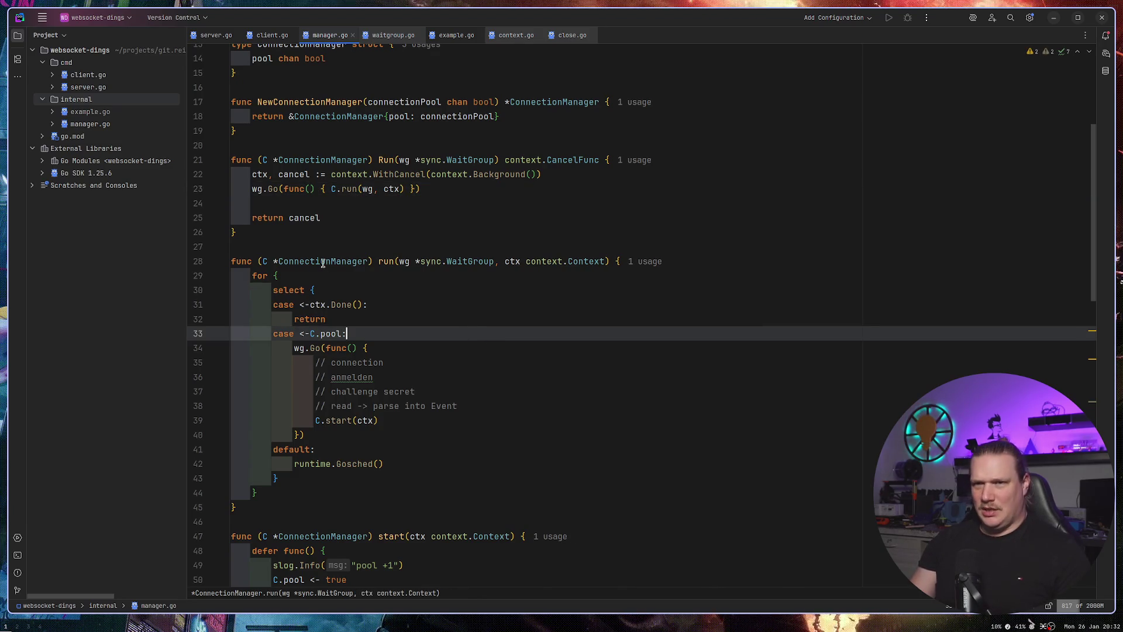
click(414, 188)
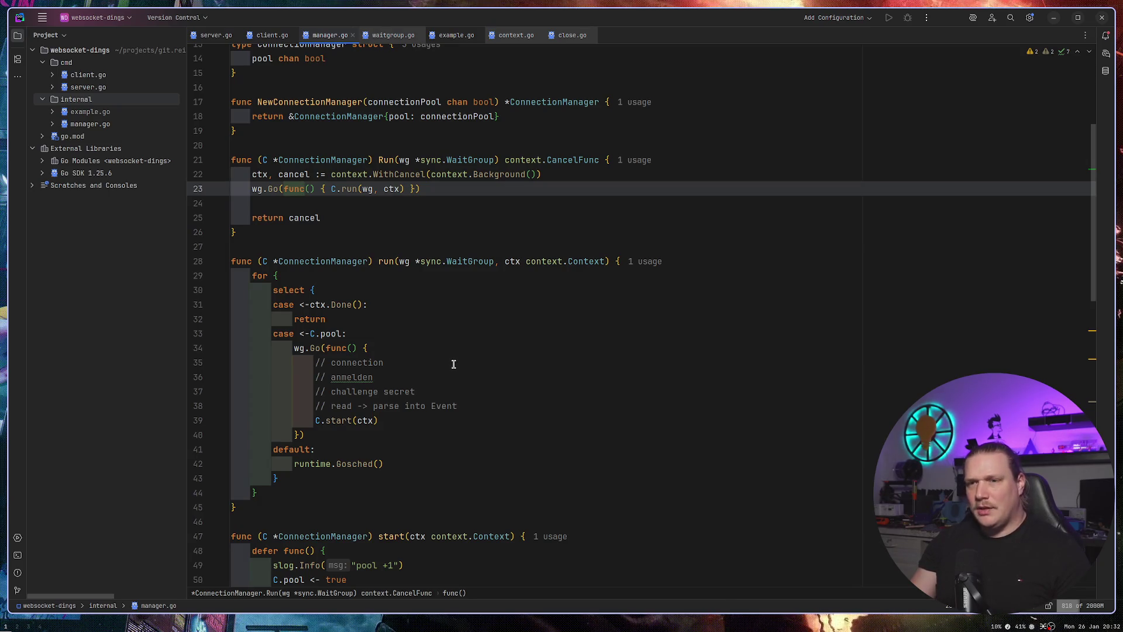
click(394, 264)
click(386, 158)
click(387, 261)
click(386, 160)
click(386, 261)
click(387, 160)
click(386, 261)
click(391, 160)
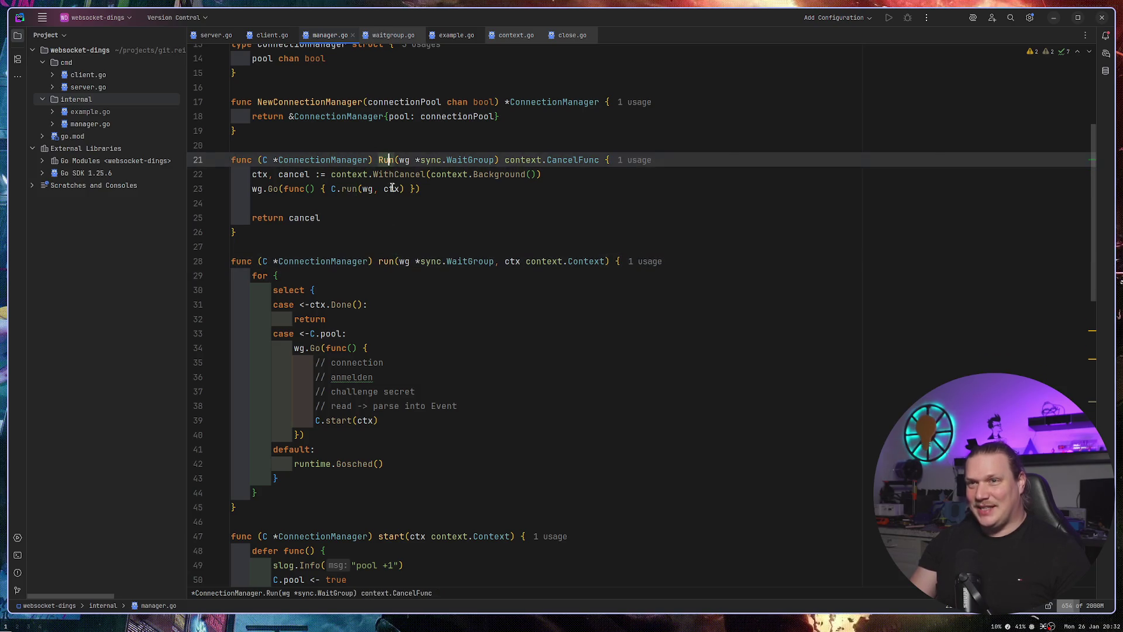
click(387, 260)
click(390, 160)
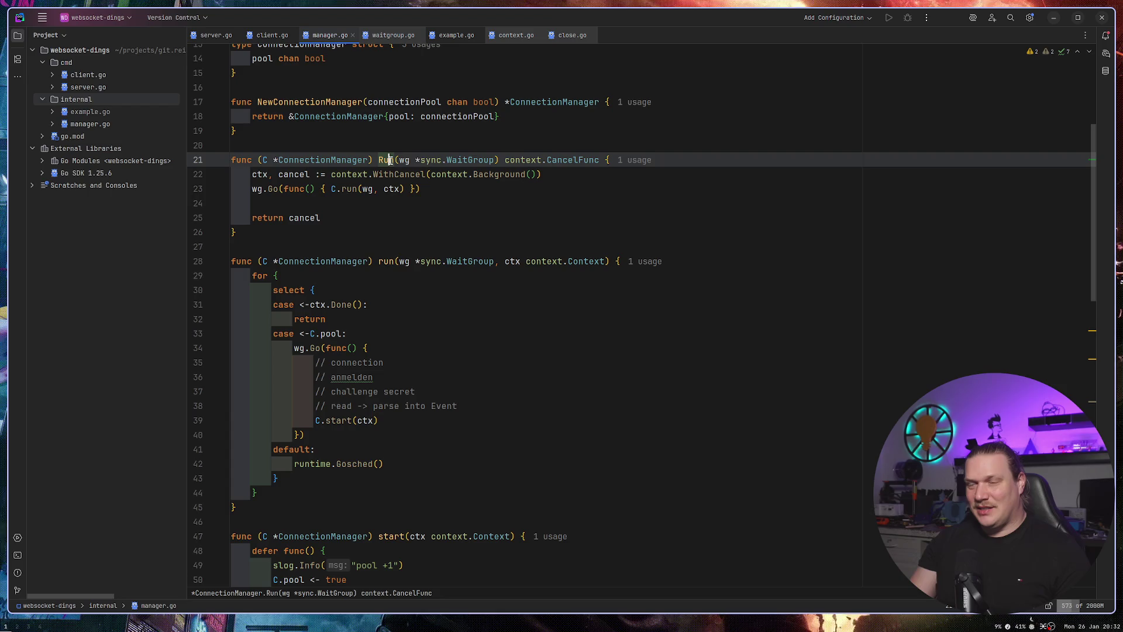
click(378, 261)
text(_)
click(455, 304)
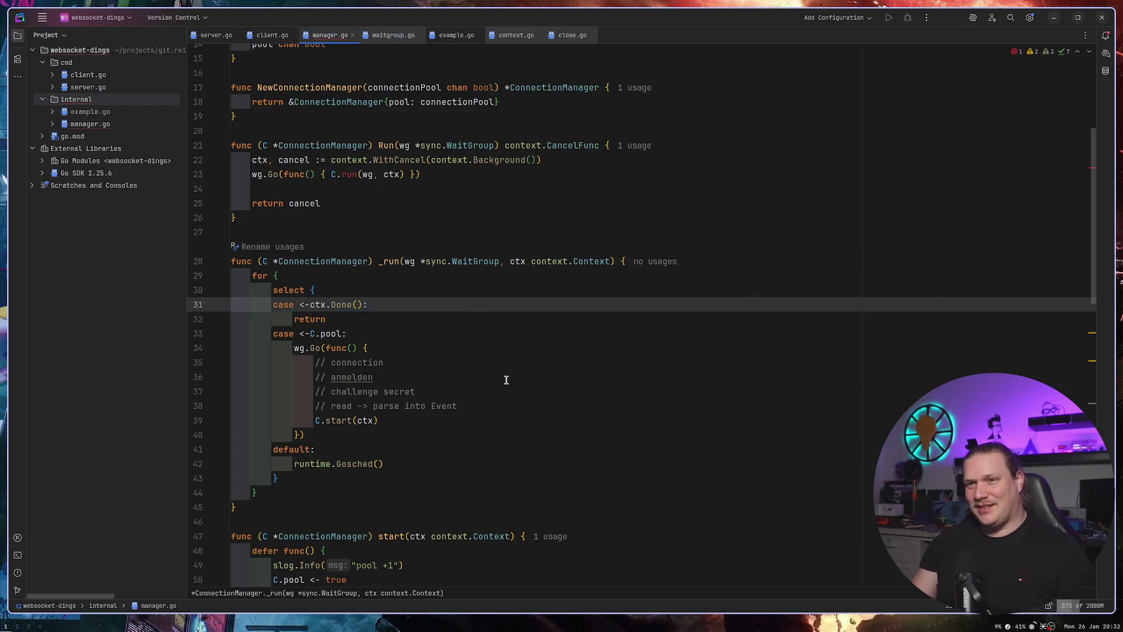
key(ctrl+z)
key(ctrl+z)
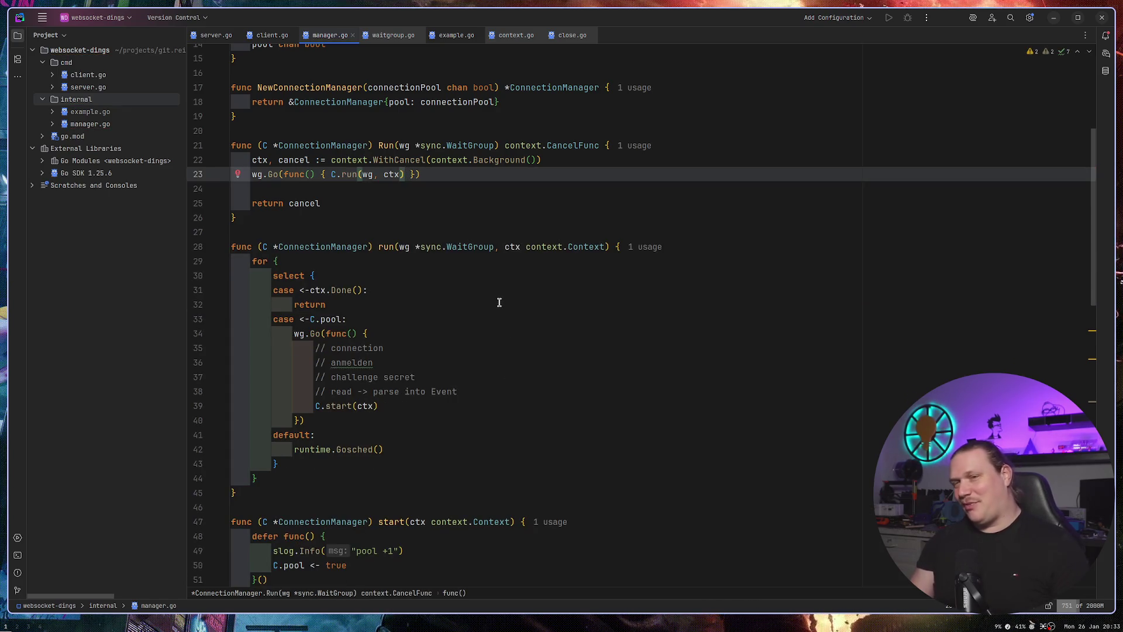
click(379, 246)
text(__inti)
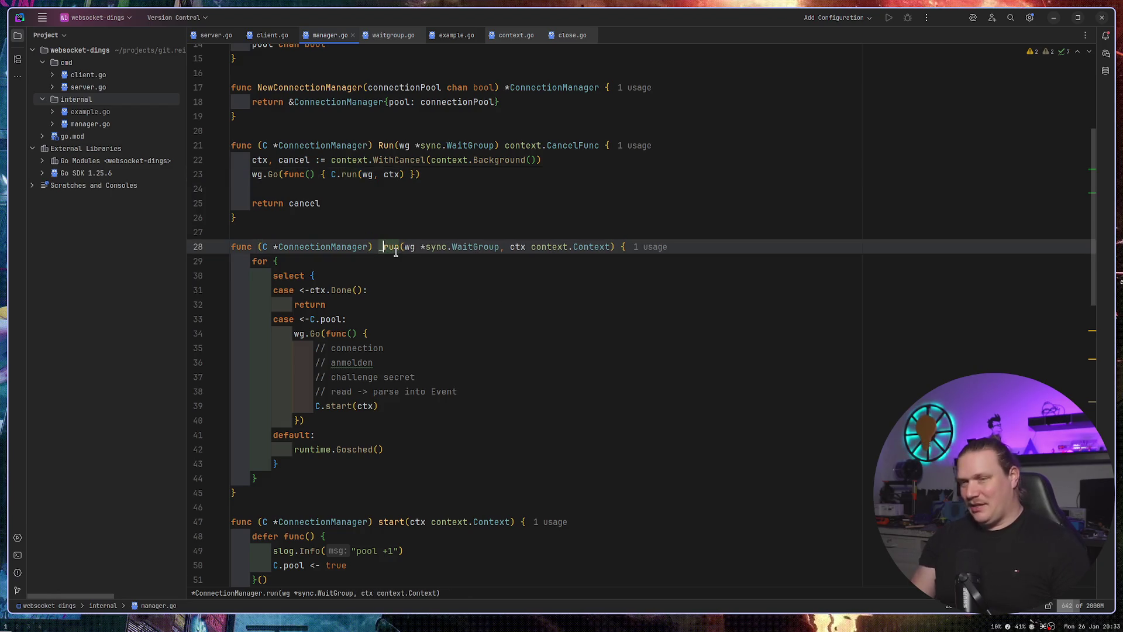
key(ctrl+z)
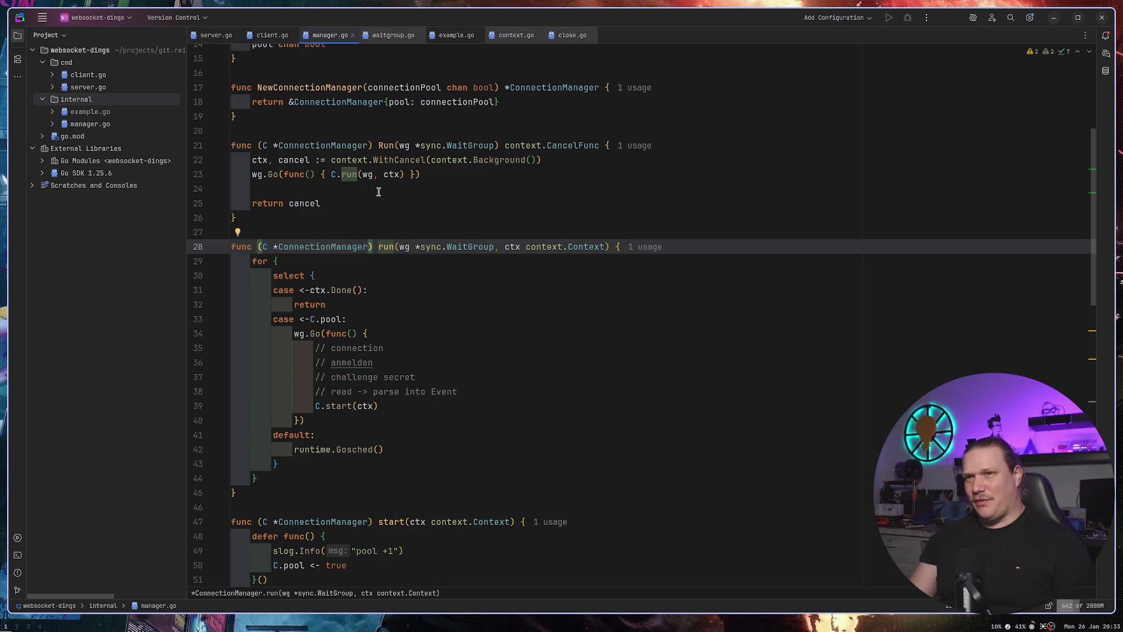
click(386, 145)
click(411, 207)
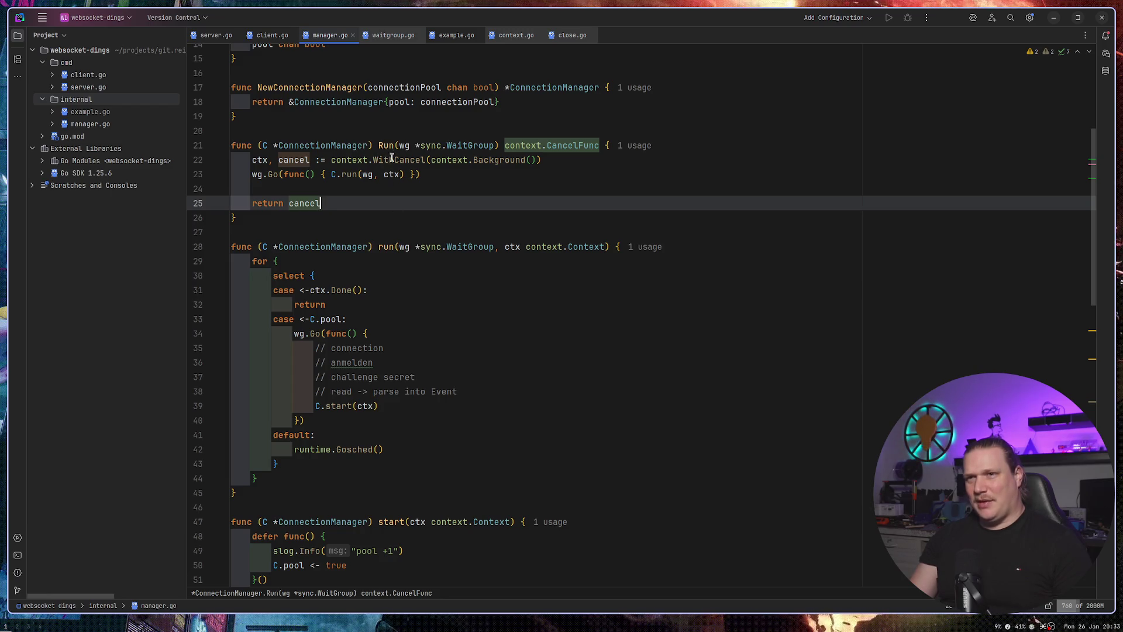
click(377, 145)
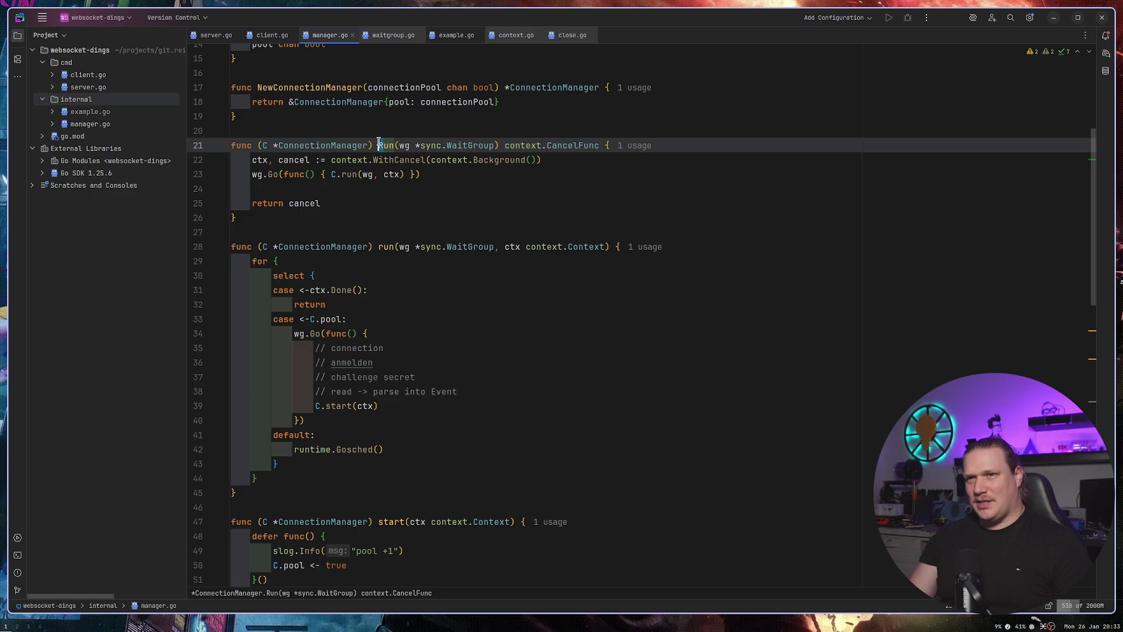
click(384, 246)
click(413, 205)
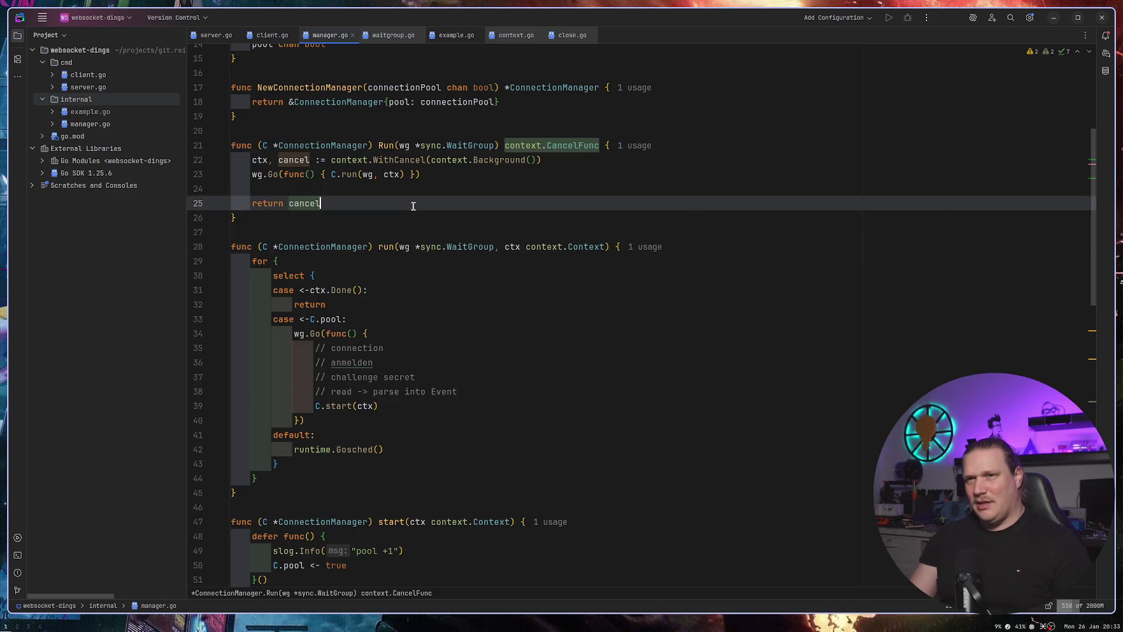
click(388, 150)
key(Down)
key(Down)
key(Down)
click(388, 150)
click(384, 247)
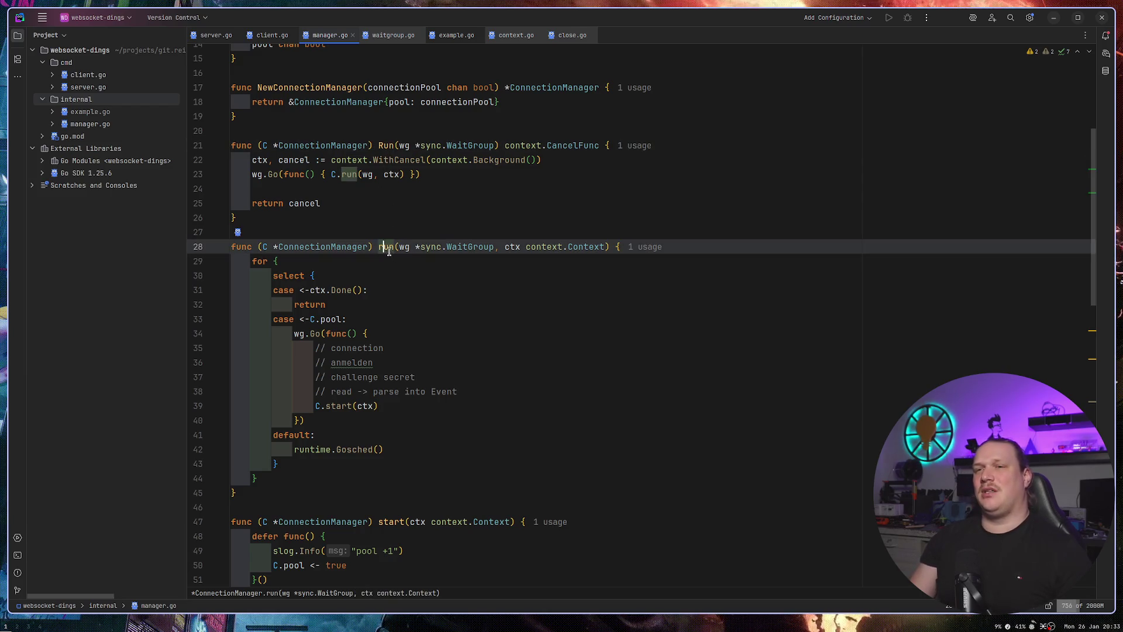
triple_click(386, 246)
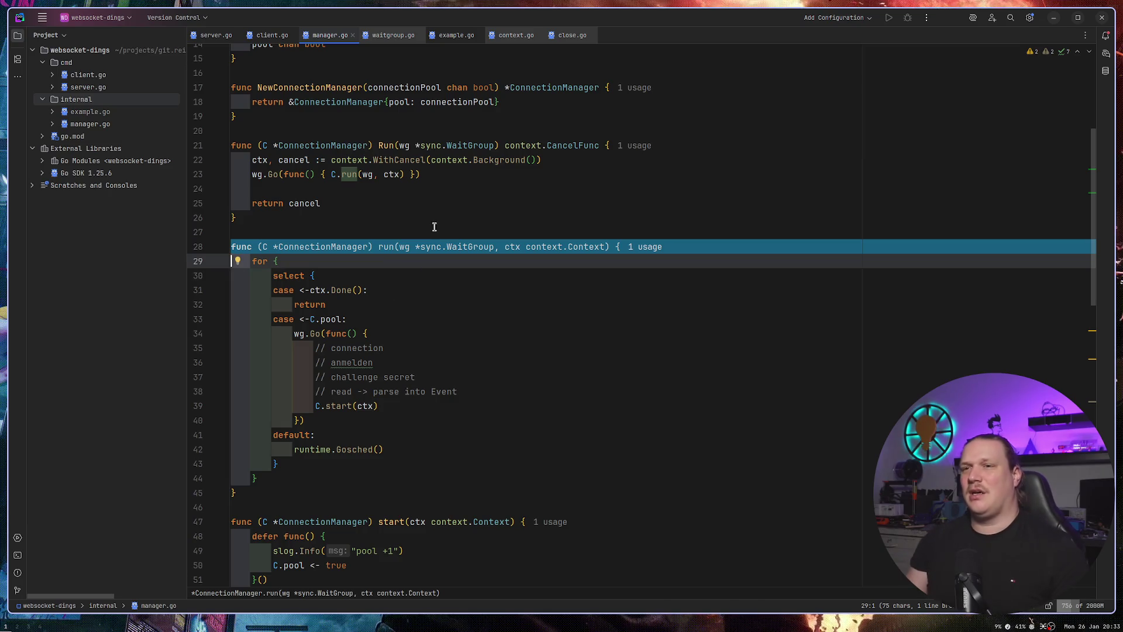
click(490, 214)
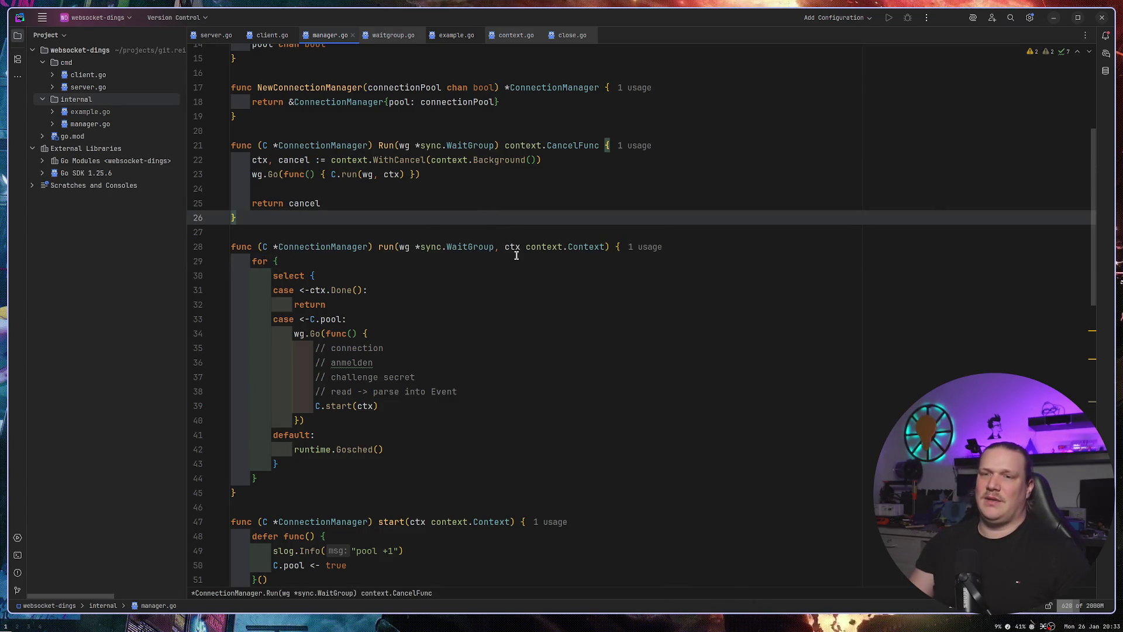
mouse_move(260, 478)
mouse_down()
mouse_move(275, 319)
mouse_move(252, 290)
mouse_up()
drag(322, 203, 241, 164)
click(450, 219)
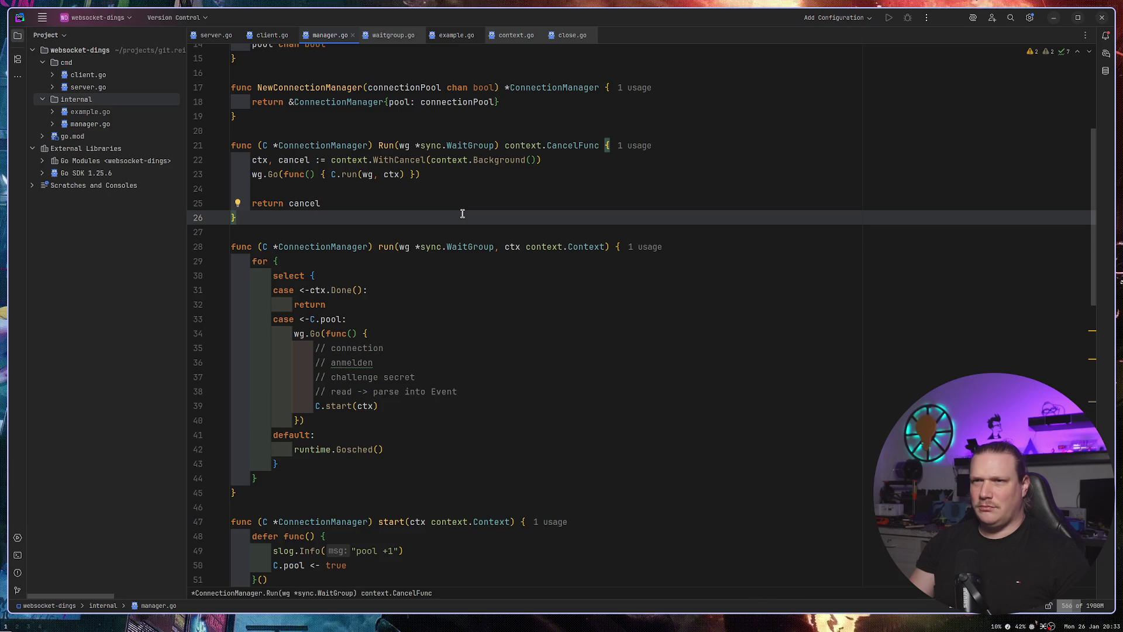
click(494, 145)
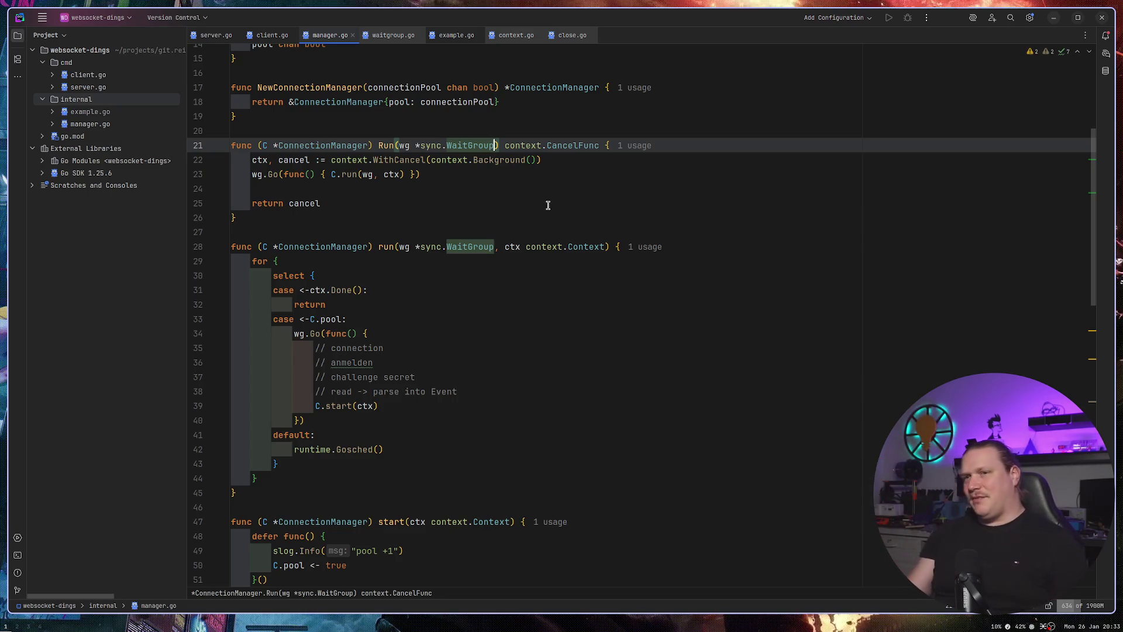
scroll(485, 297, down, 4)
scroll(484, 292, up, 5)
drag(431, 246, 489, 247)
click(460, 224)
click(572, 300)
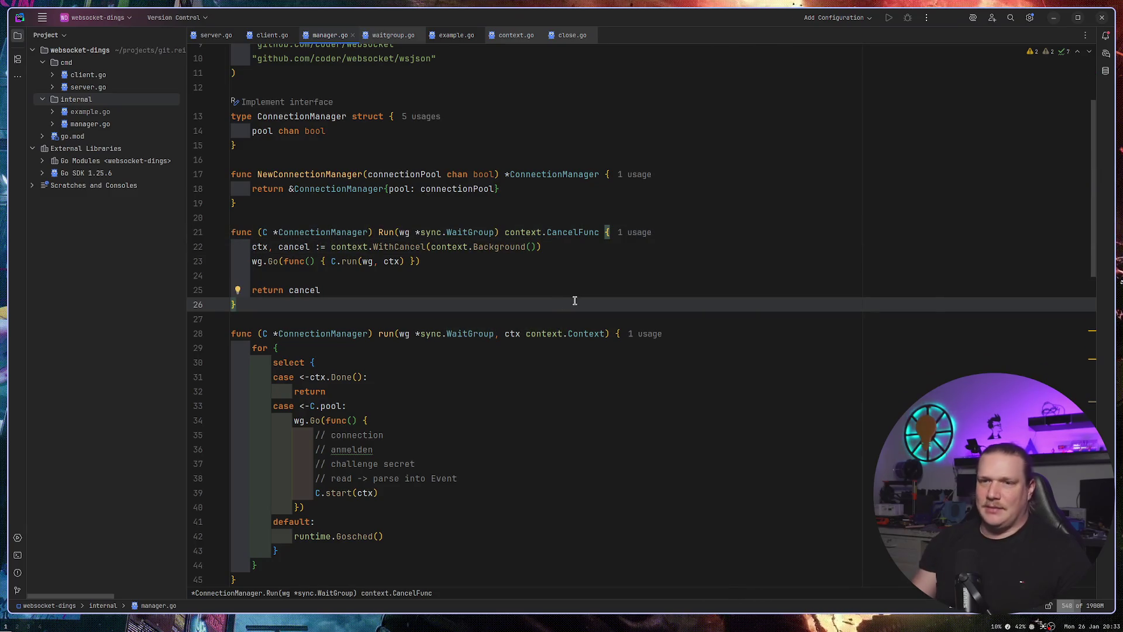
scroll(572, 300, down, 3)
scroll(573, 300, down, 4)
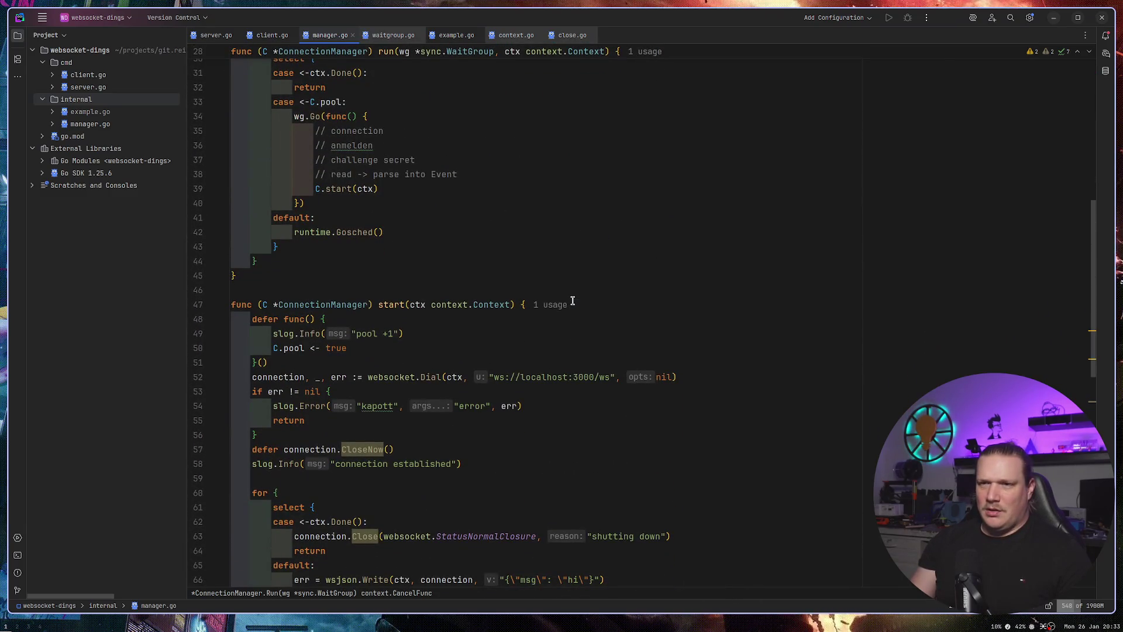
scroll(571, 302, up, 9)
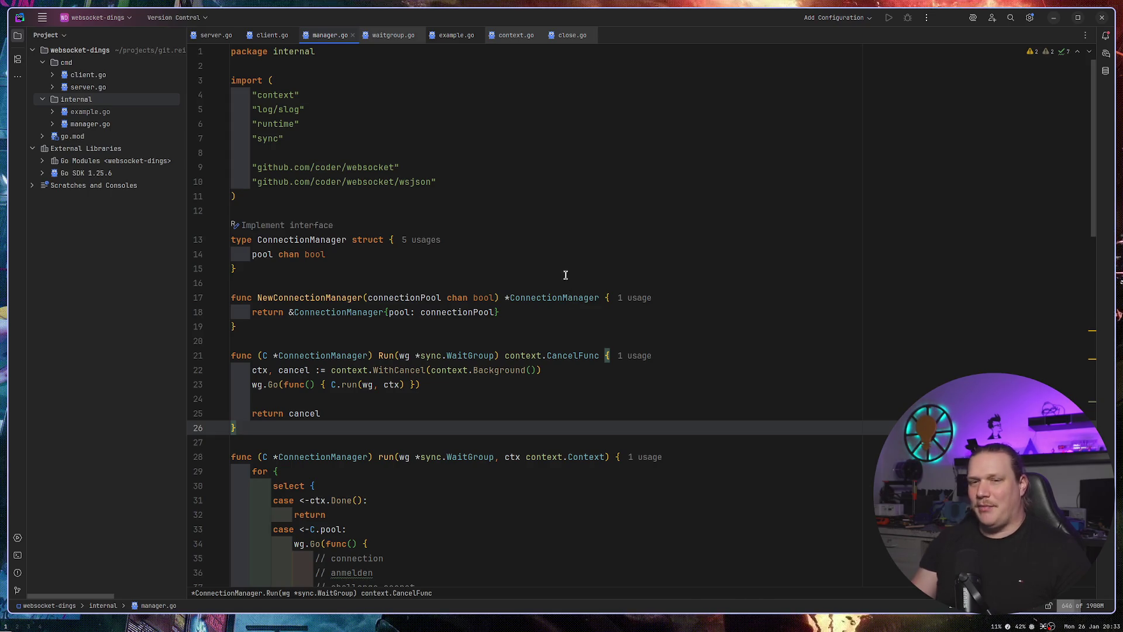
scroll(564, 279, down, 5)
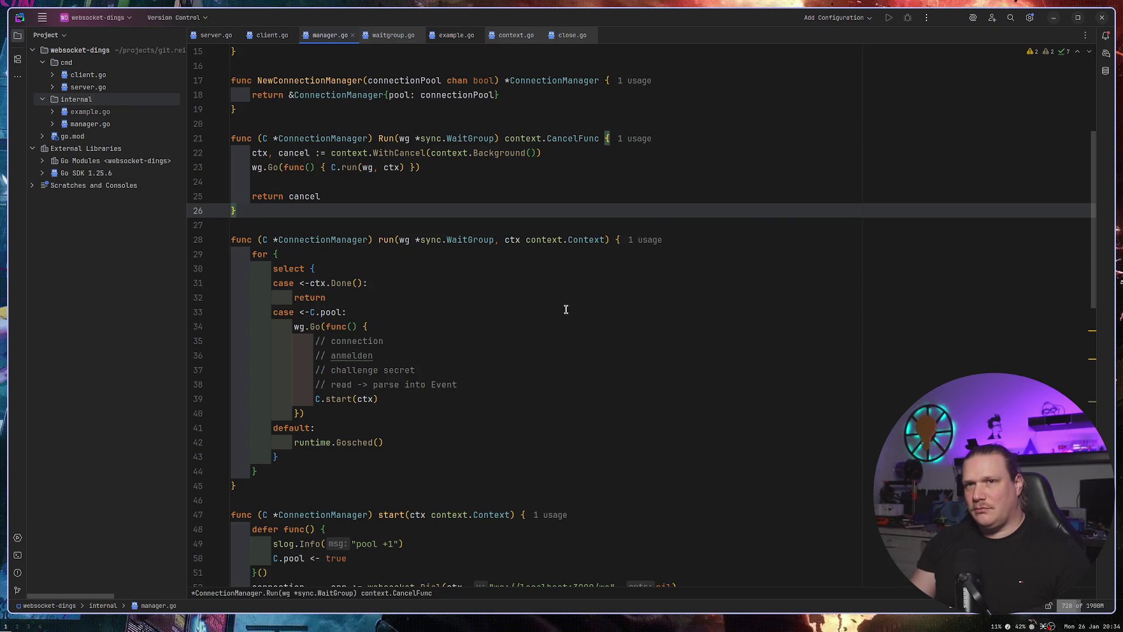
double_click(95, 113)
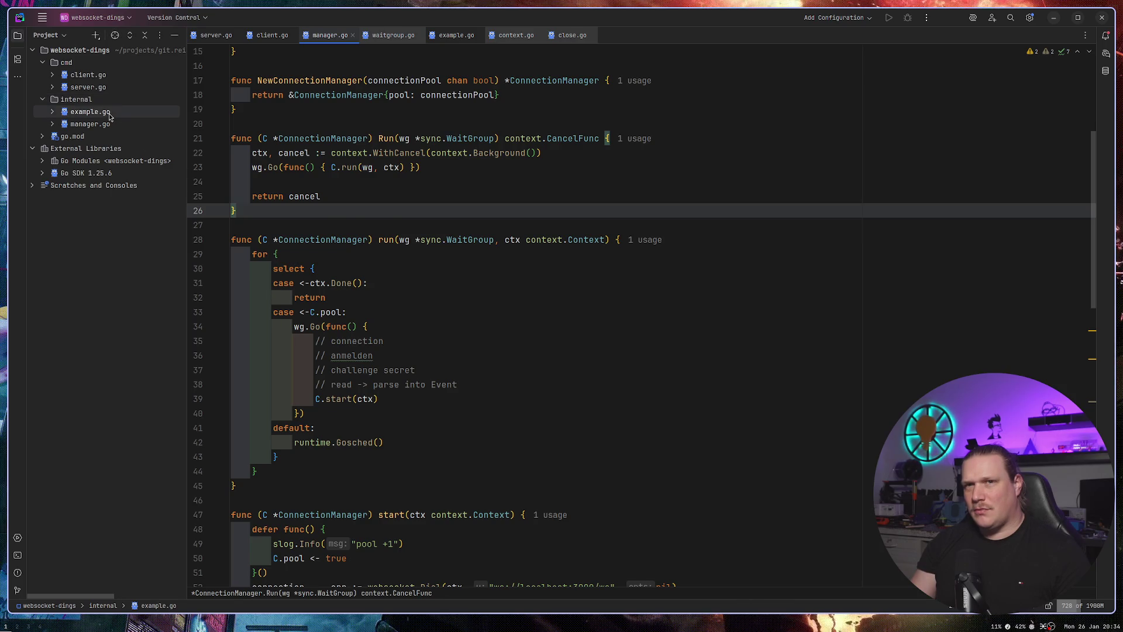
Delete example.go from the internal package and open manager.go.
key(Delete)
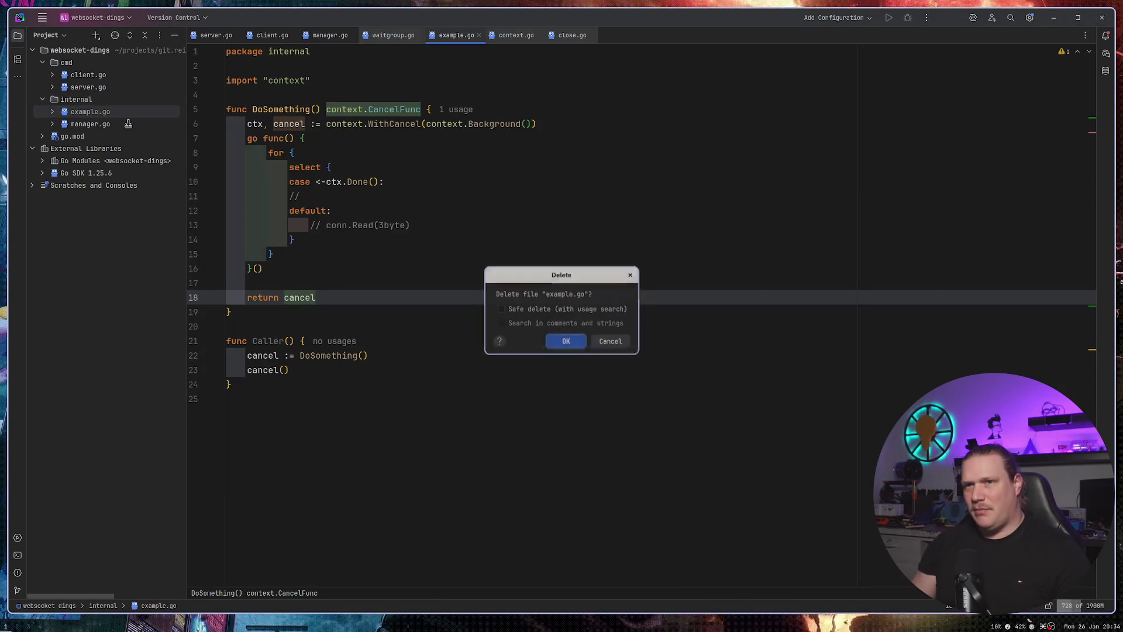
key(Return)
click(100, 112)
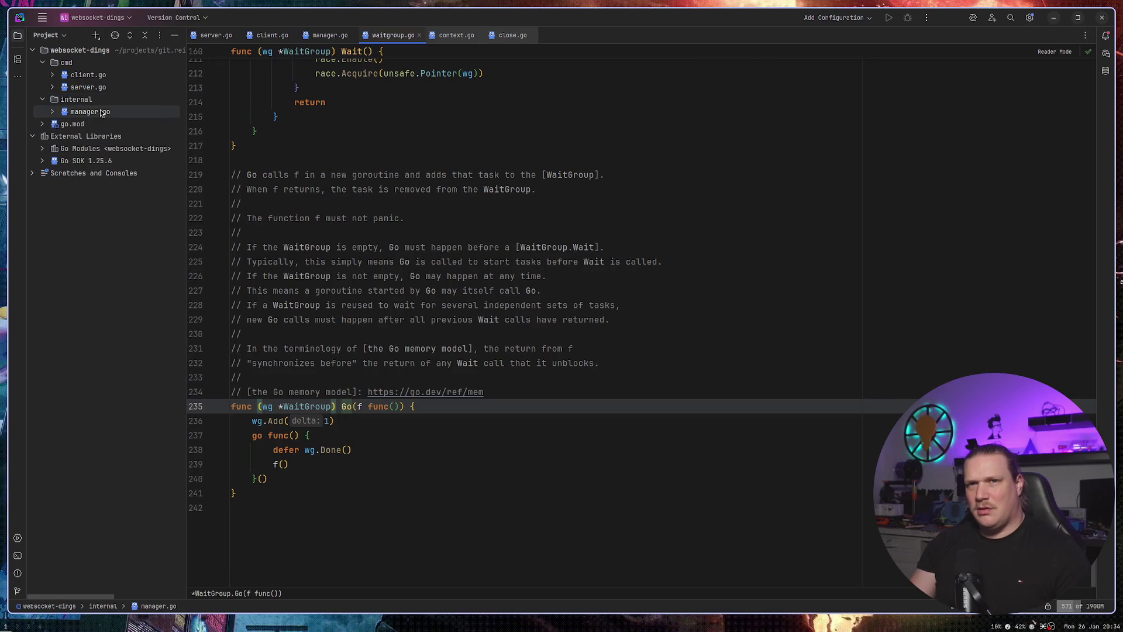
double_click(101, 112)
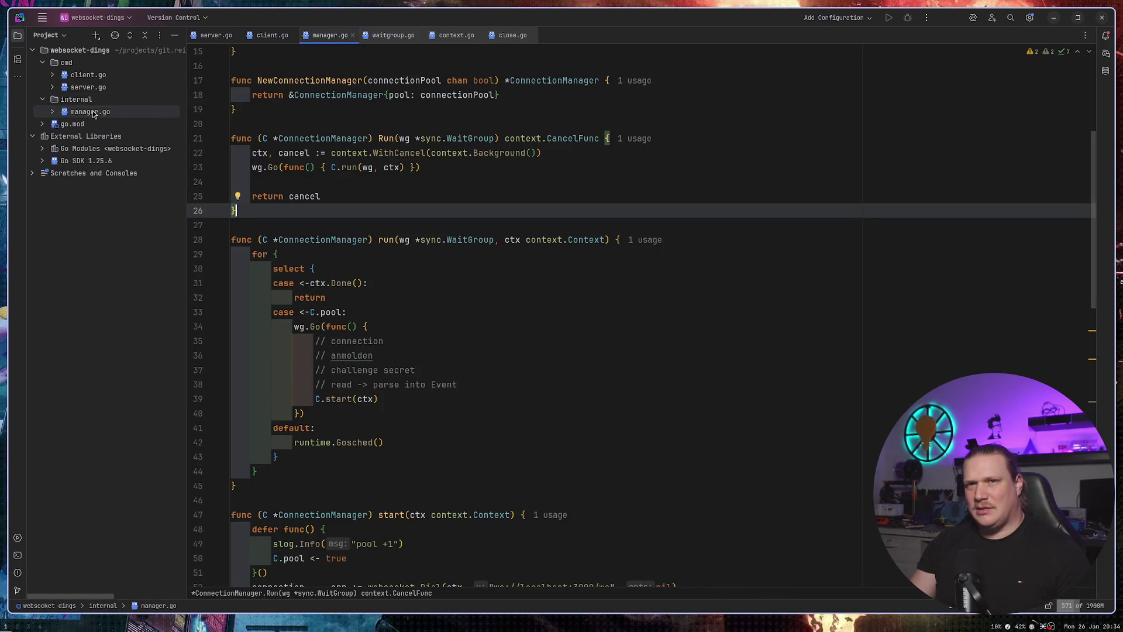
Open client.go and server.go, read through server.go's handler, then return to manager.go.
double_click(88, 75)
double_click(92, 88)
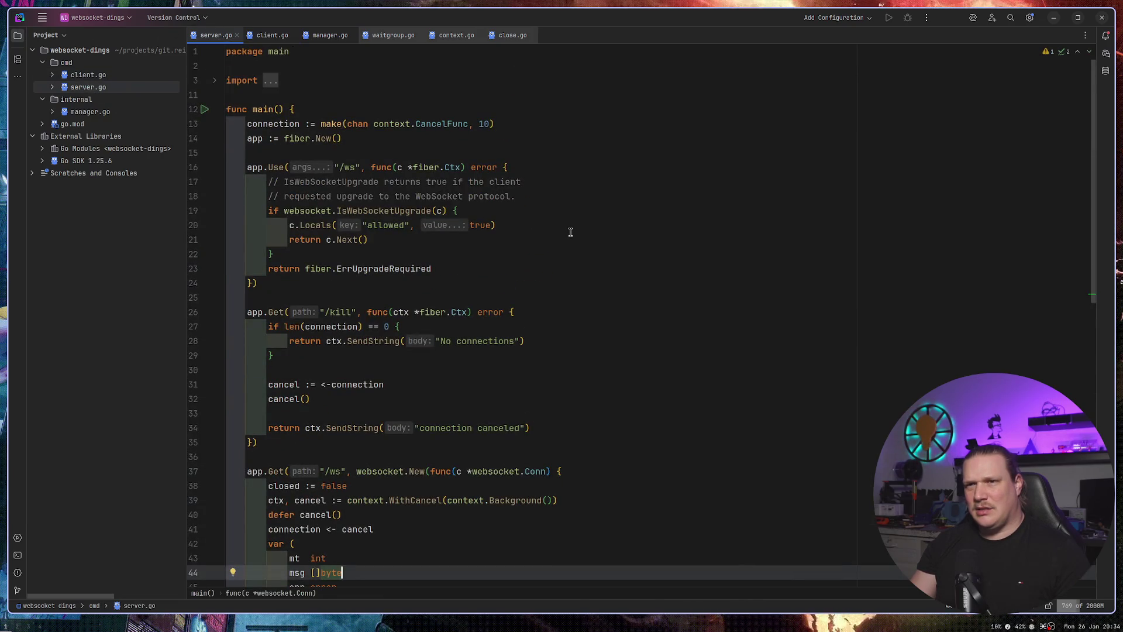
scroll(570, 232, down, 7)
scroll(570, 232, down, 7)
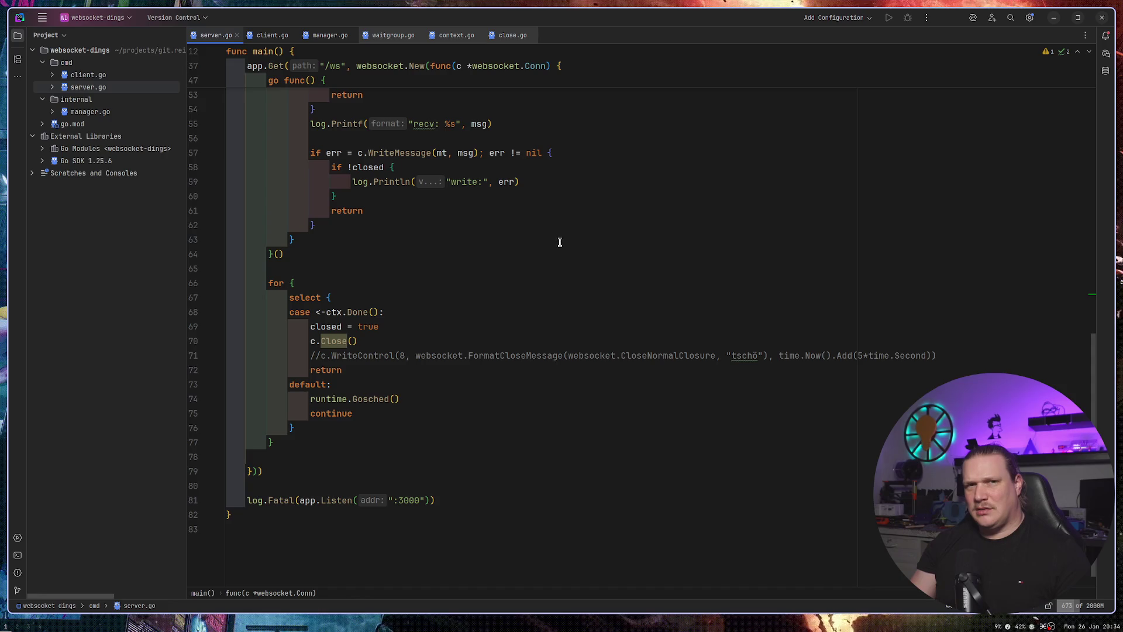
double_click(90, 111)
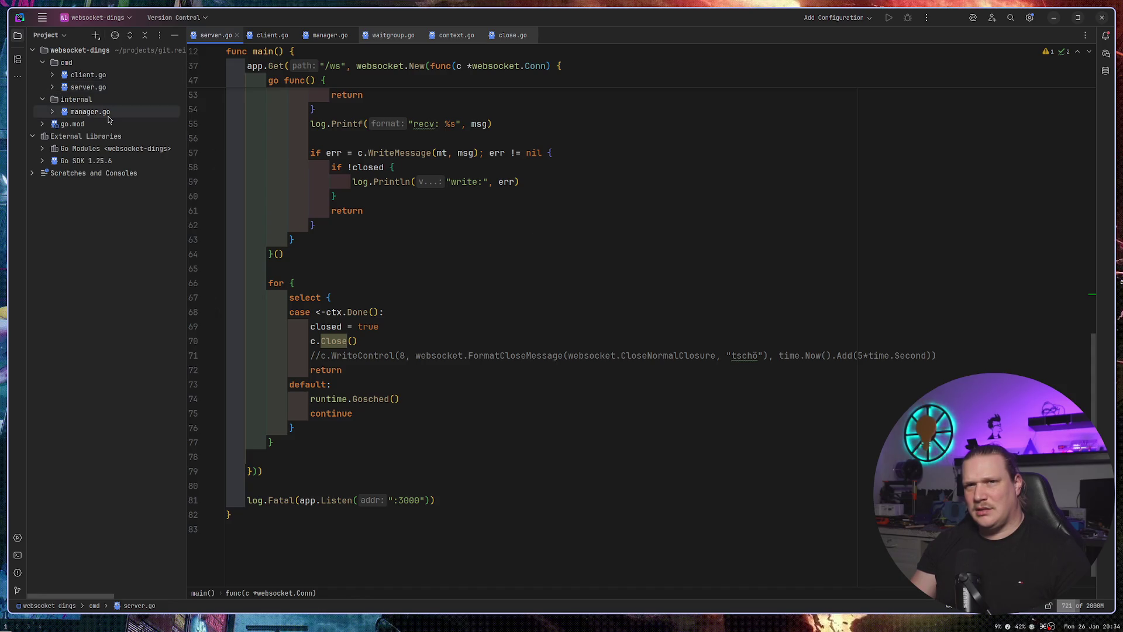
Delete the four placeholder comment lines above C.start(ctx) in the run loop.
scroll(580, 296, down, 6)
scroll(439, 243, up, 3)
click(420, 216)
key(ctrl+y)
key(ctrl+y)
key(ctrl+y)
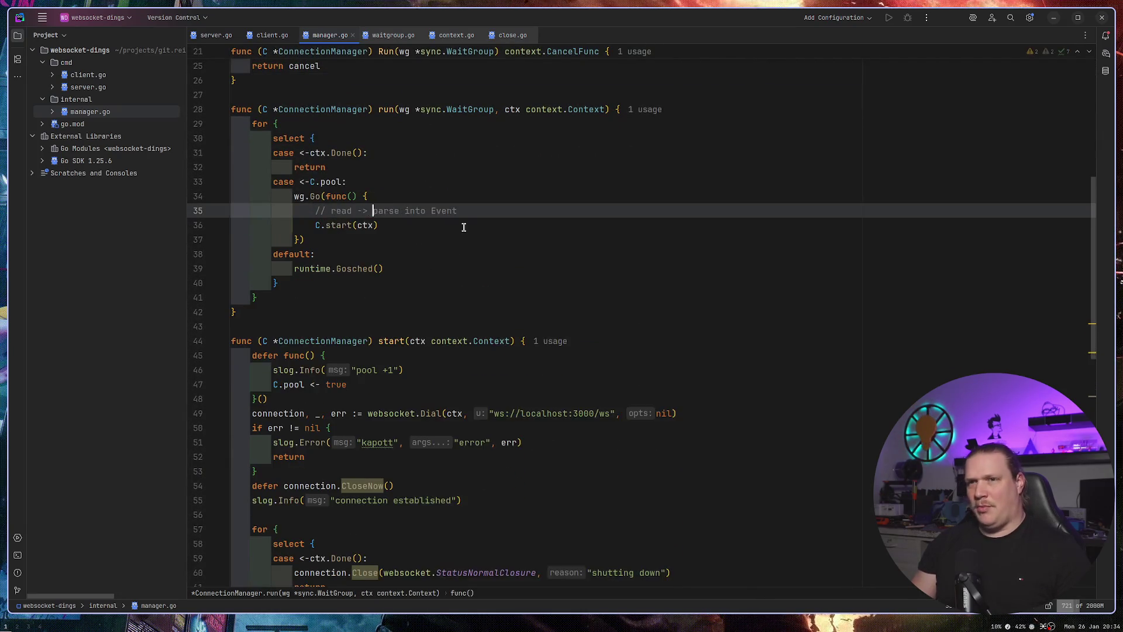
Review the run loop's 'kapott' error message and line 40, then go to the run method name.
scroll(465, 225, down, 4)
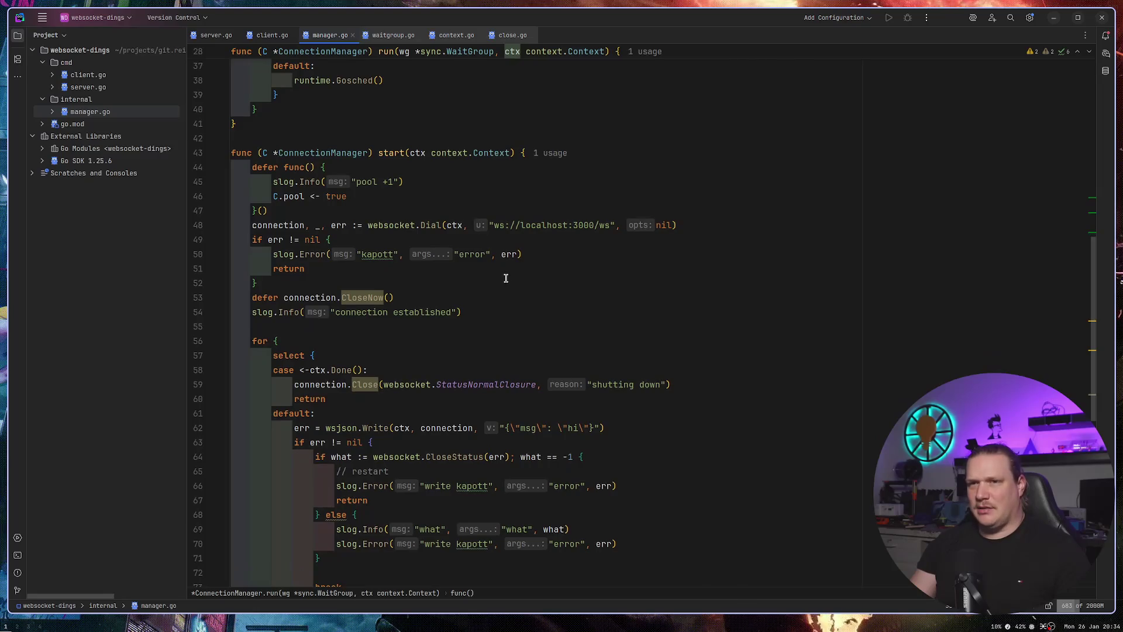
double_click(379, 254)
scroll(570, 319, down, 11)
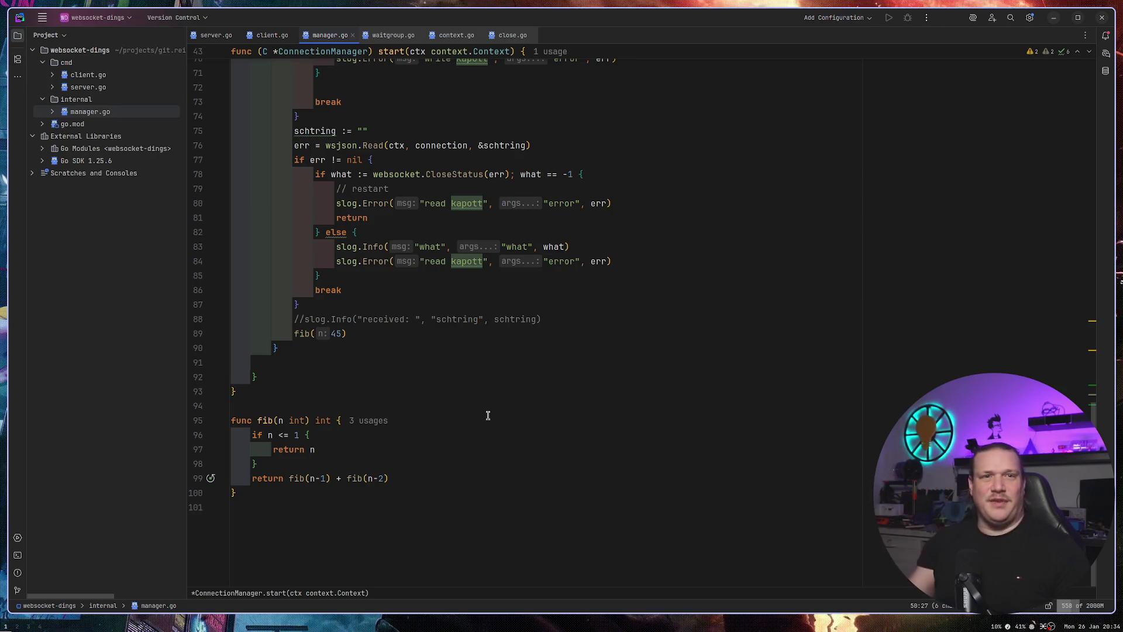
scroll(488, 415, up, 15)
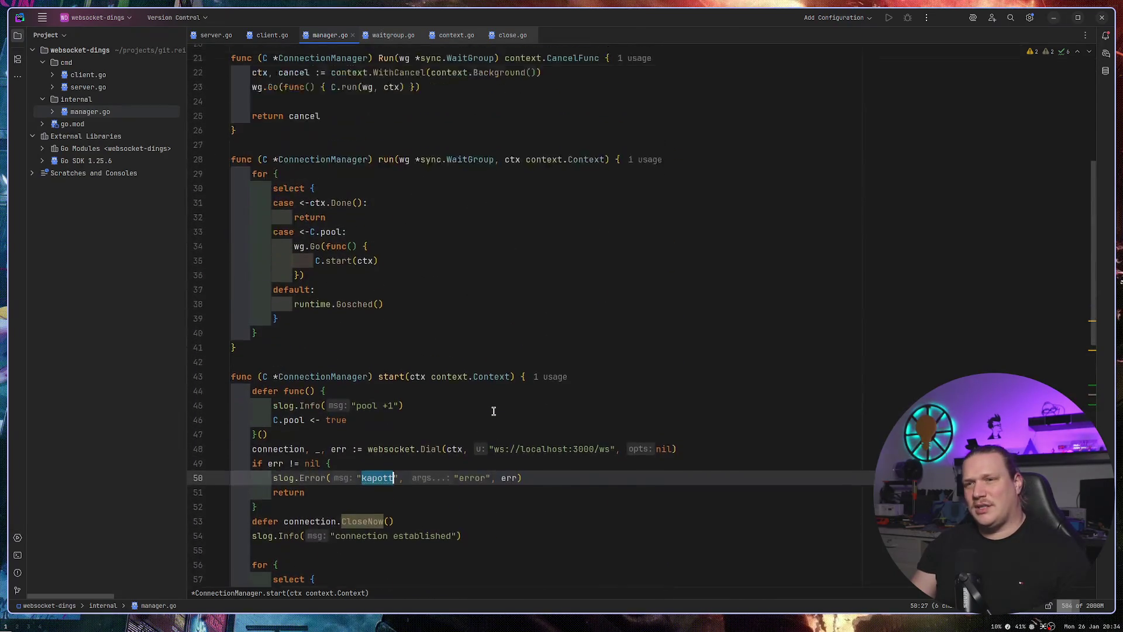
click(561, 276)
scroll(539, 281, up, 5)
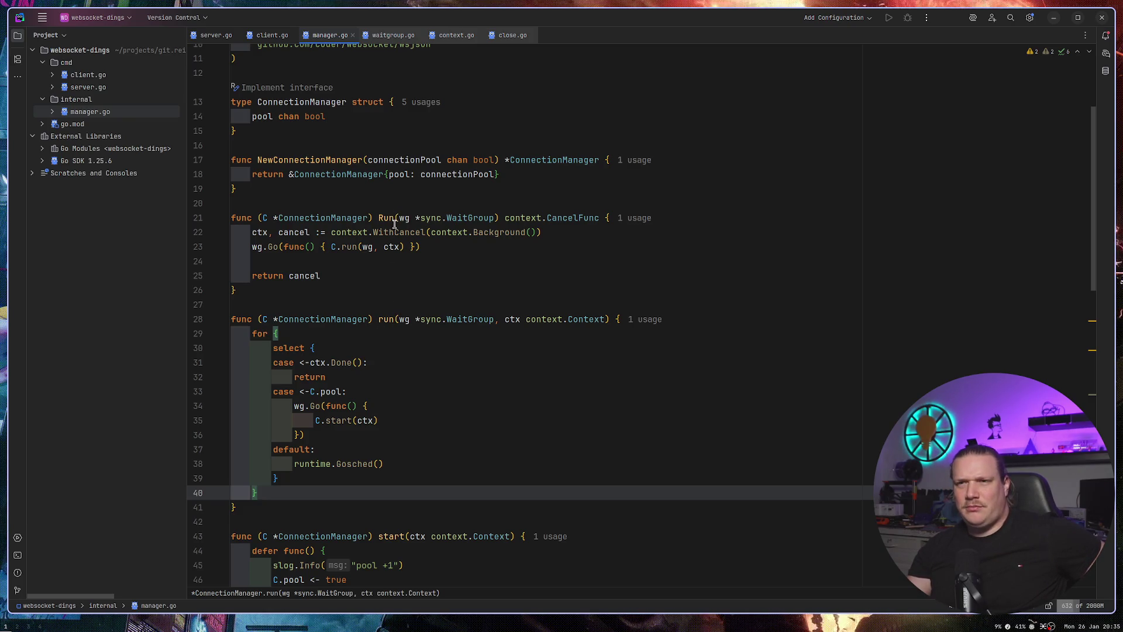
click(378, 319)
text(internal_)
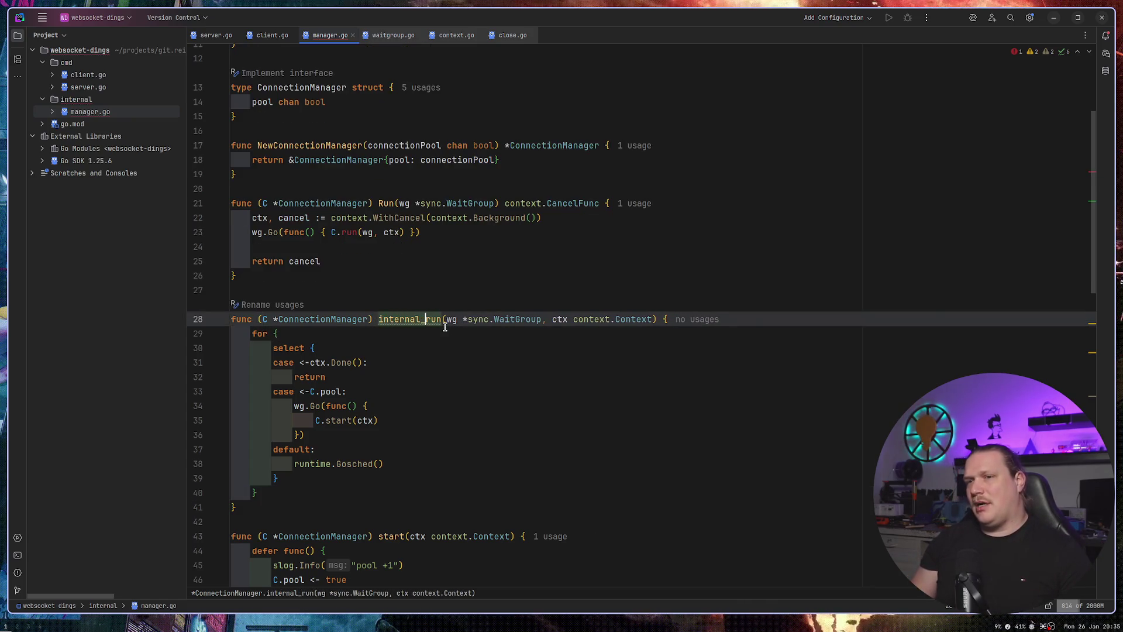
key(ctrl+z)
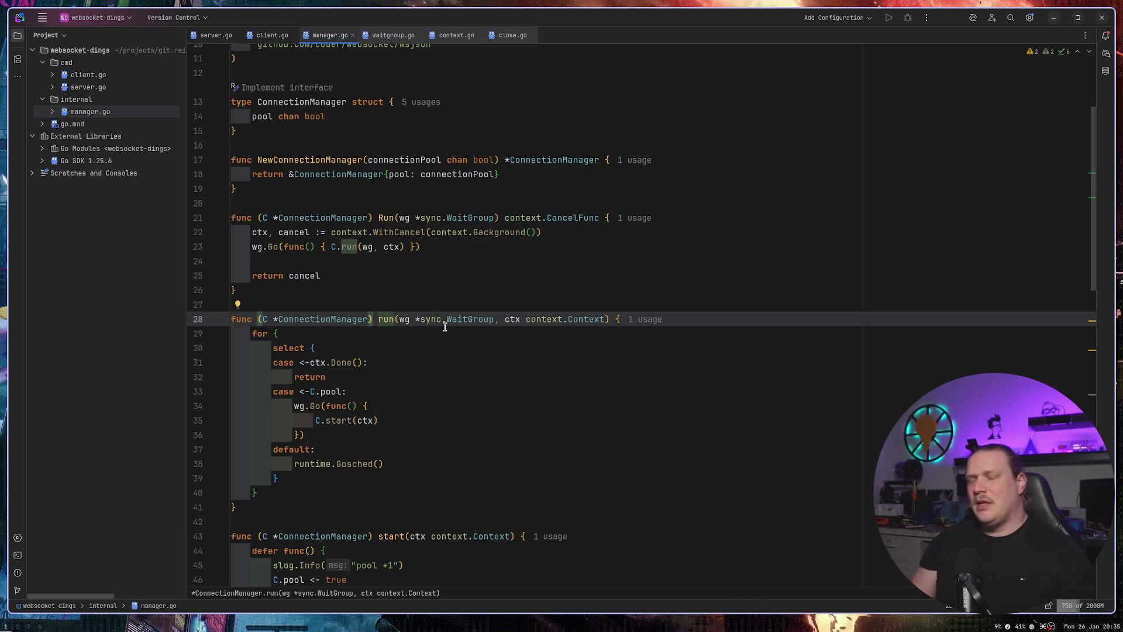
key(Right)
key(Right)
key(Right)
key(Left)
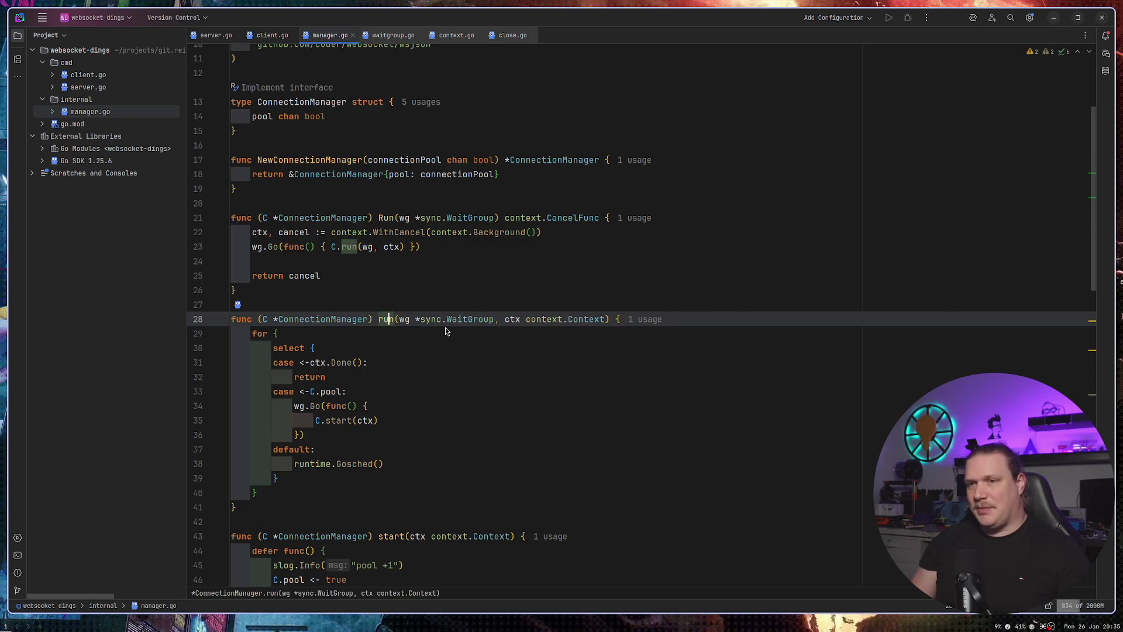
key(shift+F6)
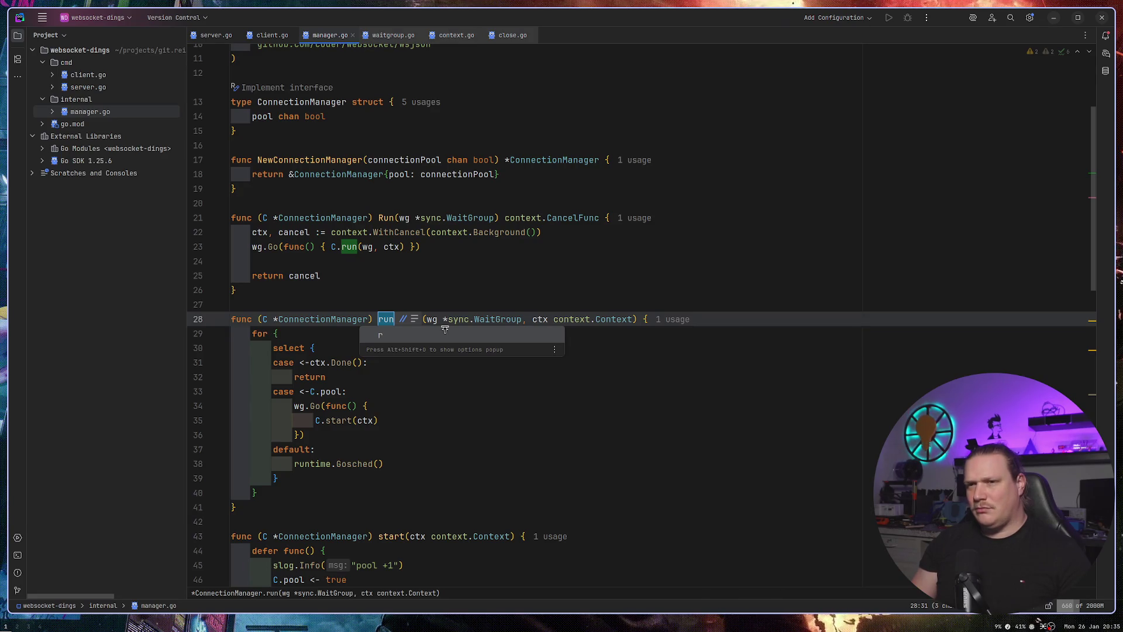
text(handlingP)
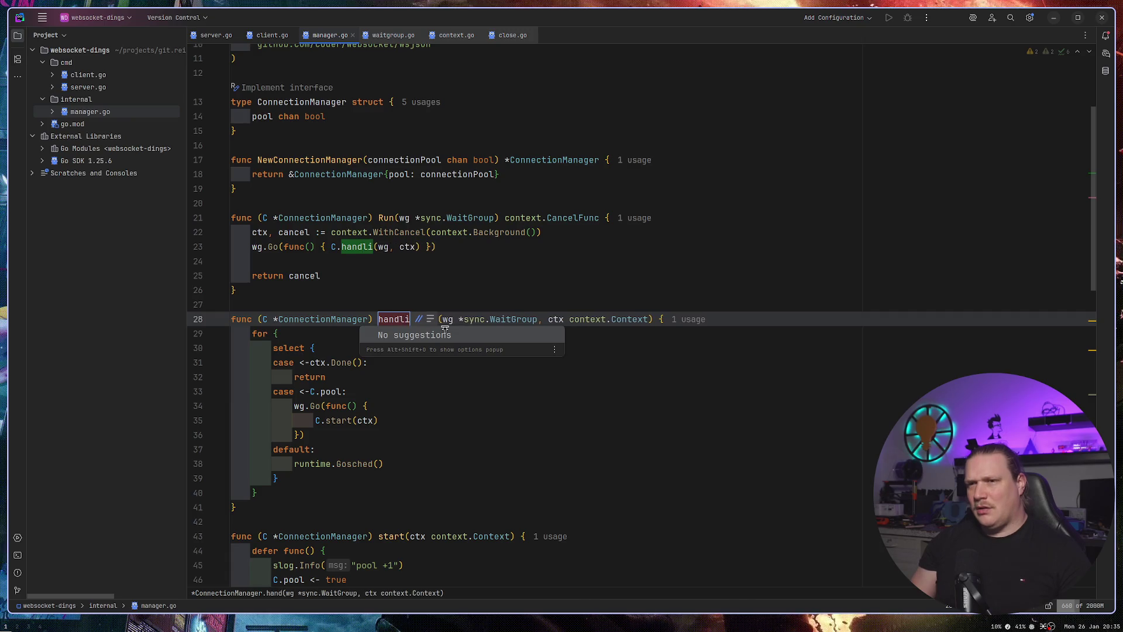
text(ool)
key(Return)
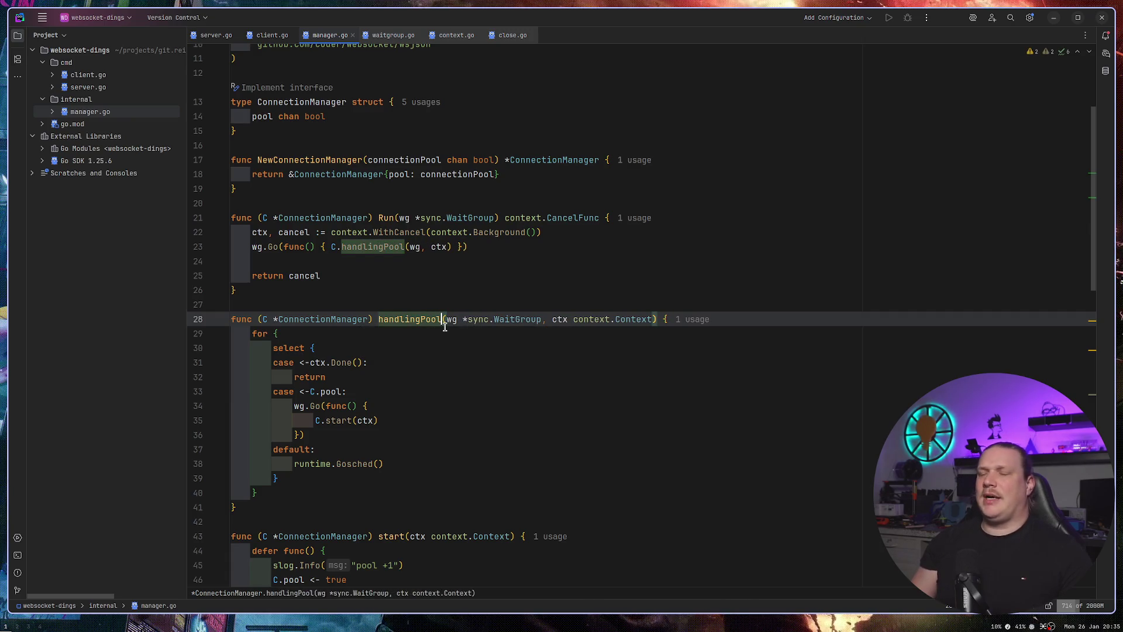
key(Up)
key(Up)
key(Up)
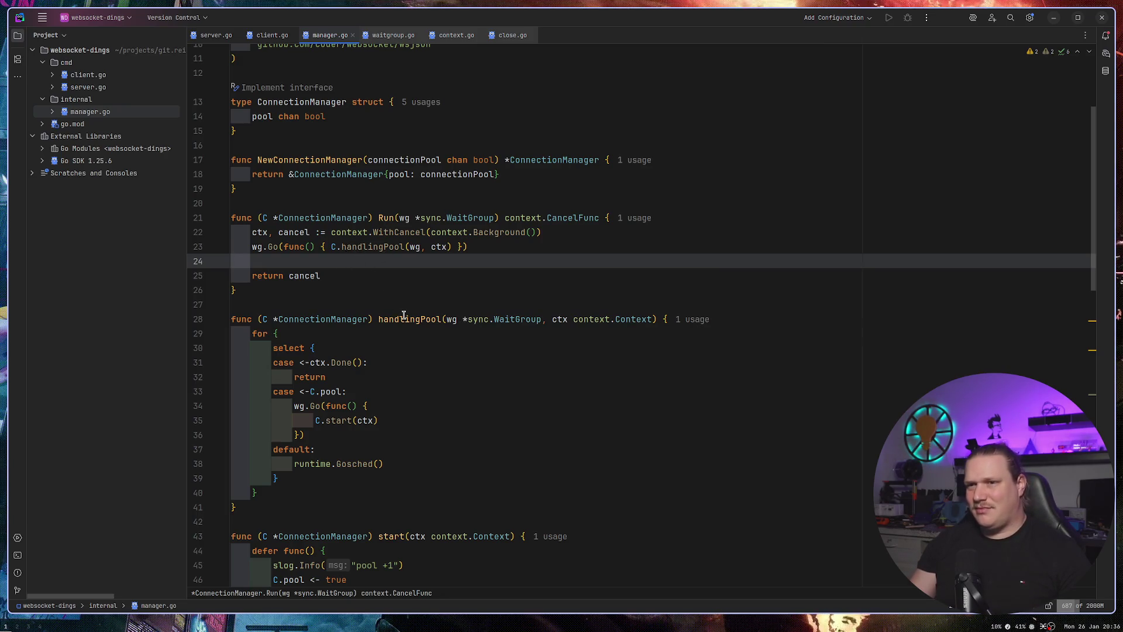
key(ctrl+z)
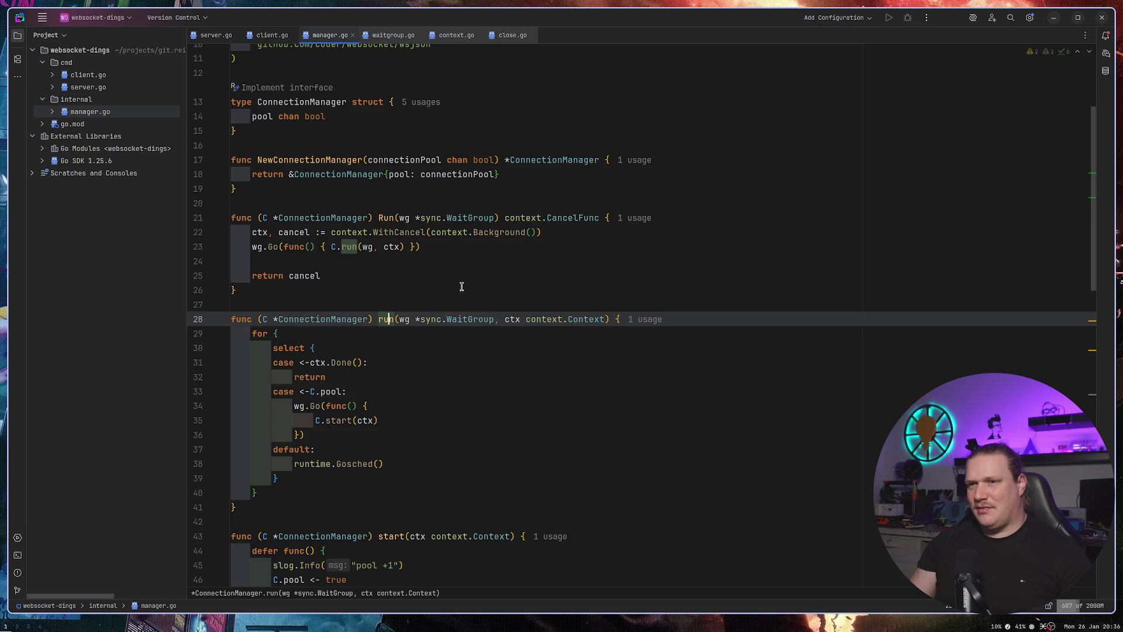
click(461, 288)
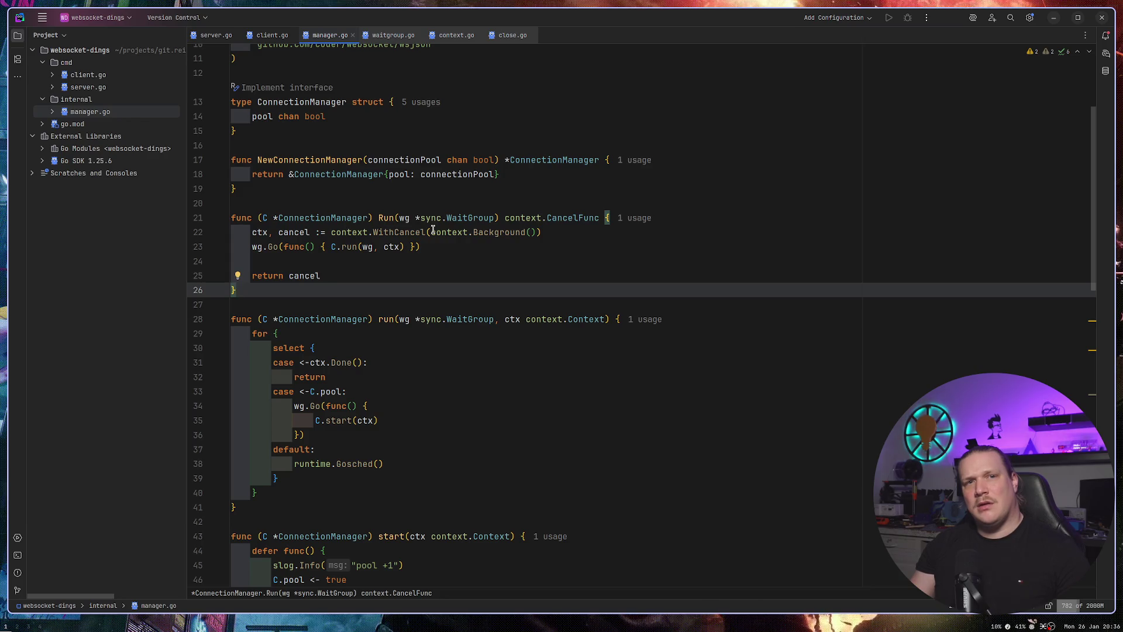
Search Firefox for 'c# function overload' and open the W3Schools C# Method Overloading result.
key(super+2)
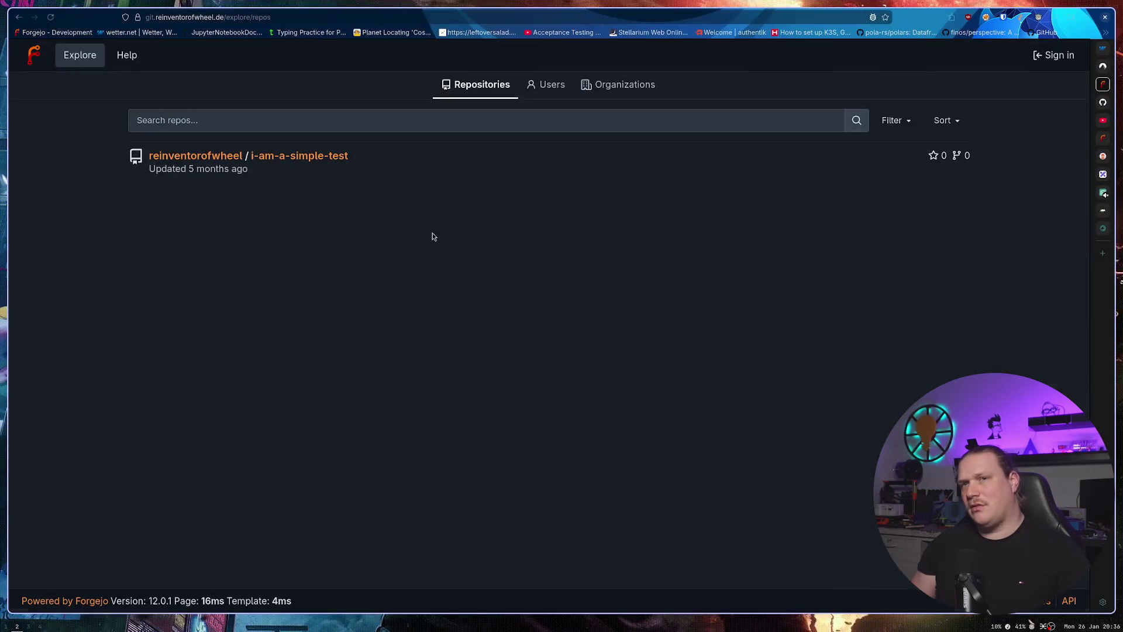
key(ctrl+t)
text(c@)
key(BackSpace)
text(#)
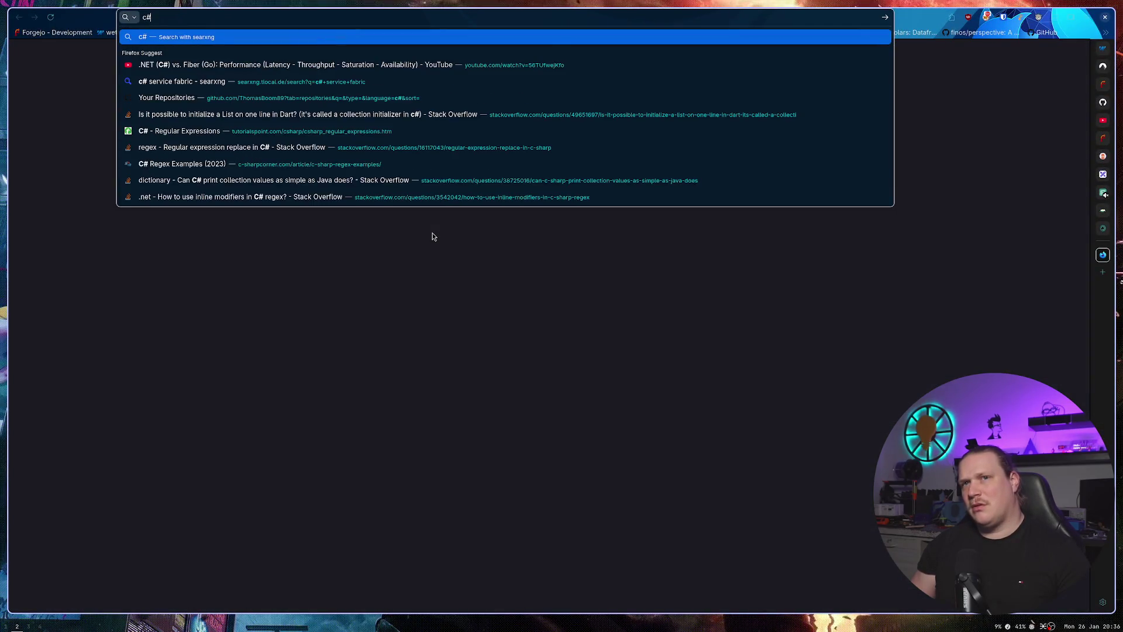
text( functio)
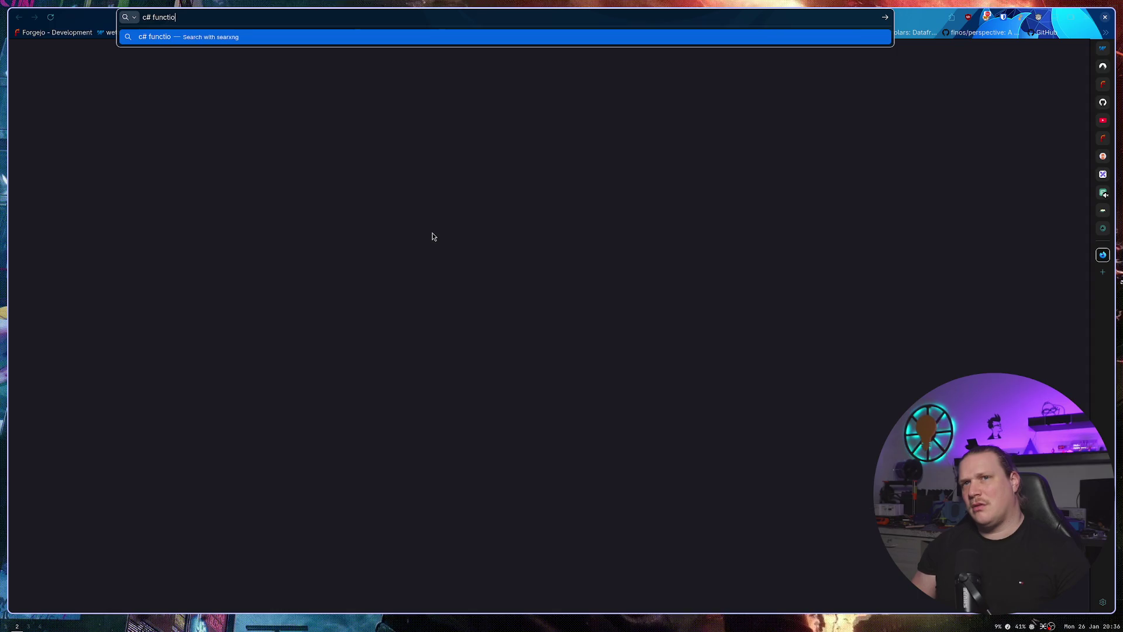
text(n overload)
key(Return)
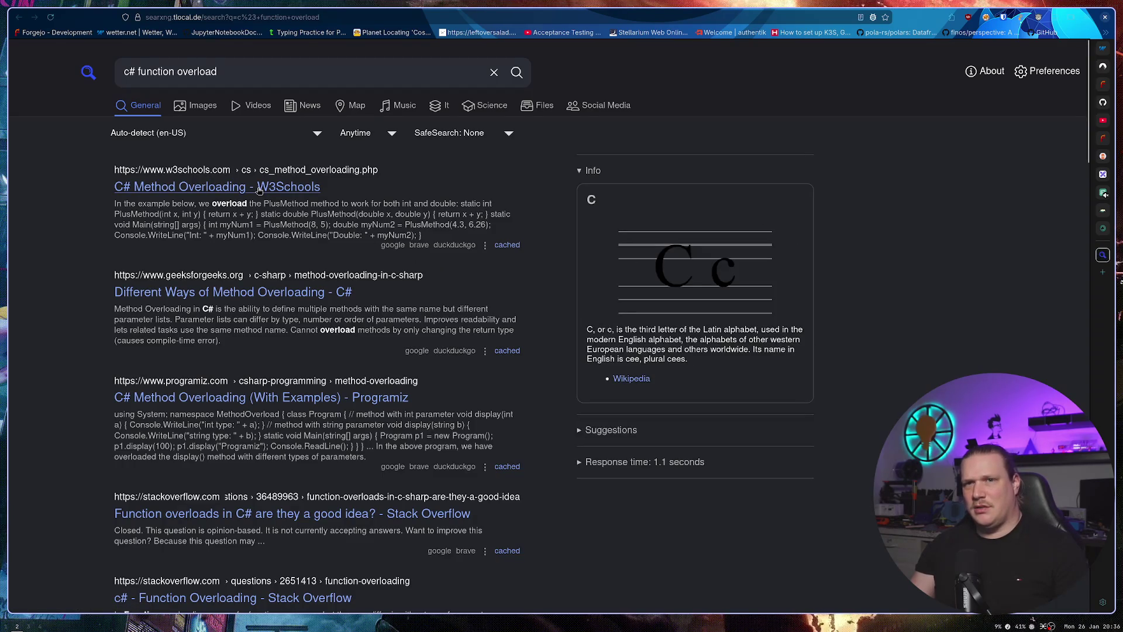
click(259, 188)
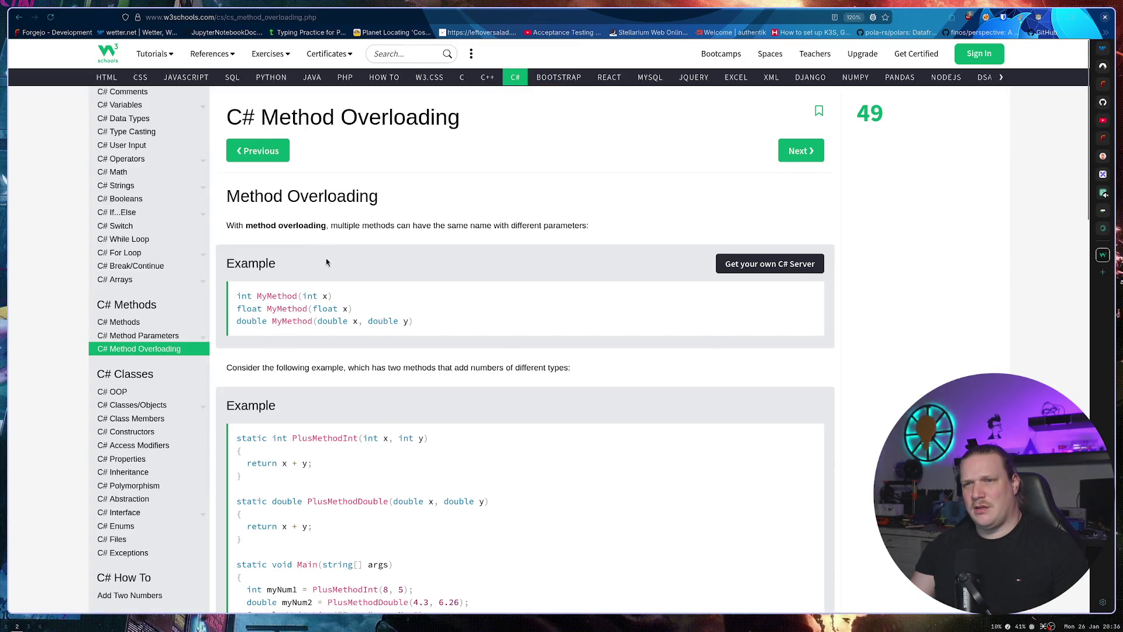
Run the overloaded PlusMethod example in Try it Yourself, giving Int: 13 and Double: 10.559999999999999.
scroll(326, 258, down, 3)
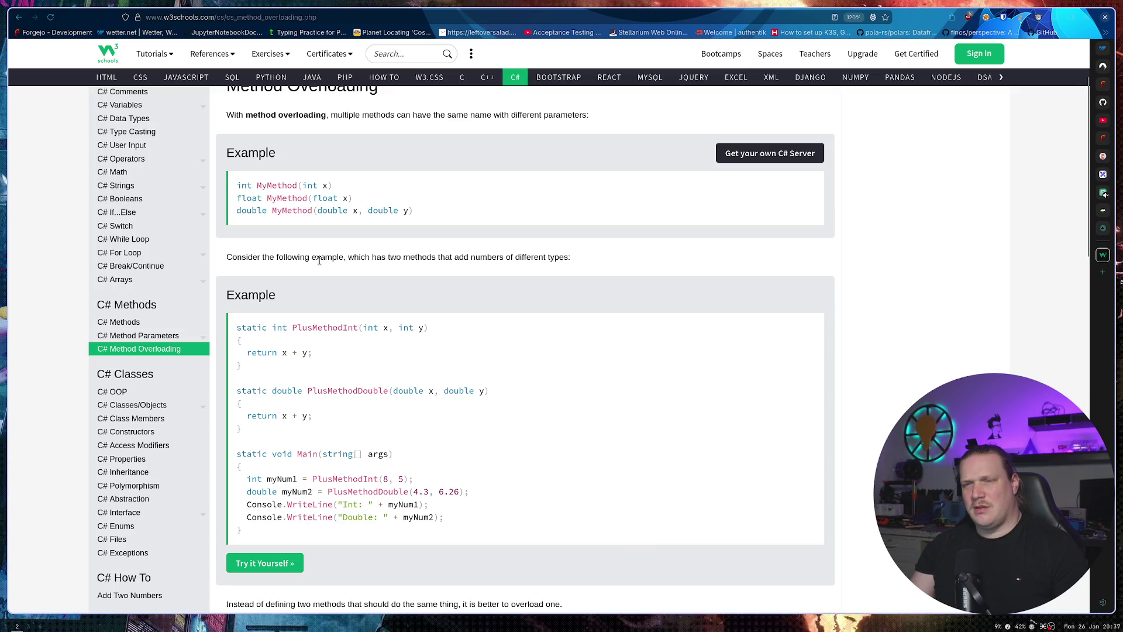
scroll(319, 261, down, 5)
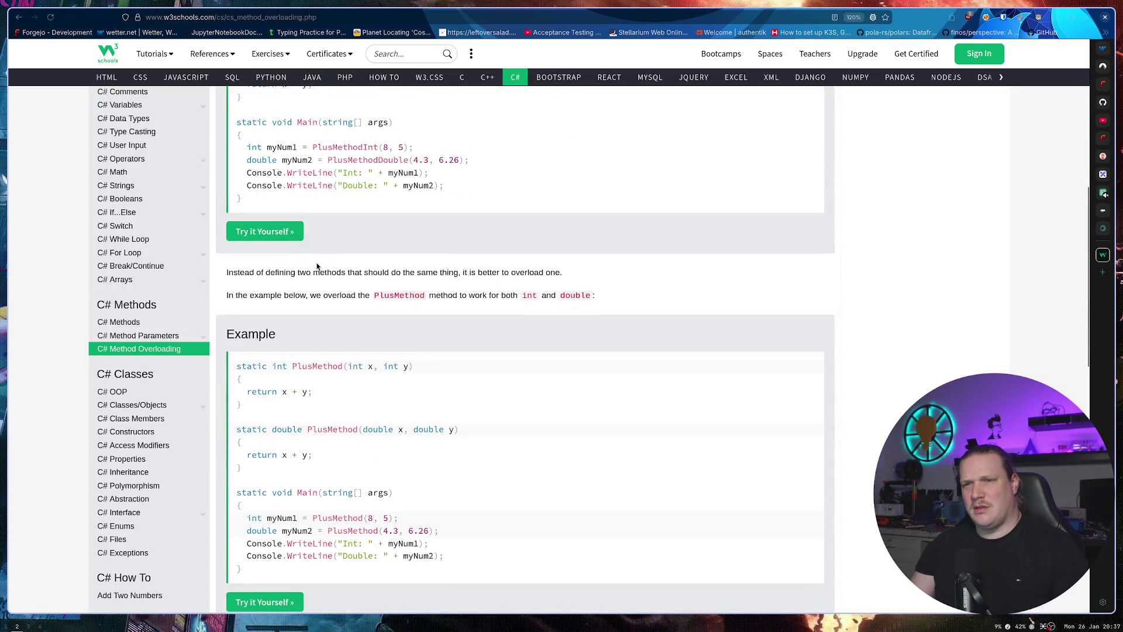
scroll(317, 267, down, 2)
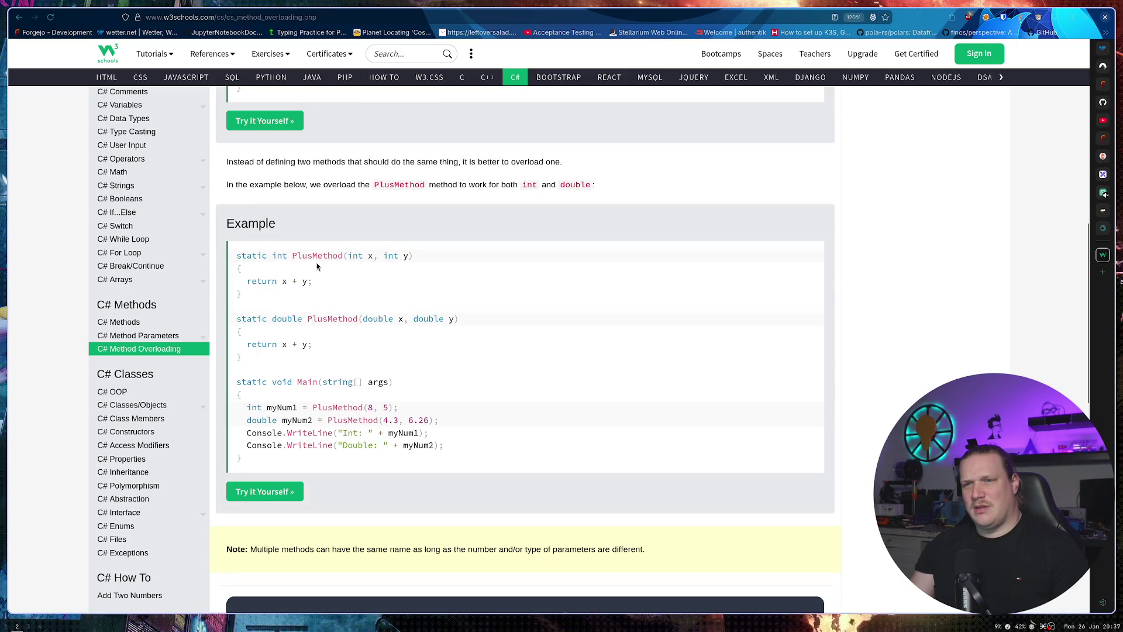
click(286, 493)
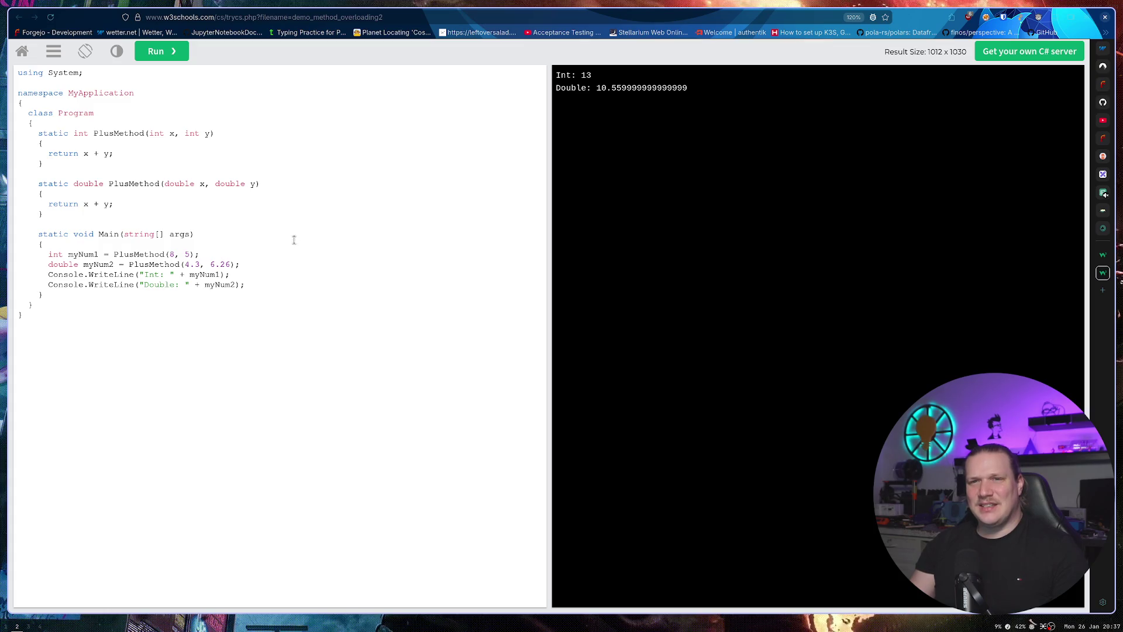
Highlight the two PlusMethod definitions and the myNum1 call in the live editor's code.
double_click(135, 254)
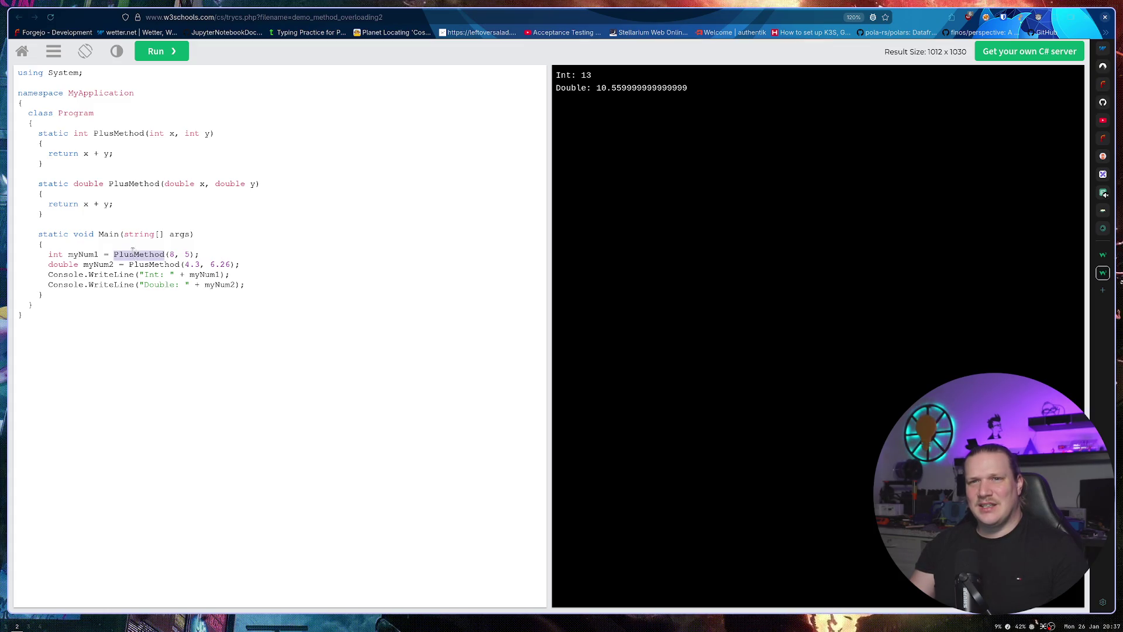
drag(120, 124, 128, 198)
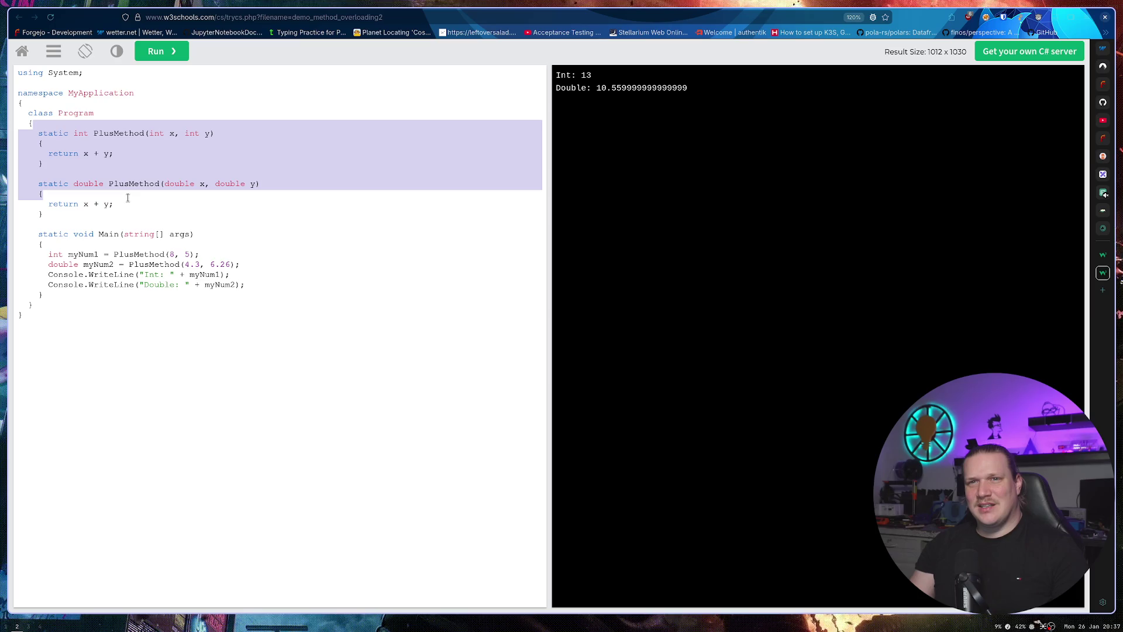
drag(127, 200, 118, 216)
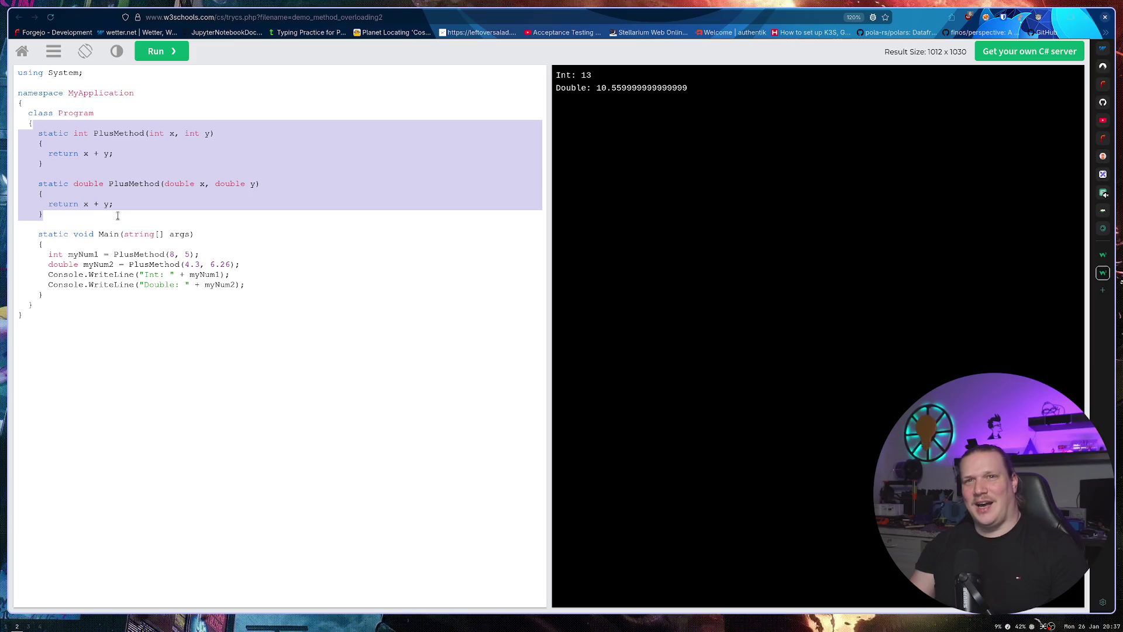
click(161, 200)
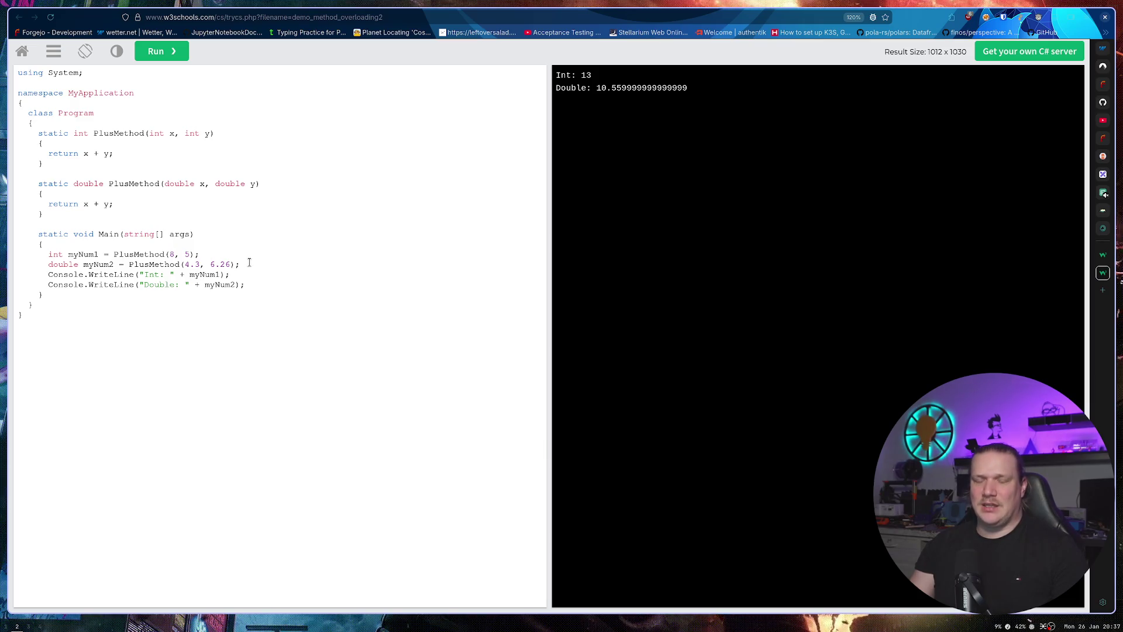
mouse_move(249, 258)
mouse_down()
mouse_move(115, 256)
mouse_move(224, 266)
mouse_up()
click(232, 238)
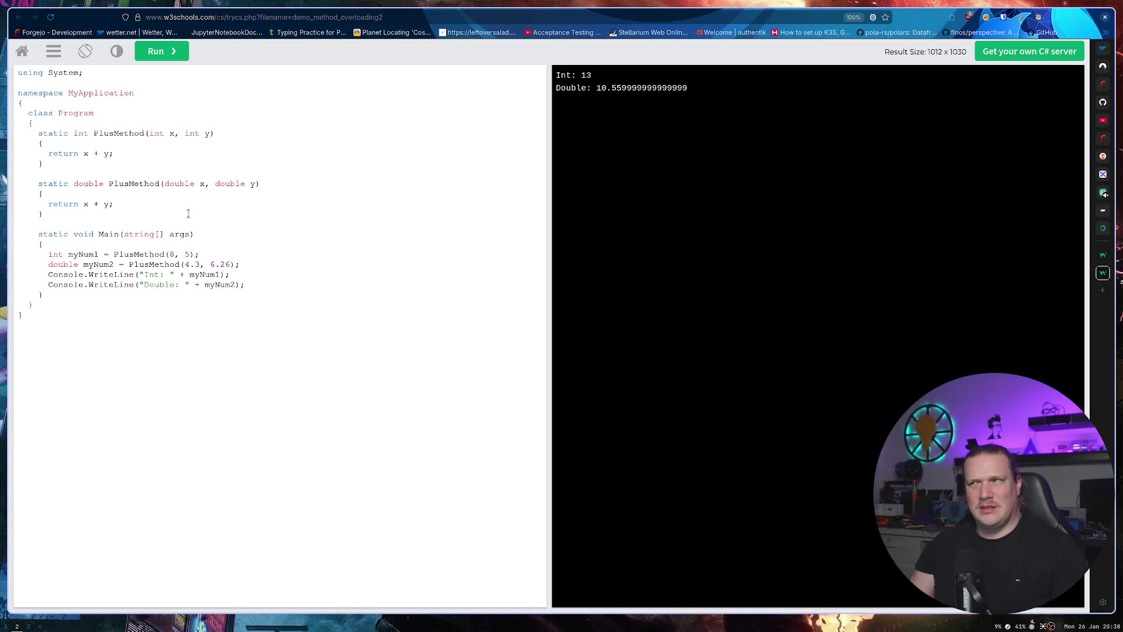
Close the live editor and start a new search for 'javascript Method Overloading'.
key(ctrl+w)
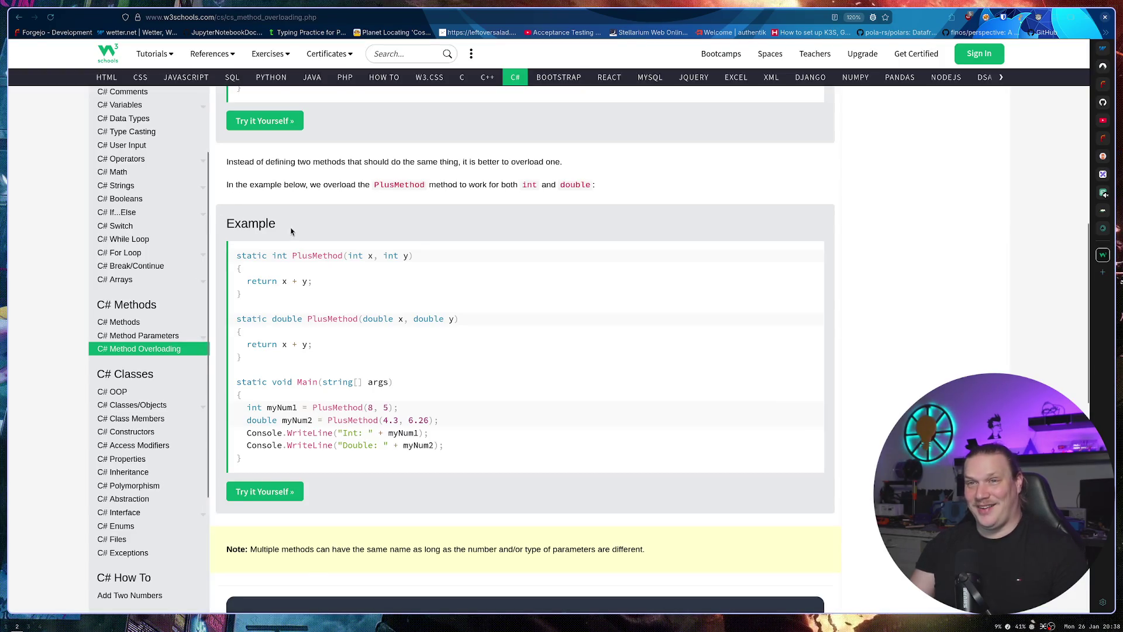
scroll(292, 228, up, 10)
drag(261, 117, 471, 130)
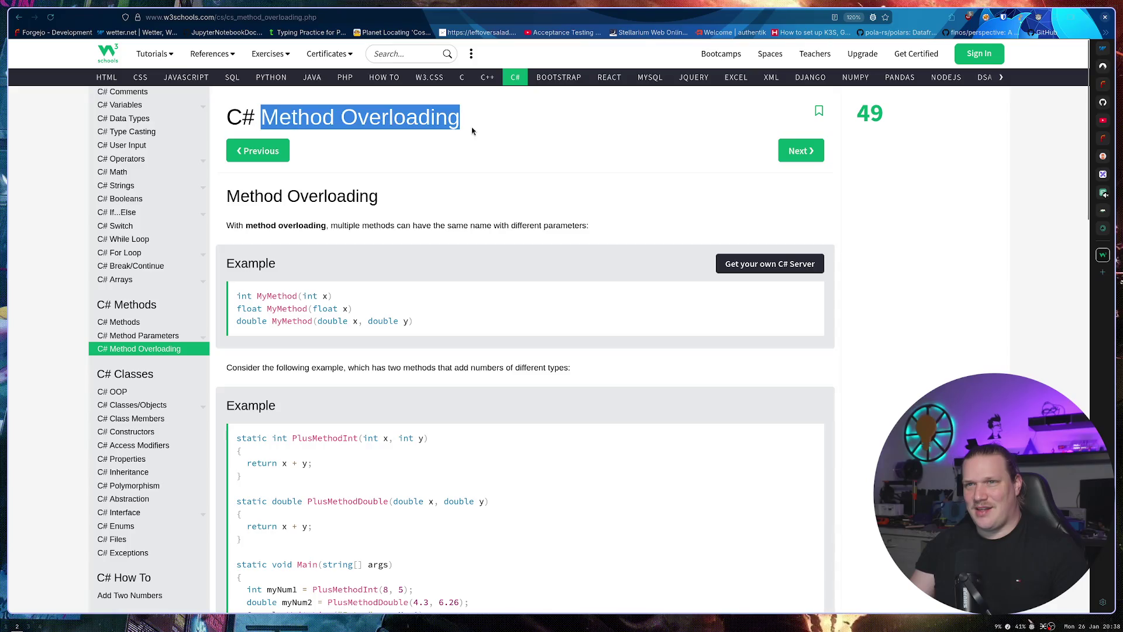
key(ctrl+t)
text(javas)
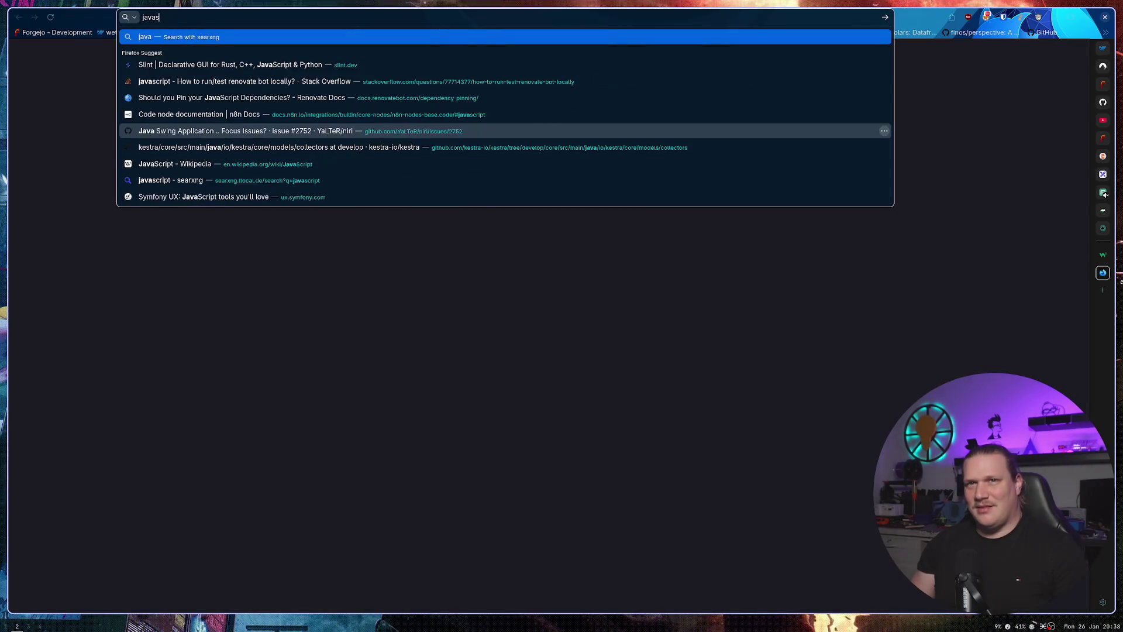
text(cript Method Overloading)
Open the GeeksforGeeks article, note 'Does not support Function Overloading', then return to GoLand.
key(Return)
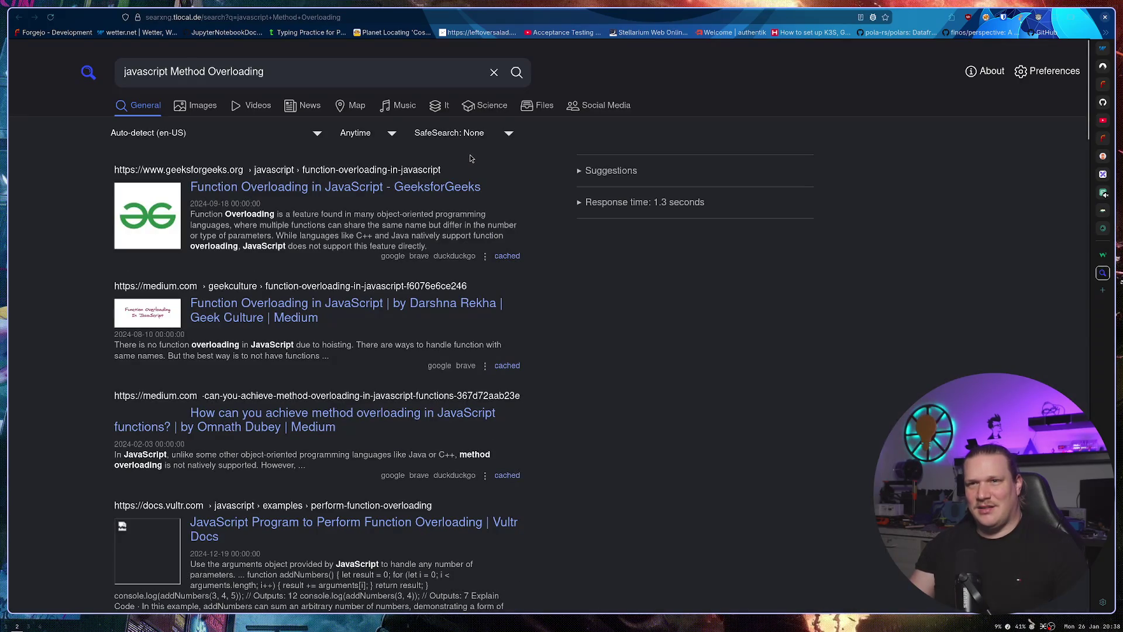
click(401, 193)
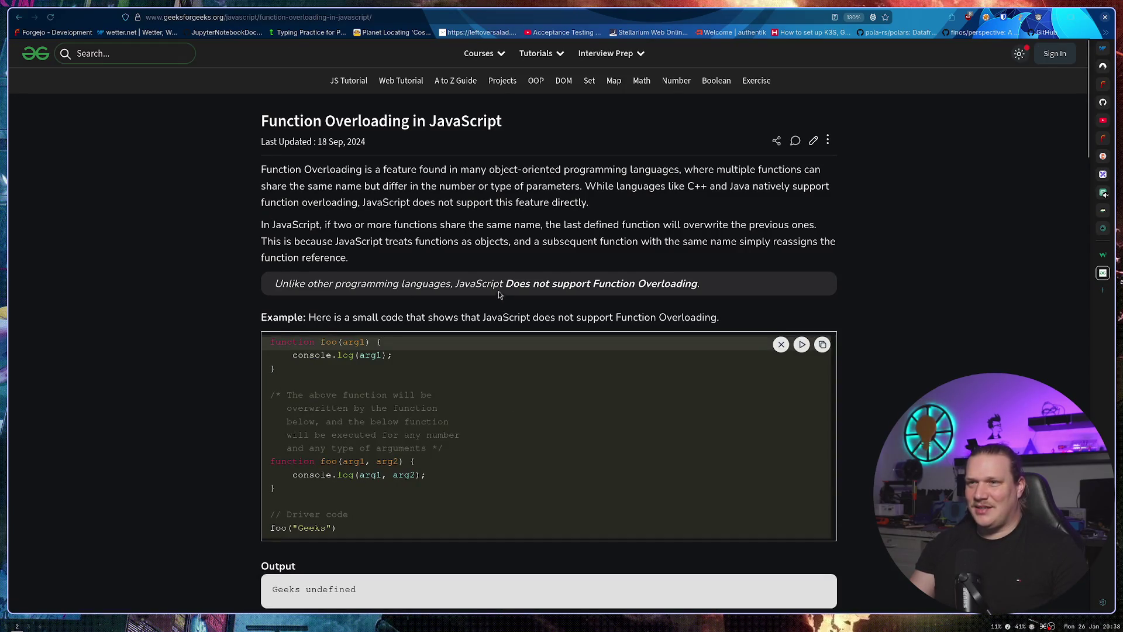
drag(507, 287, 697, 288)
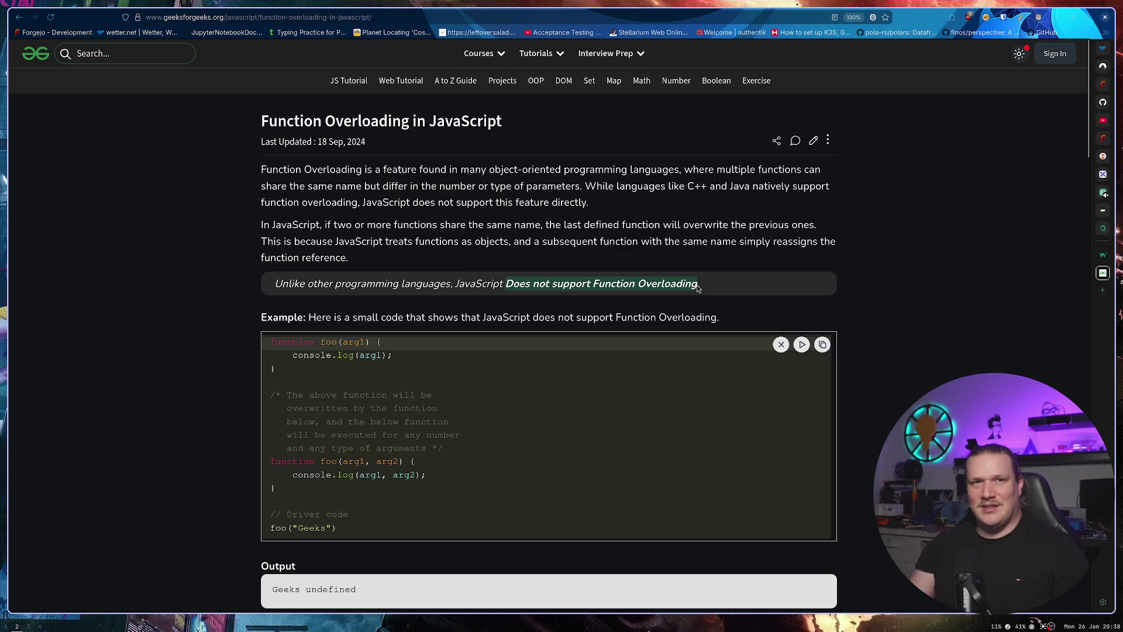
click(534, 243)
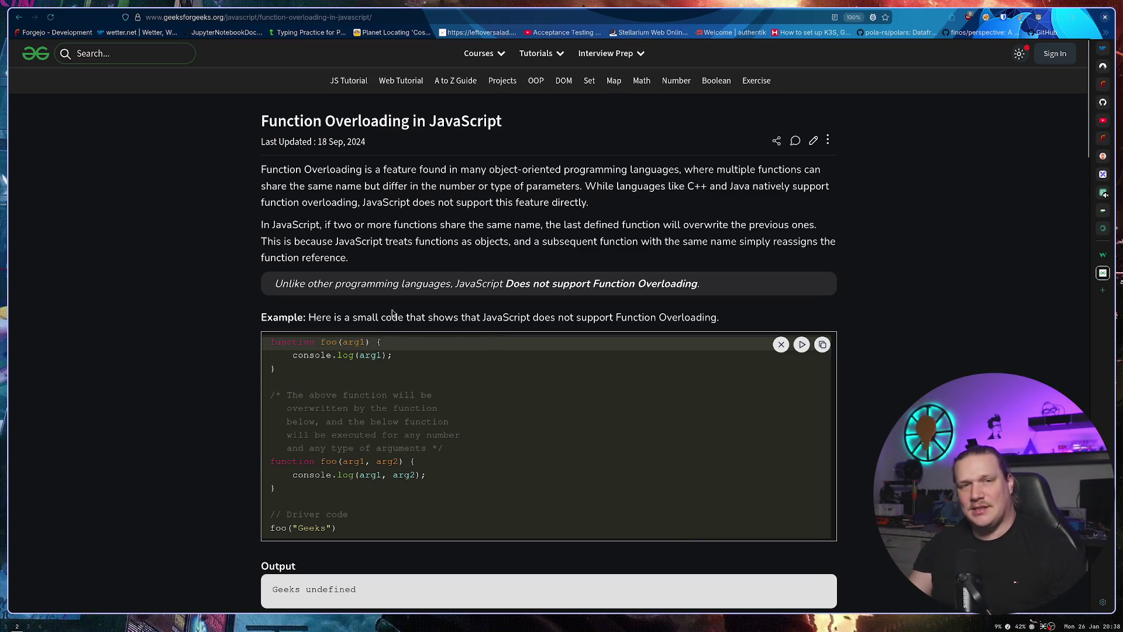
key(alt+Left)
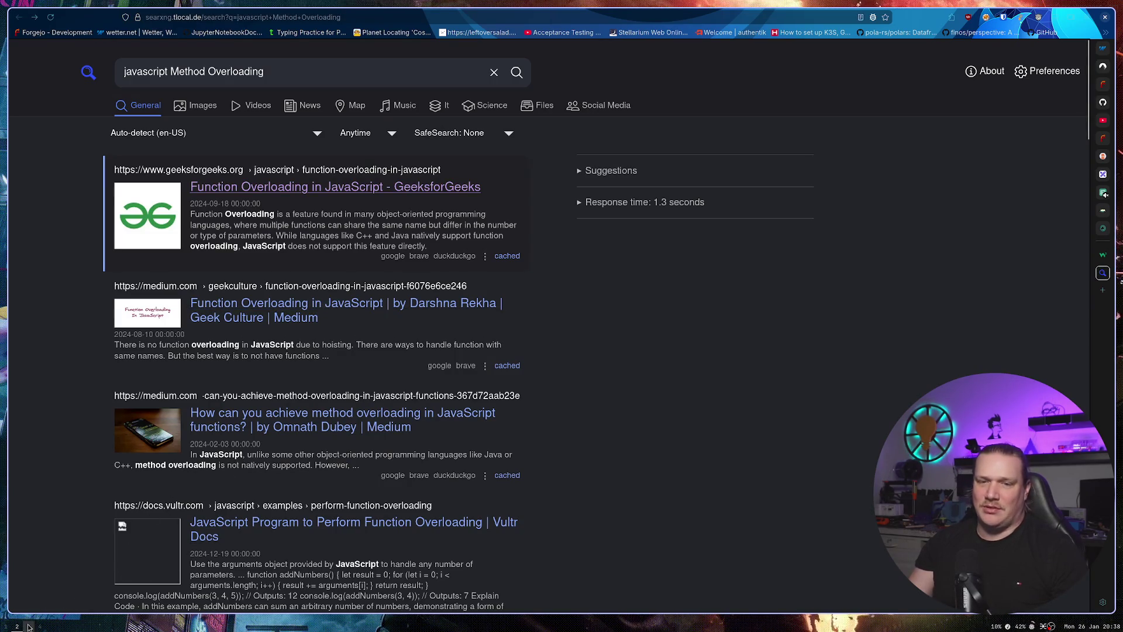
click(7, 626)
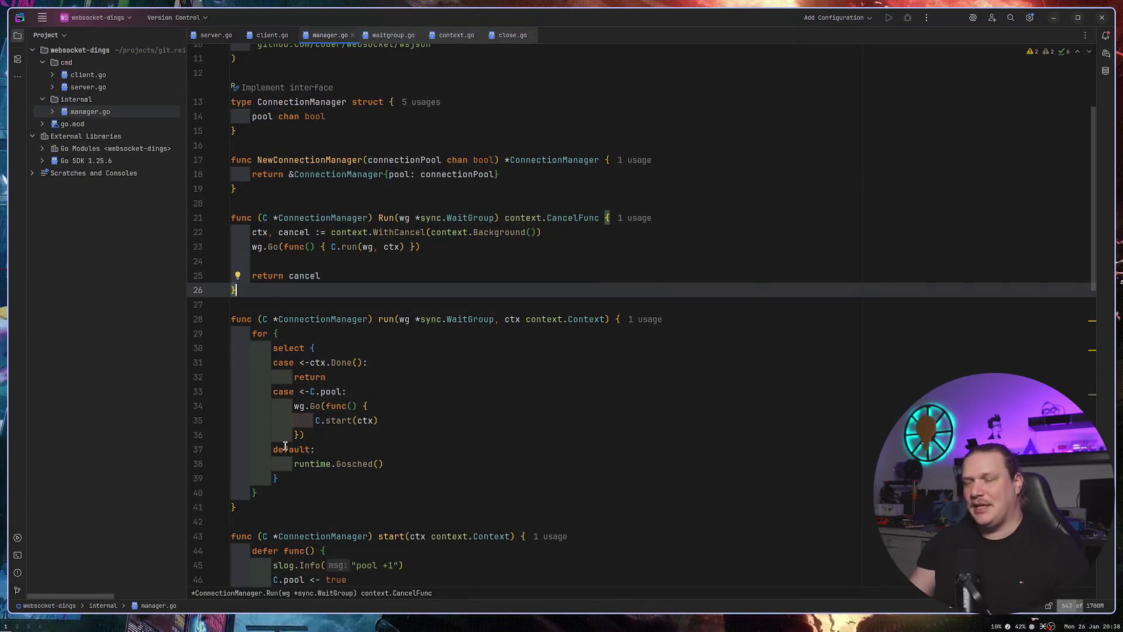
Add a new empty line after the fib function at the end of manager.go.
scroll(292, 450, down, 15)
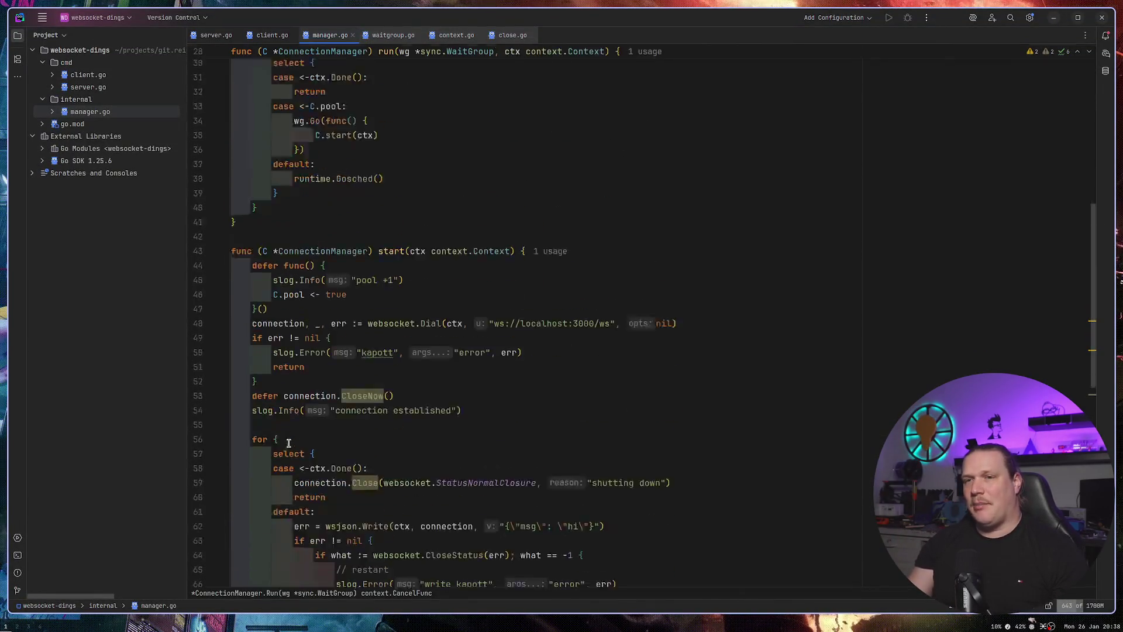
click(354, 517)
key(Return)
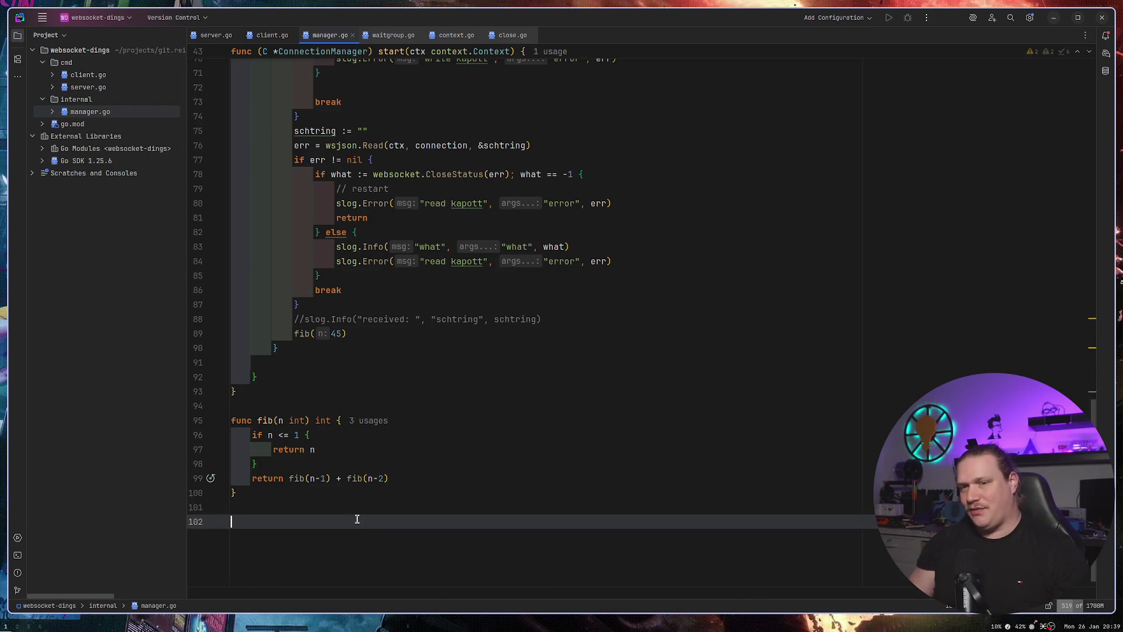
Look over the W3Schools C# Method Overloading example again, then return to GoLand.
key(super+2)
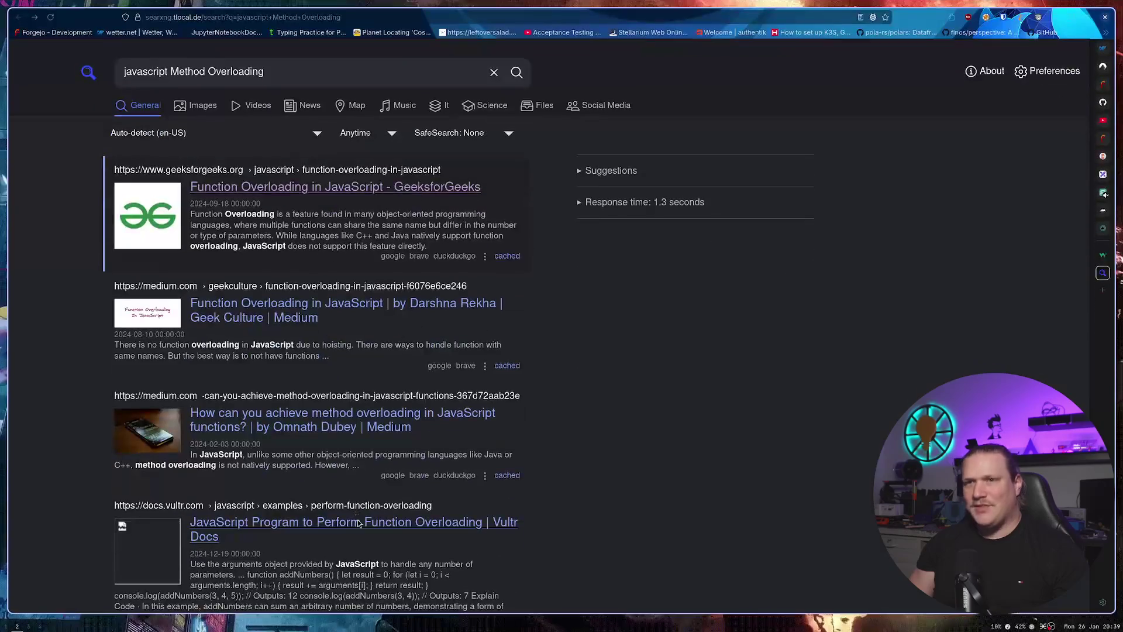
key(ctrl+Page_Up)
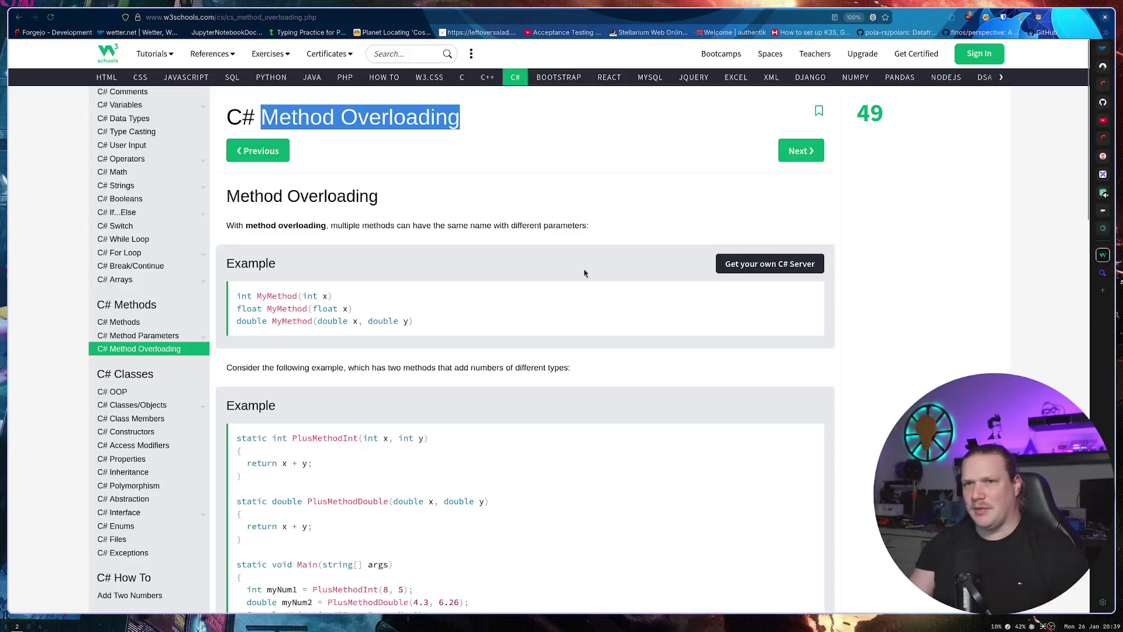
scroll(404, 327, down, 4)
scroll(376, 358, down, 3)
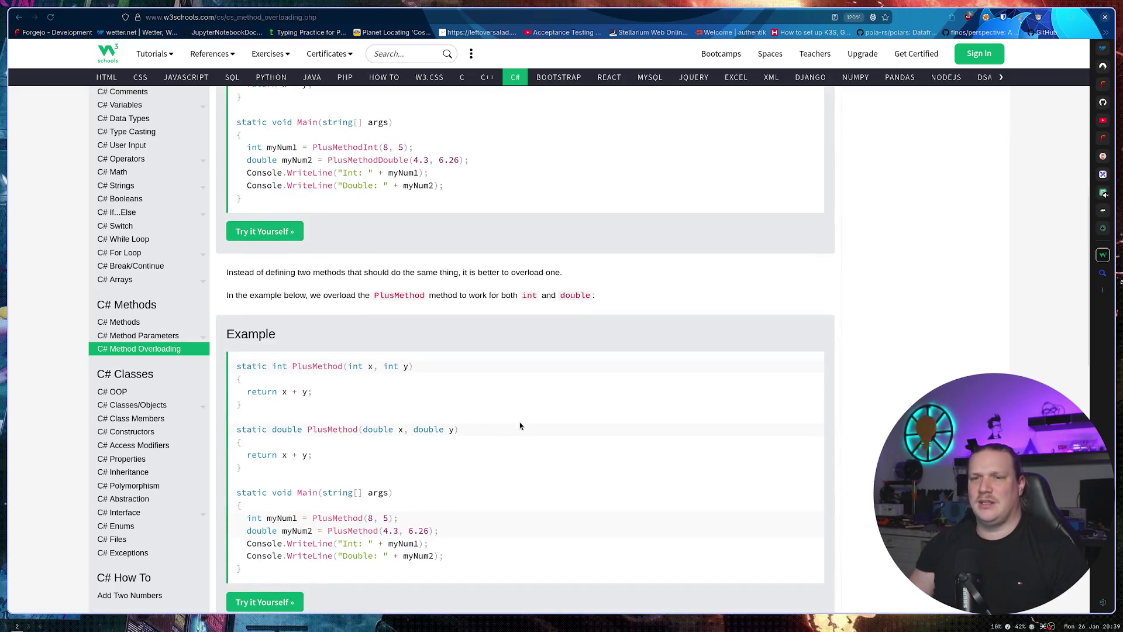
key(super+1)
Write an empty generic function PlusMethod[T](a T, b T) below fib.
text(func)
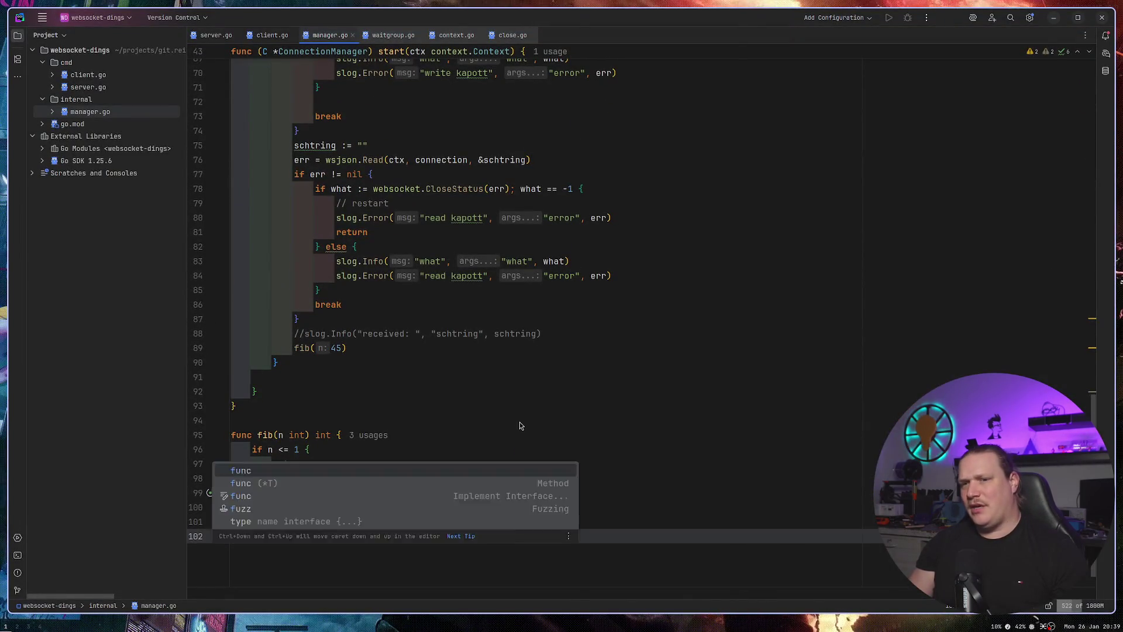
key(Return)
text(Plus)
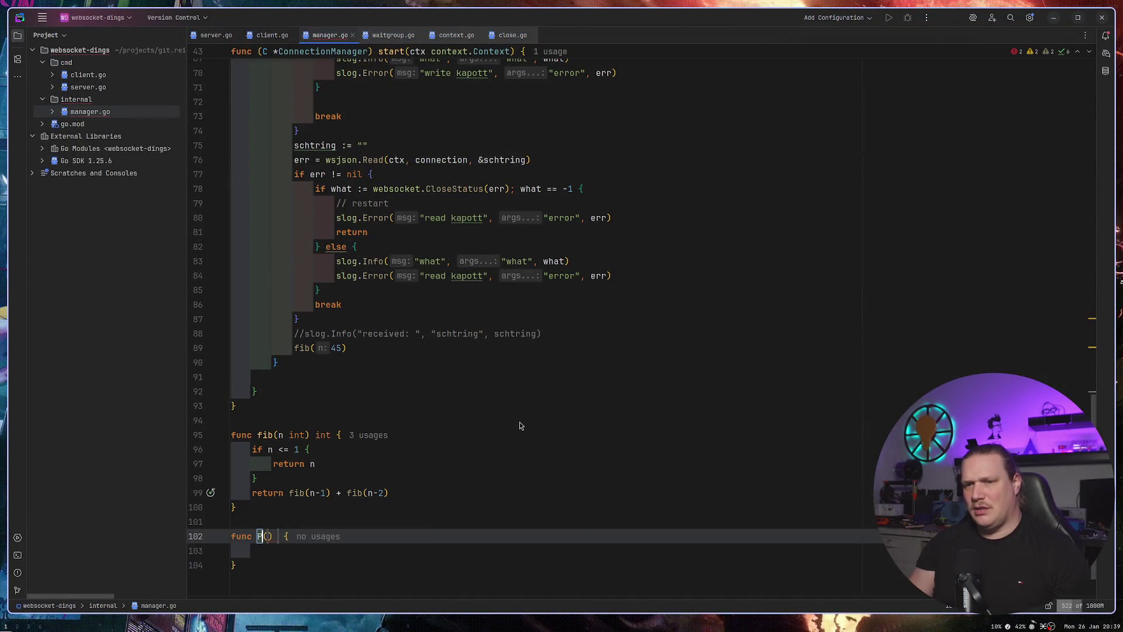
text(Method)
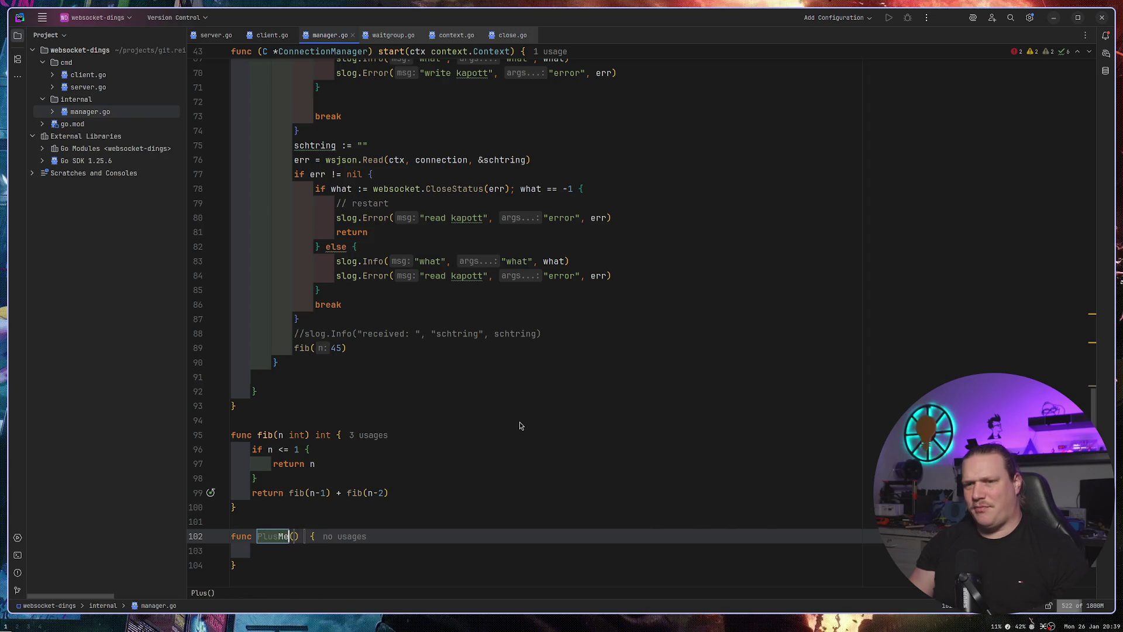
key(Tab)
scroll(563, 371, down, 2)
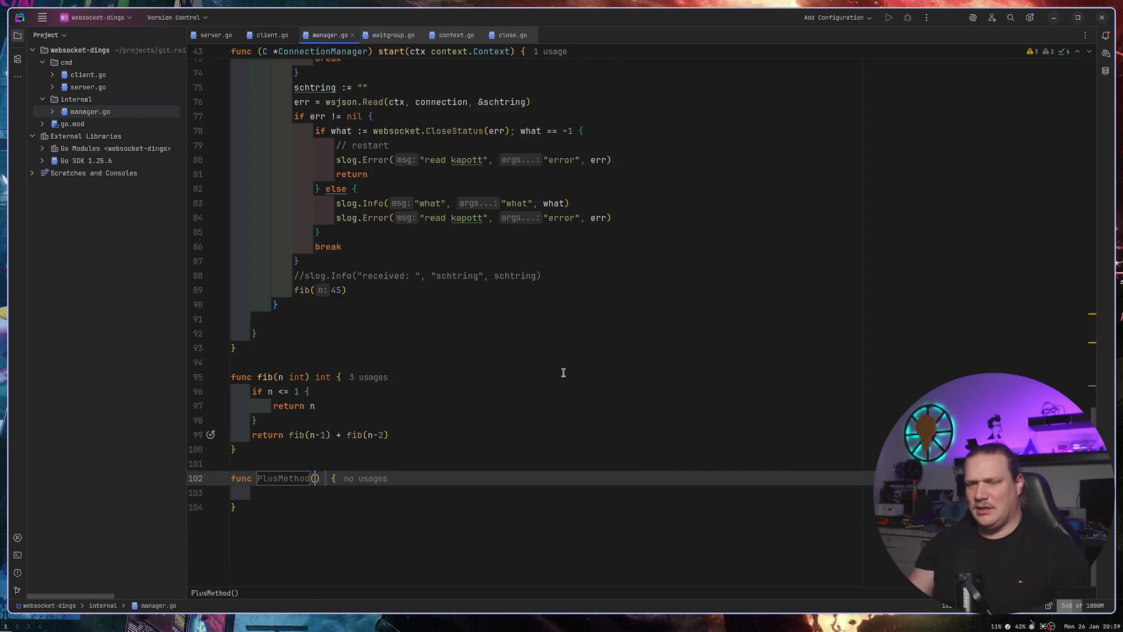
text(a T, )
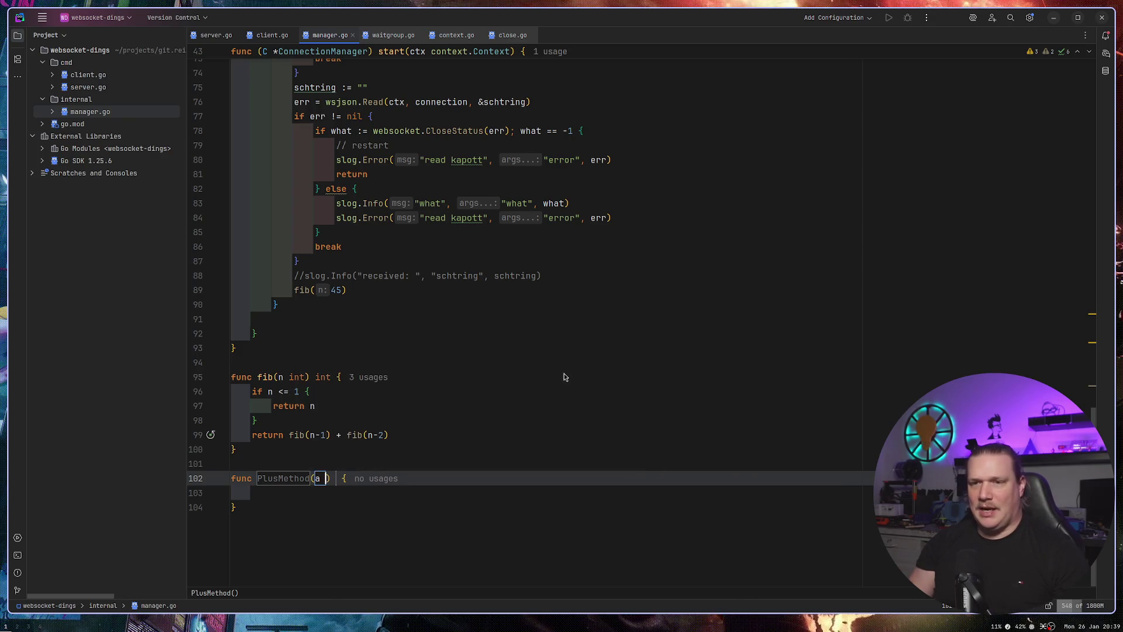
text(b T)
key(Left)
key(Left)
key(Left)
key(Left)
key(Left)
key(Left)
text([T)
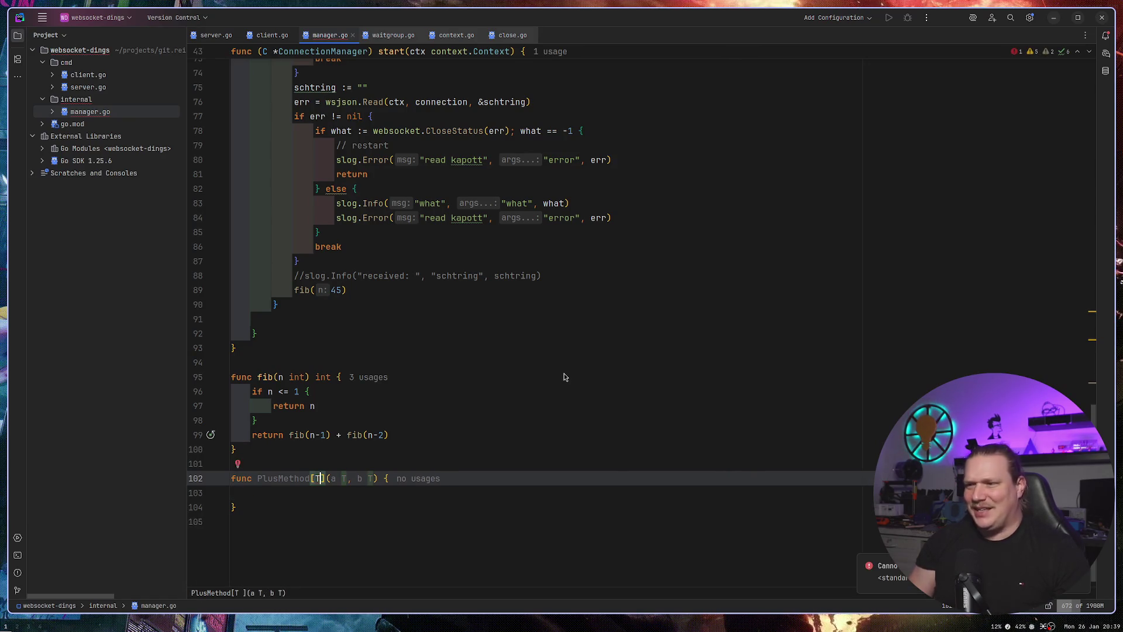
Switch to the browser and open a new blank tab.
click(534, 366)
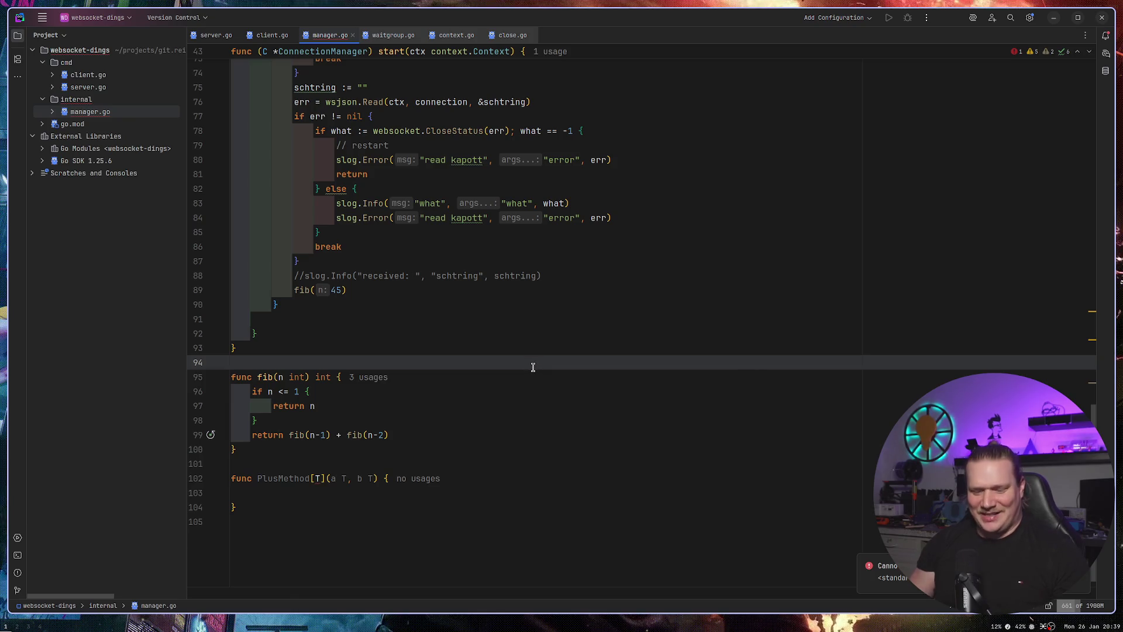
key(super+2)
key(ctrl+t)
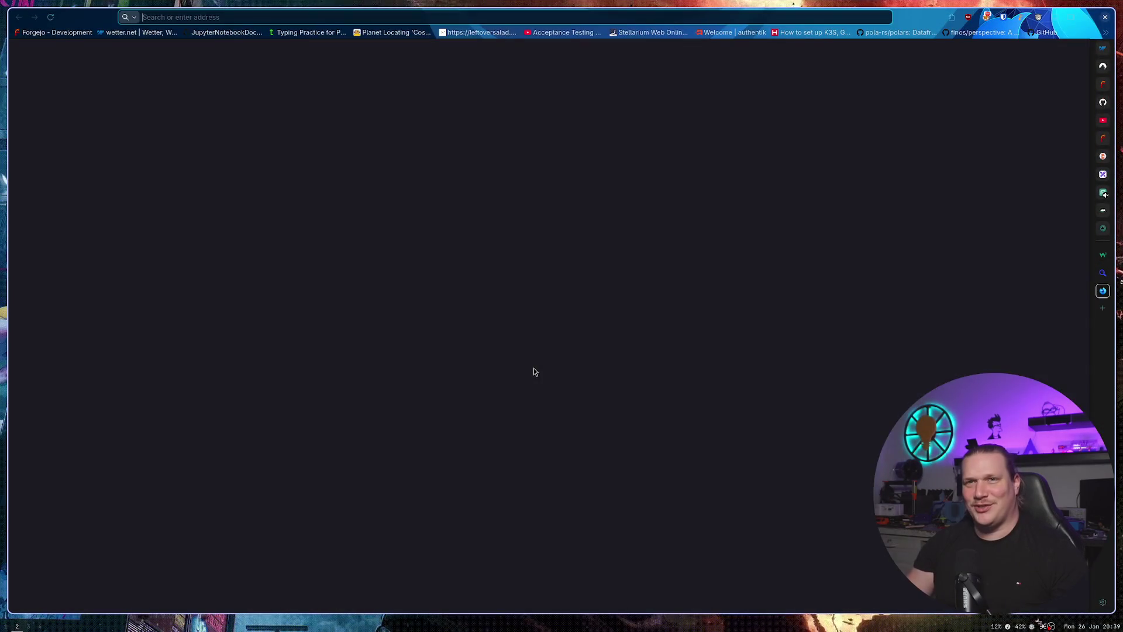
Search 'golang function generic', read the Go by Example Generics page, then return to manager.go.
text(golang function)
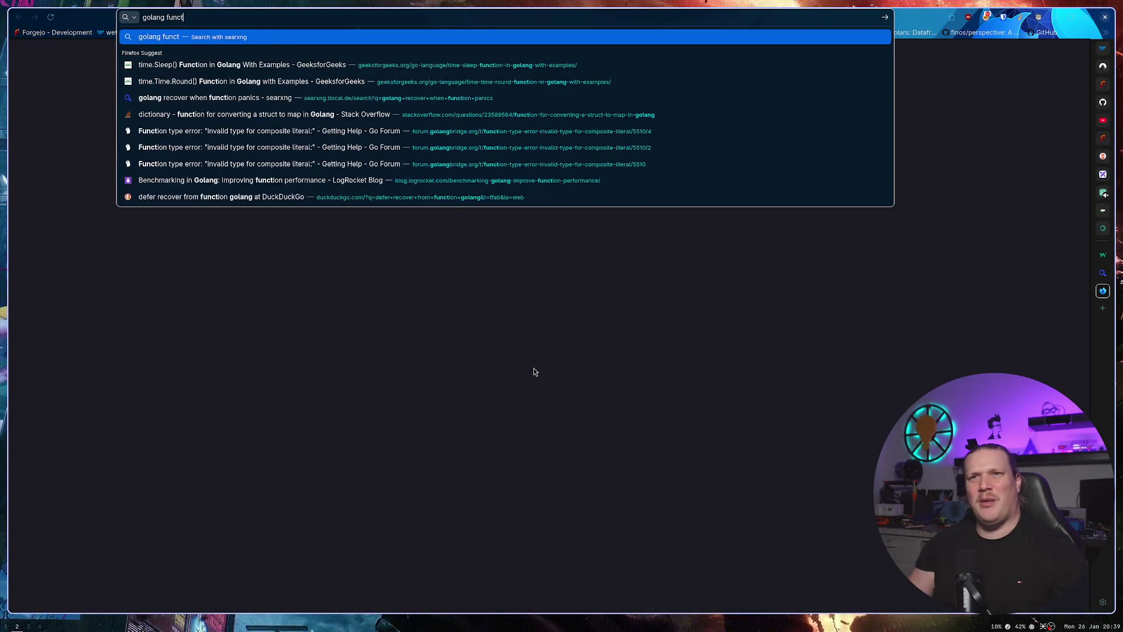
text( generic)
key(Return)
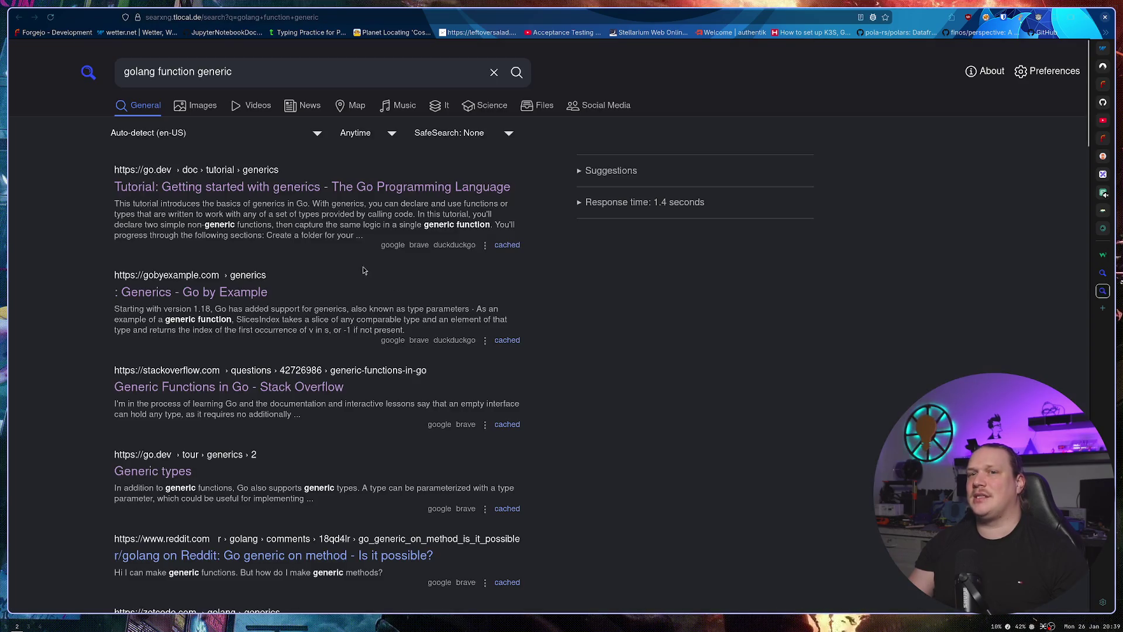
click(250, 292)
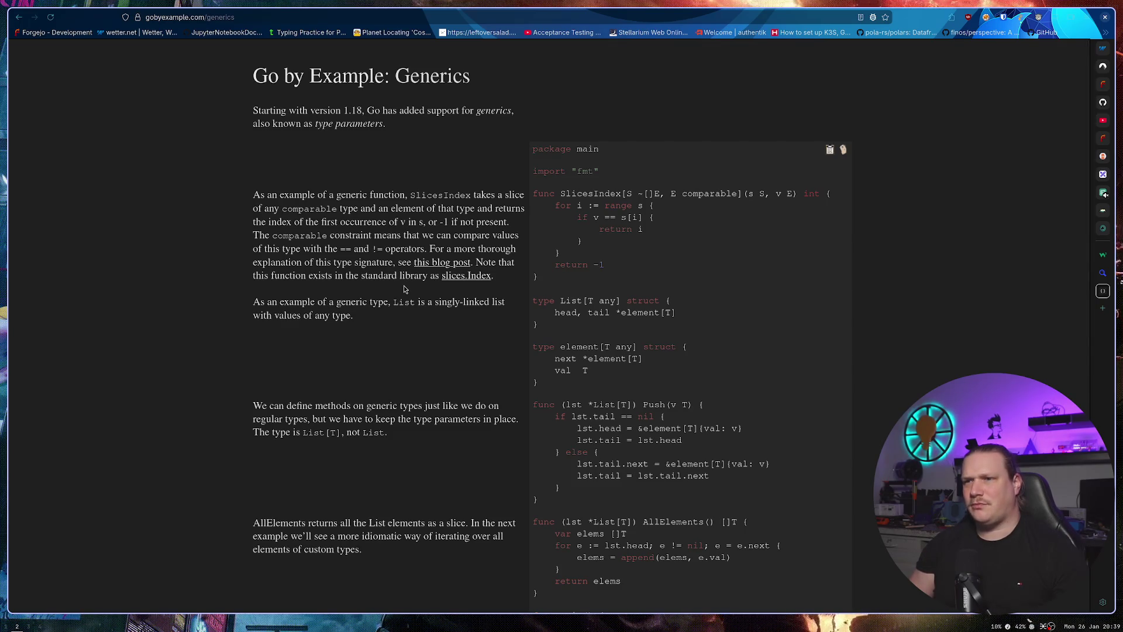
key(super+1)
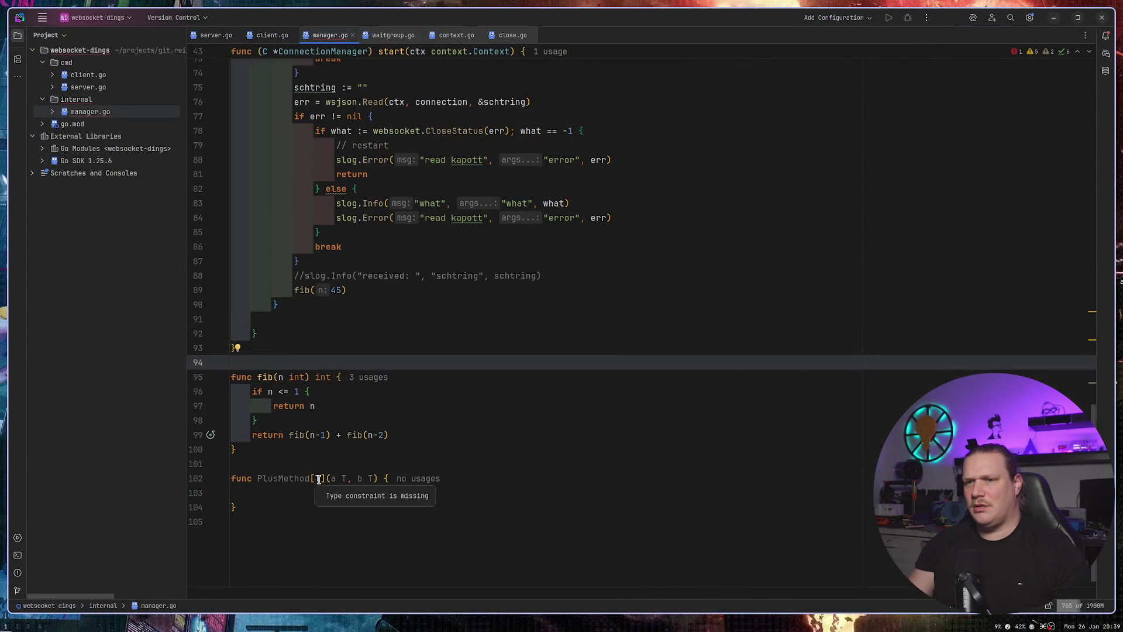
Constrain PlusMethod's type parameter to int, giving [T int].
click(324, 478)
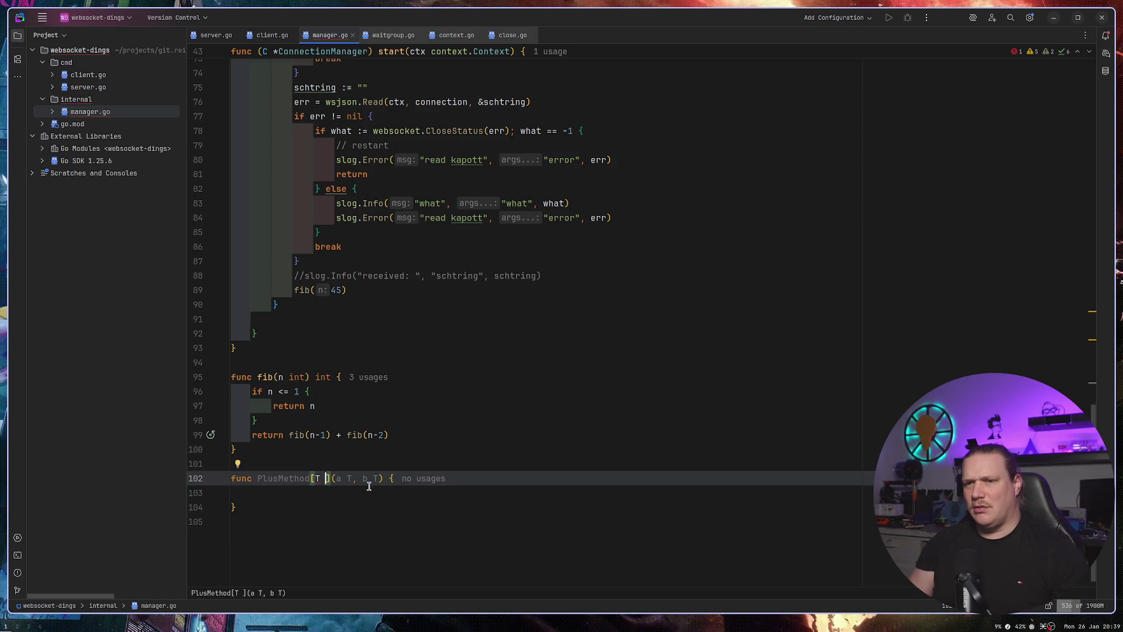
text(in)
key(Return)
text(,)
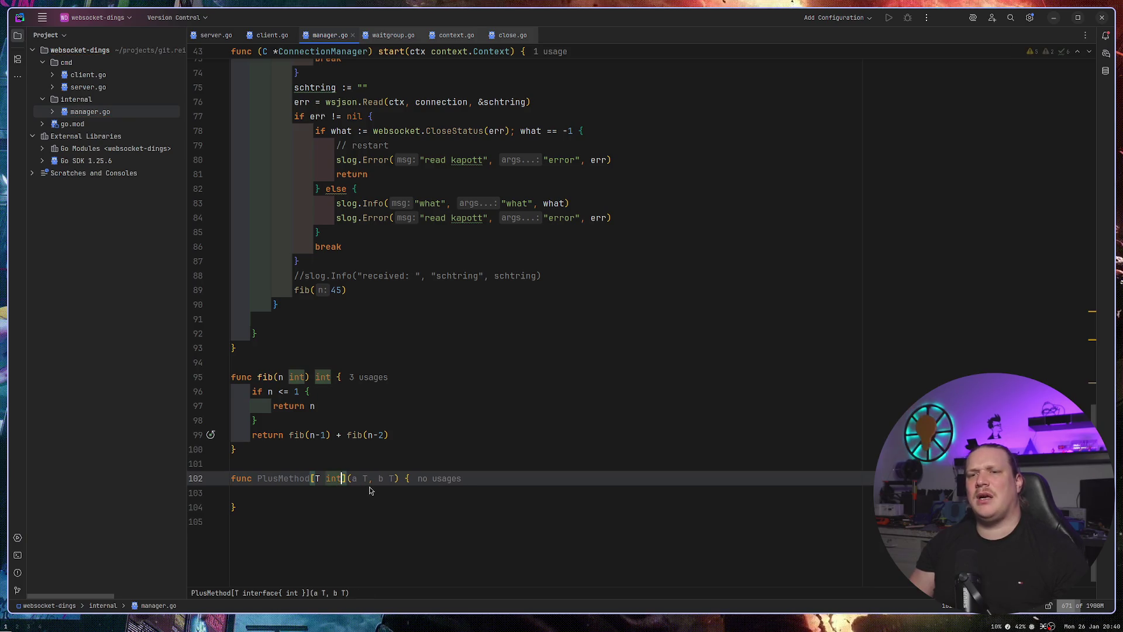
Check the Go by Example Generics page again, then return to the PlusMethod code.
key(super+3)
key(super+2)
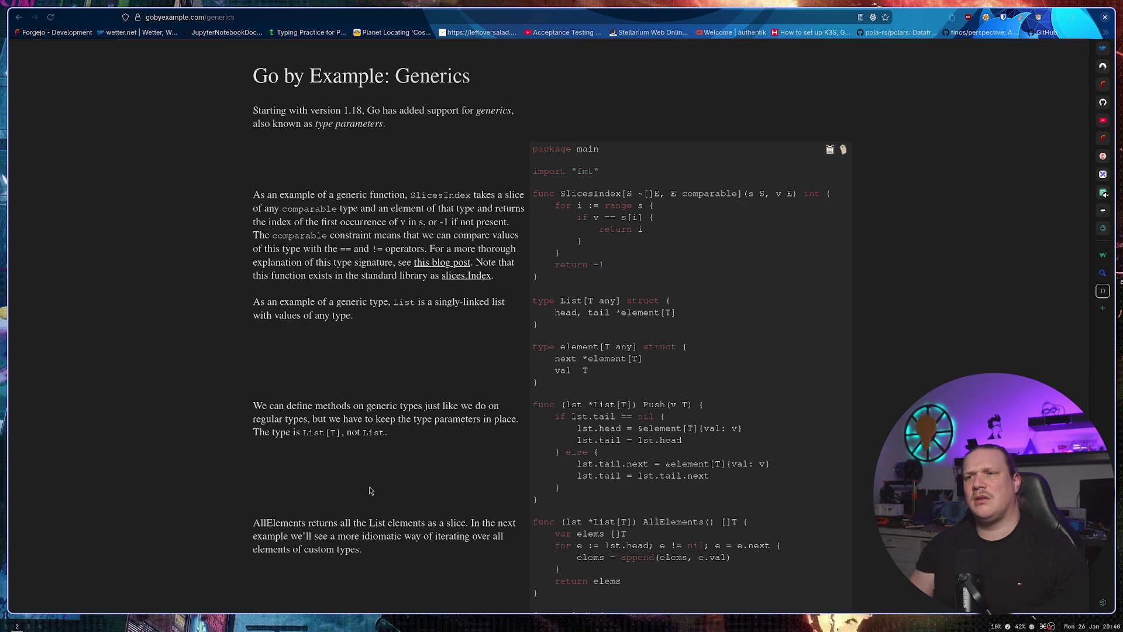
scroll(370, 490, down, 5)
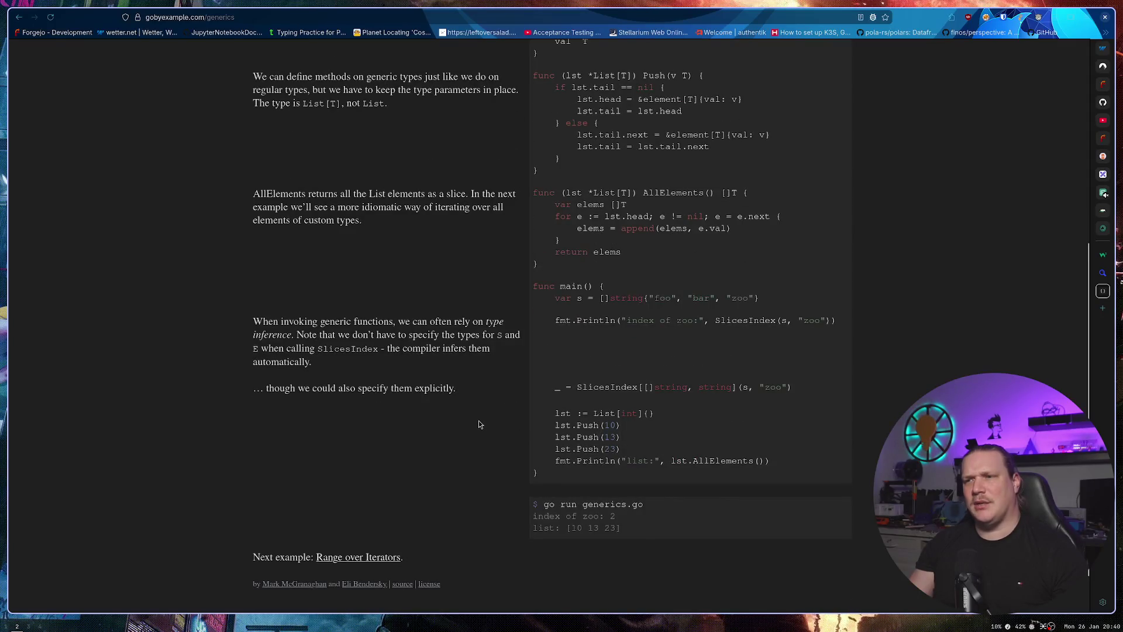
scroll(479, 420, up, 5)
key(super+1)
Try adding float64 to the type constraint, then remove it again.
text(, fl)
text(oat64)
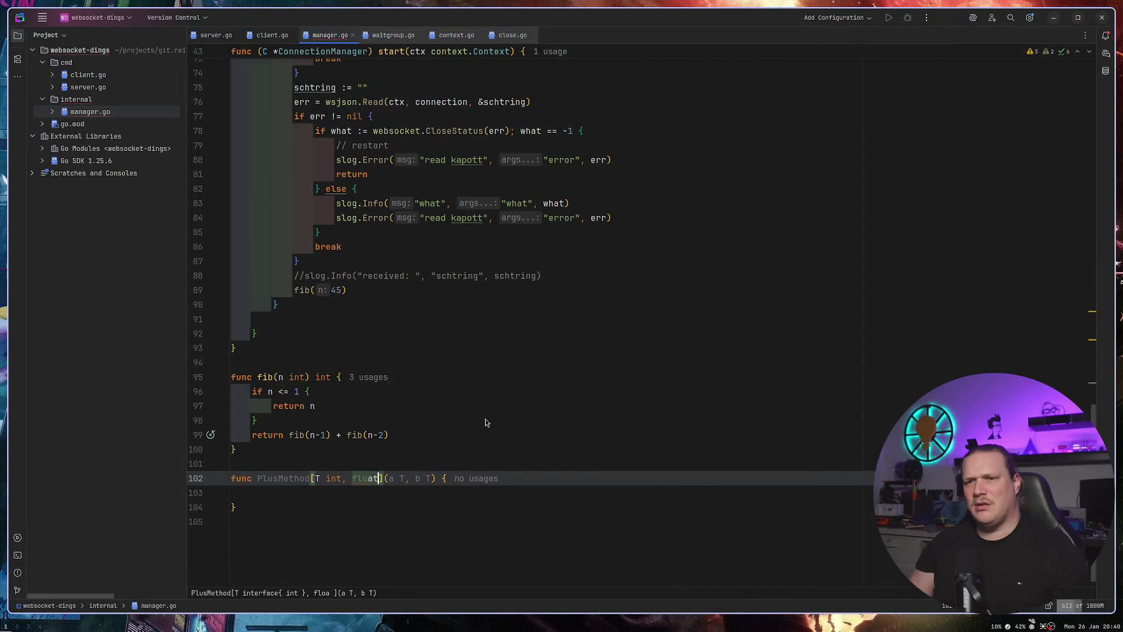
key(BackSpace)
key(BackSpace)
key(BackSpace)
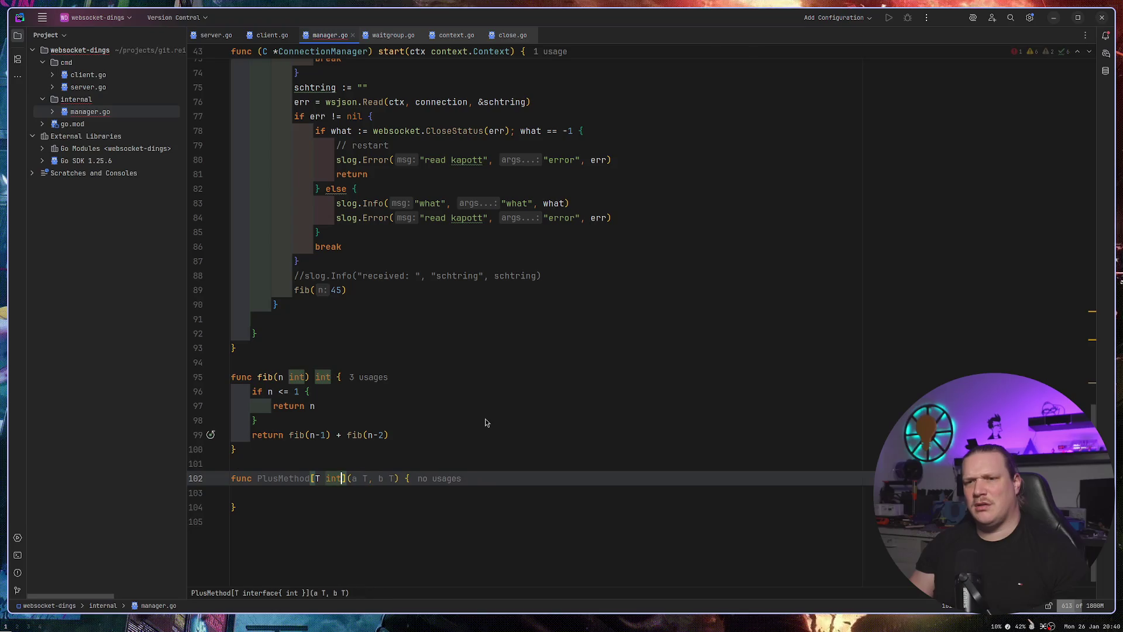
text(f)
key(BackSpace)
key(BackSpace)
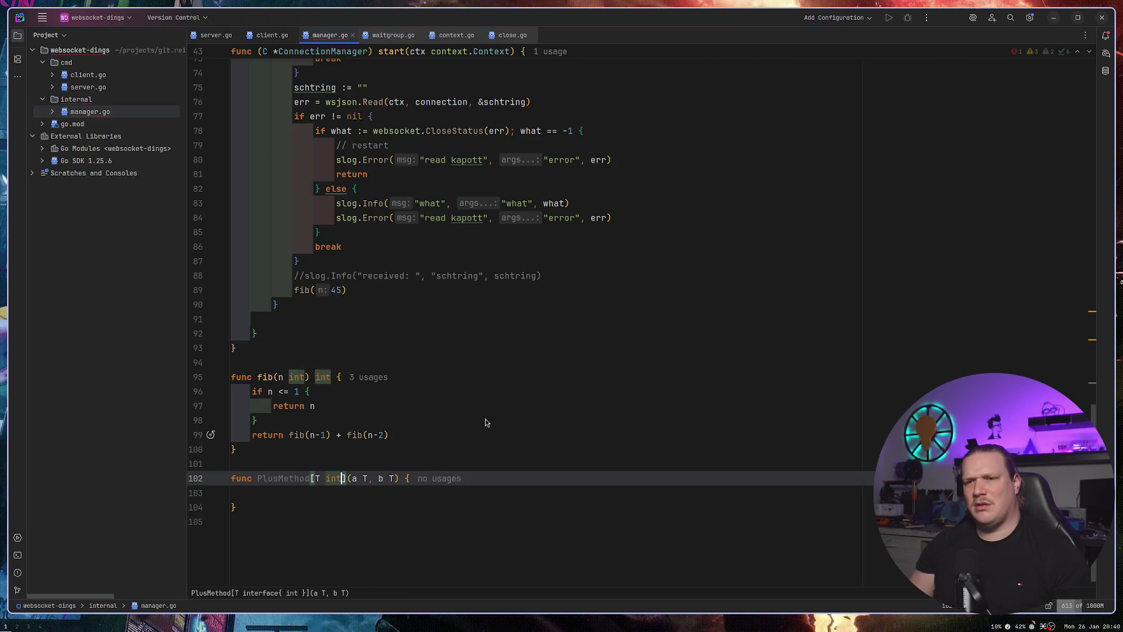
Try a parenthesized int, float64 constraint list, then revert to plain [T int].
key(Left)
text(()
key(Right)
key(Right)
key(Right)
text(,))
key(Left)
text(f)
key(Return)
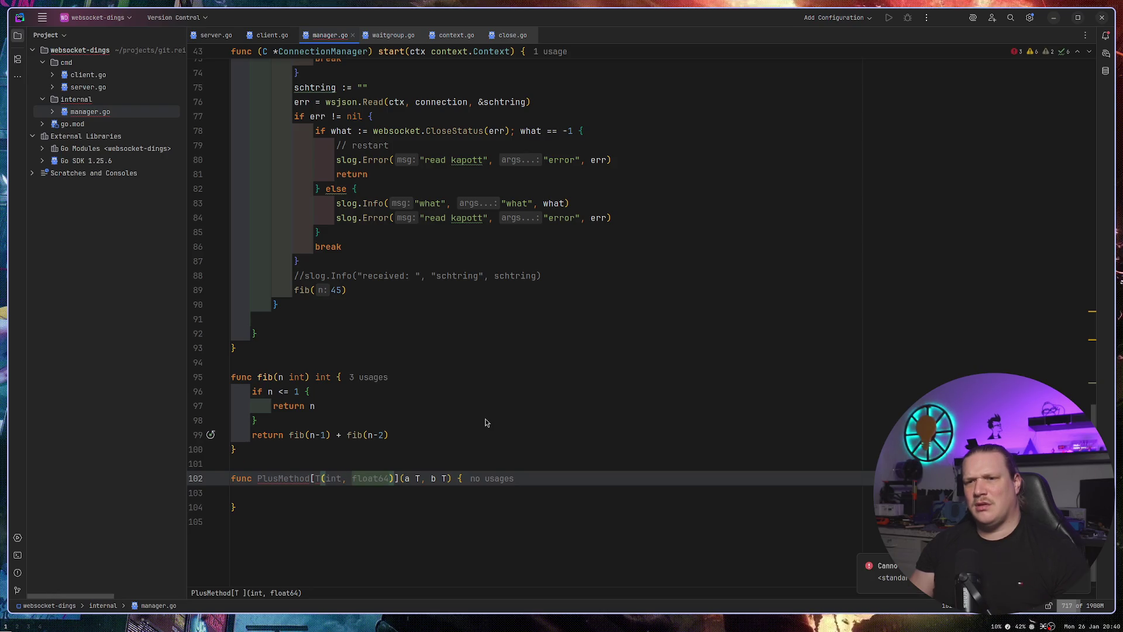
key(BackSpace)
key(BackSpace)
key(BackSpace)
key(Delete)
key(Left)
key(Left)
key(Left)
key(BackSpace)
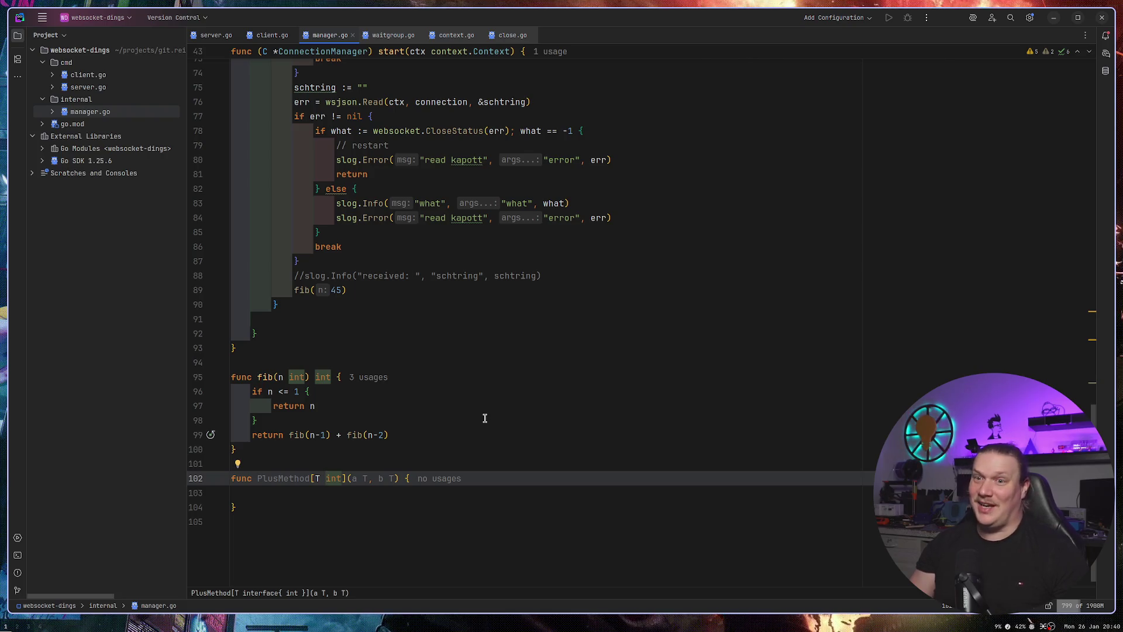
key(super+2)
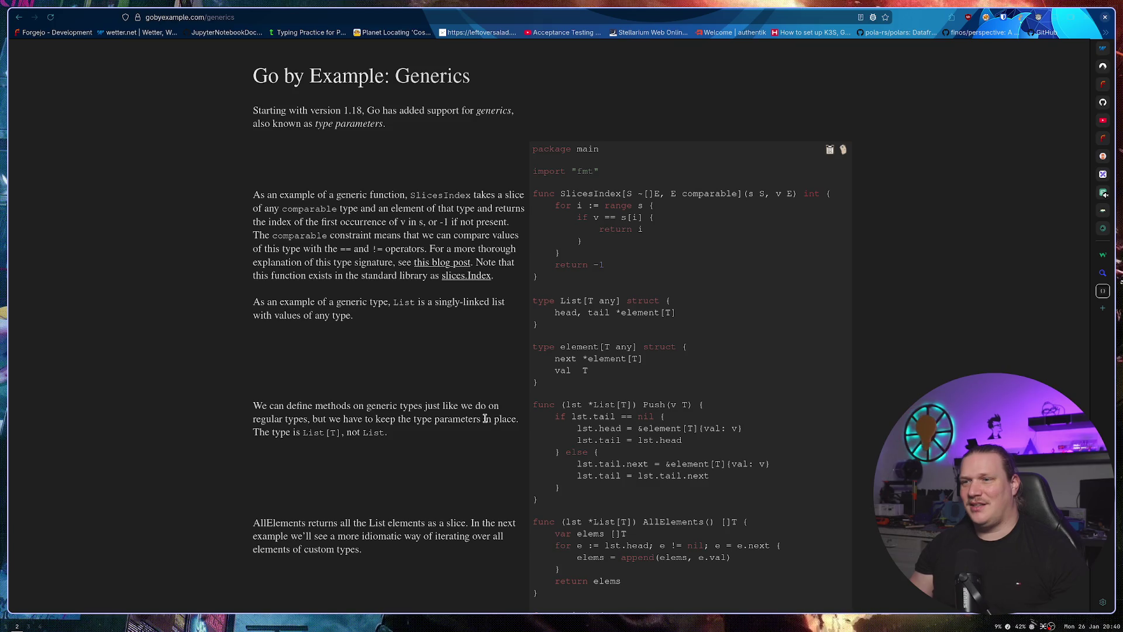
Open Stack Overflow's 'Generic Functions in Go' question from the search results and read its answers.
scroll(485, 419, down, 7)
key(alt+Left)
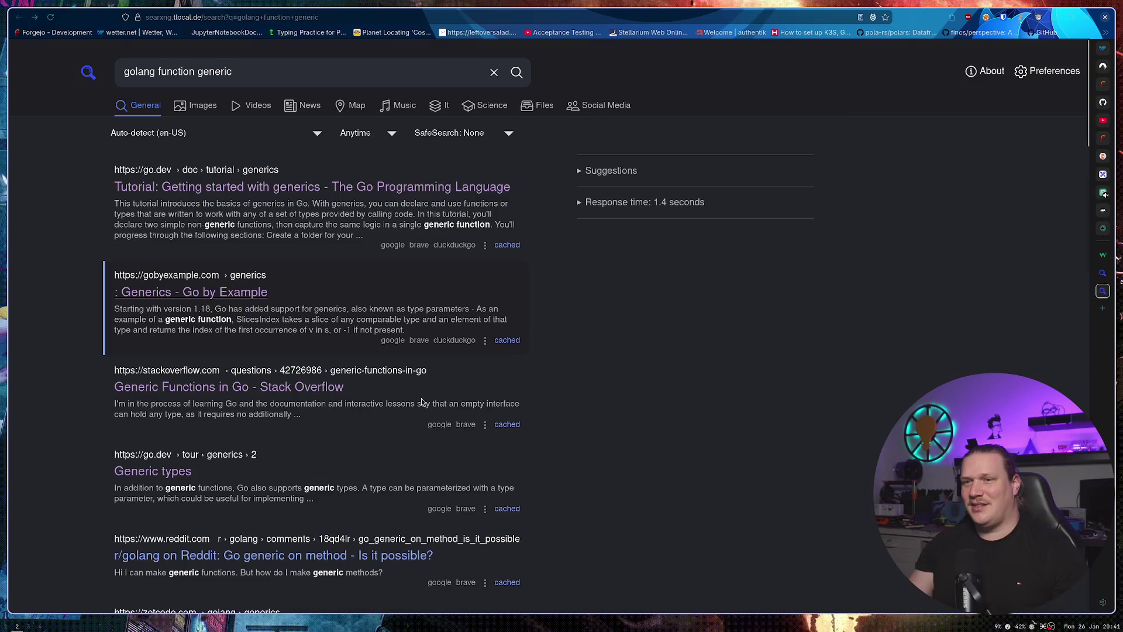
click(232, 389)
scroll(276, 391, down, 6)
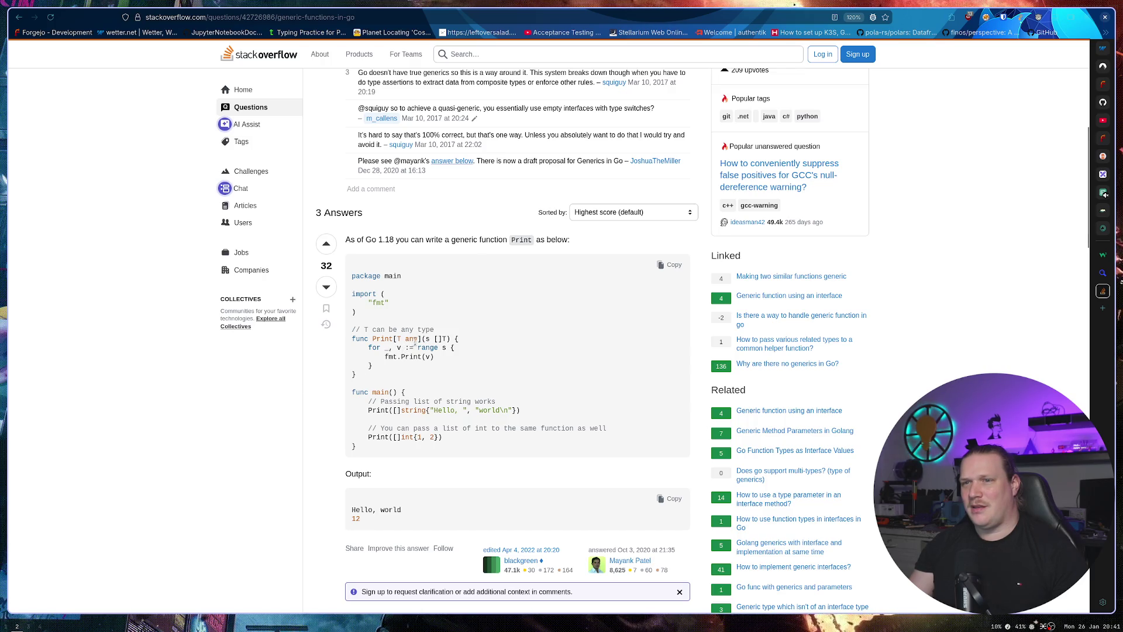
scroll(404, 344, down, 5)
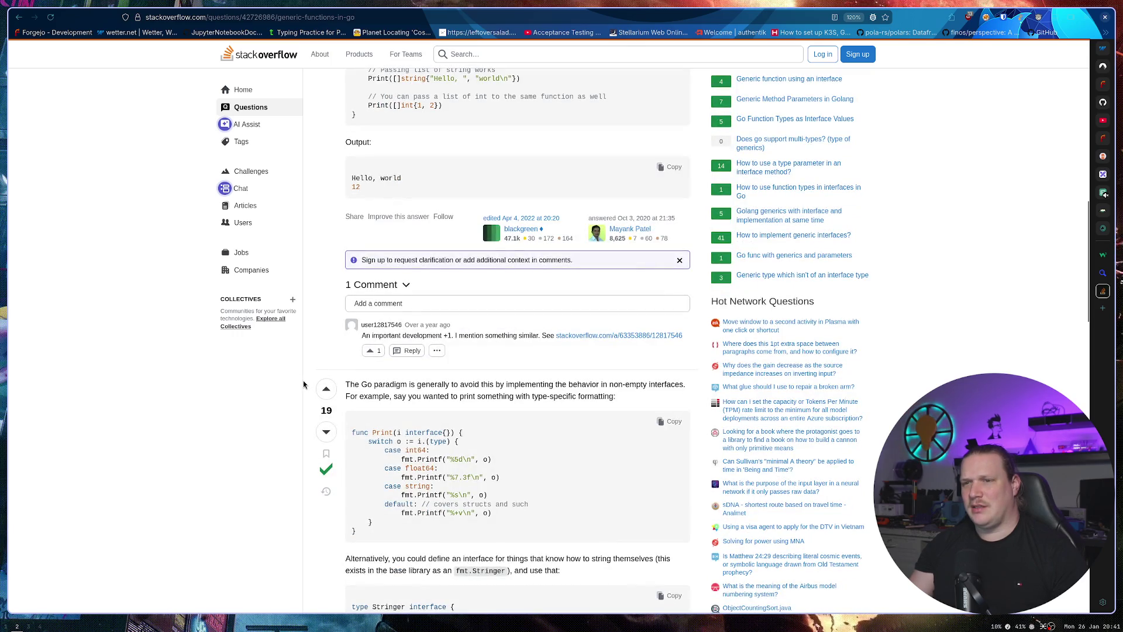
scroll(303, 385, down, 5)
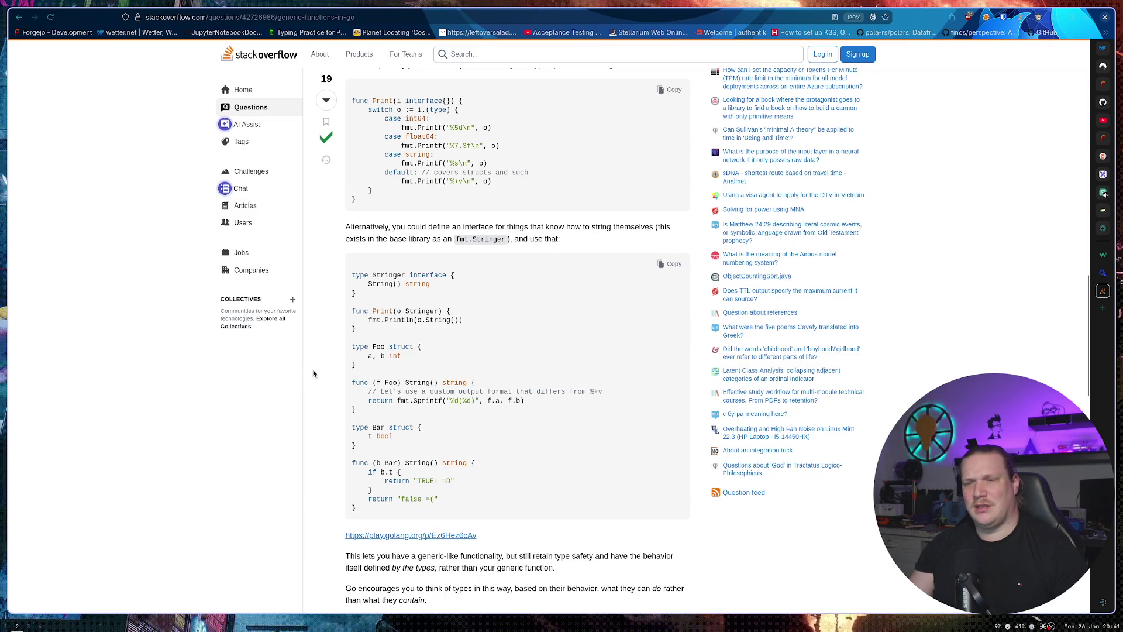
key(super+1)
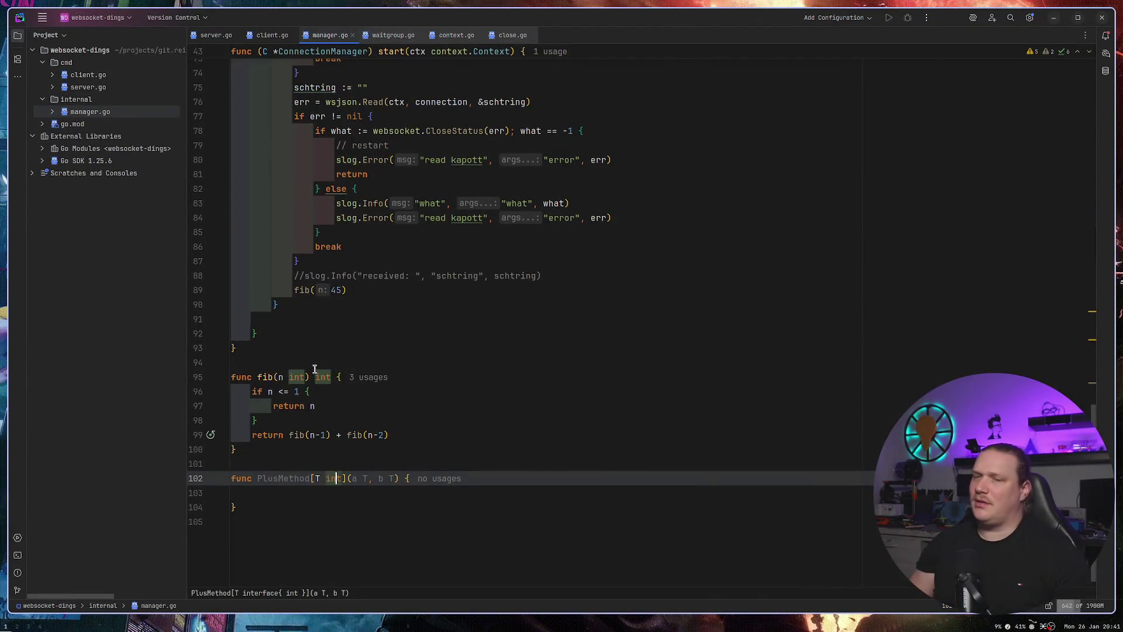
Widen PlusMethod's constraint to int | float64 and reformat it.
key(Right)
text(|float64)
key(ctrl+alt+l)
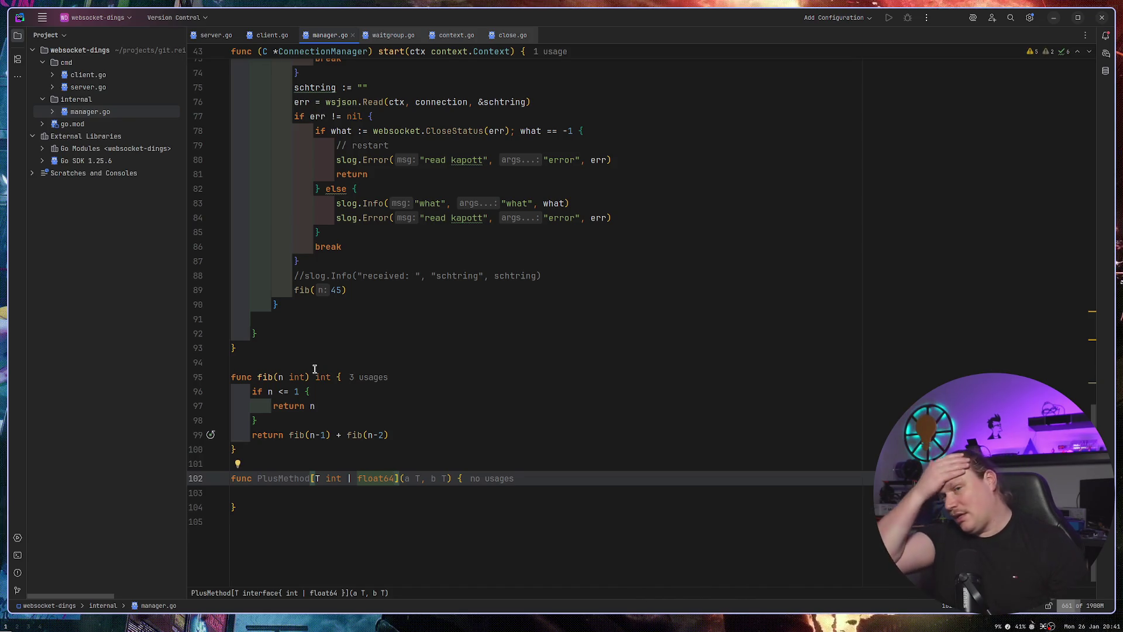
click(327, 526)
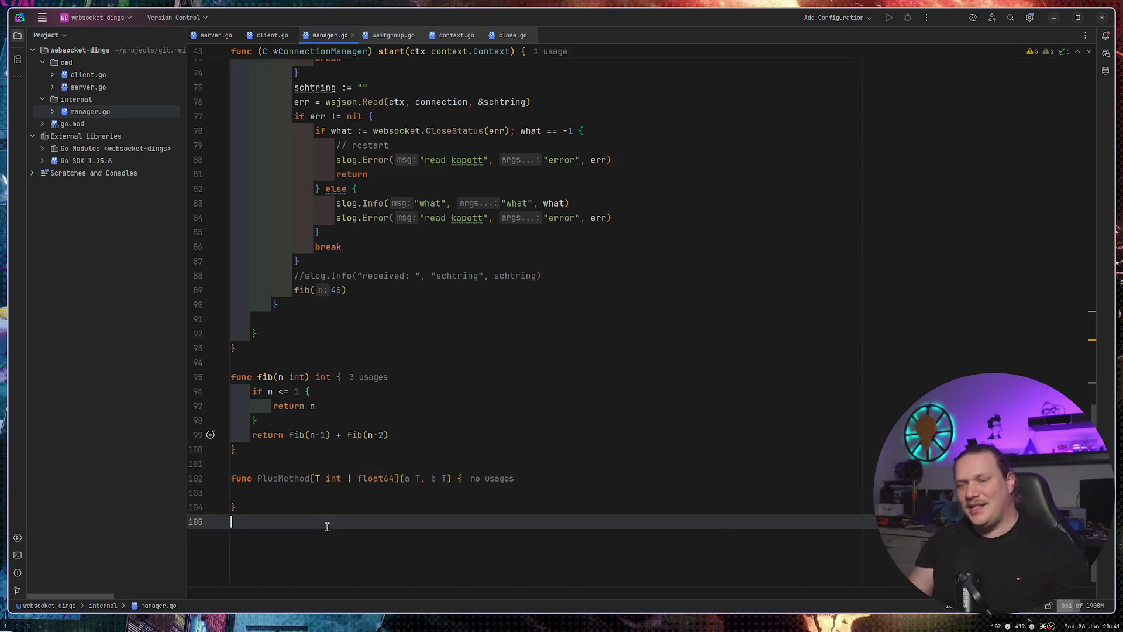
mouse_move(324, 508)
mouse_down()
mouse_move(234, 478)
mouse_move(233, 460)
mouse_up()
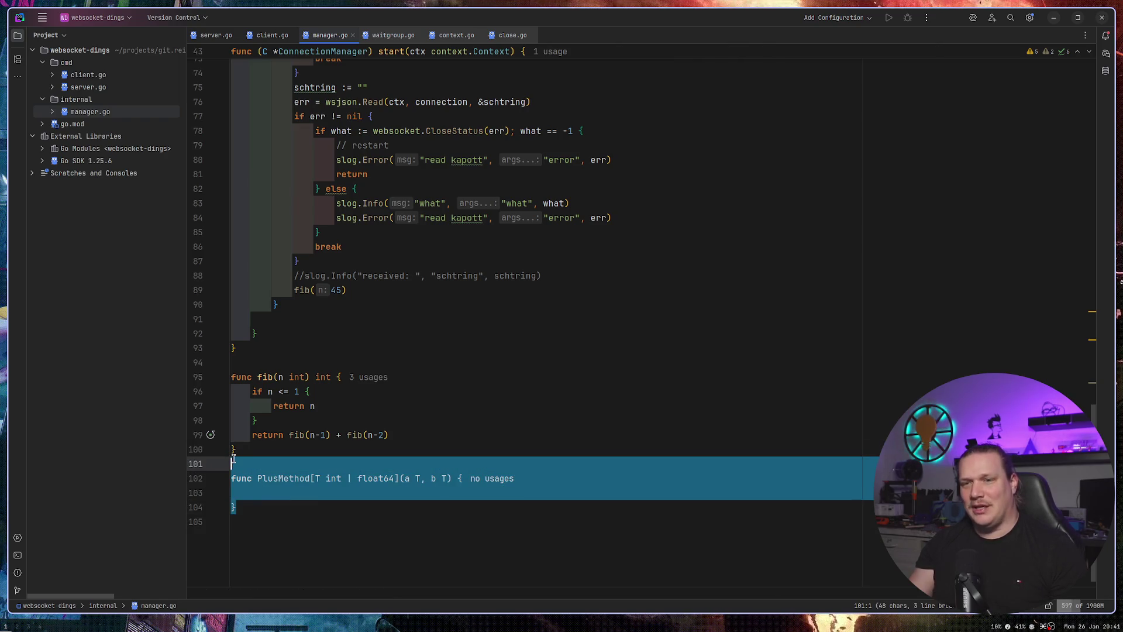
click(272, 446)
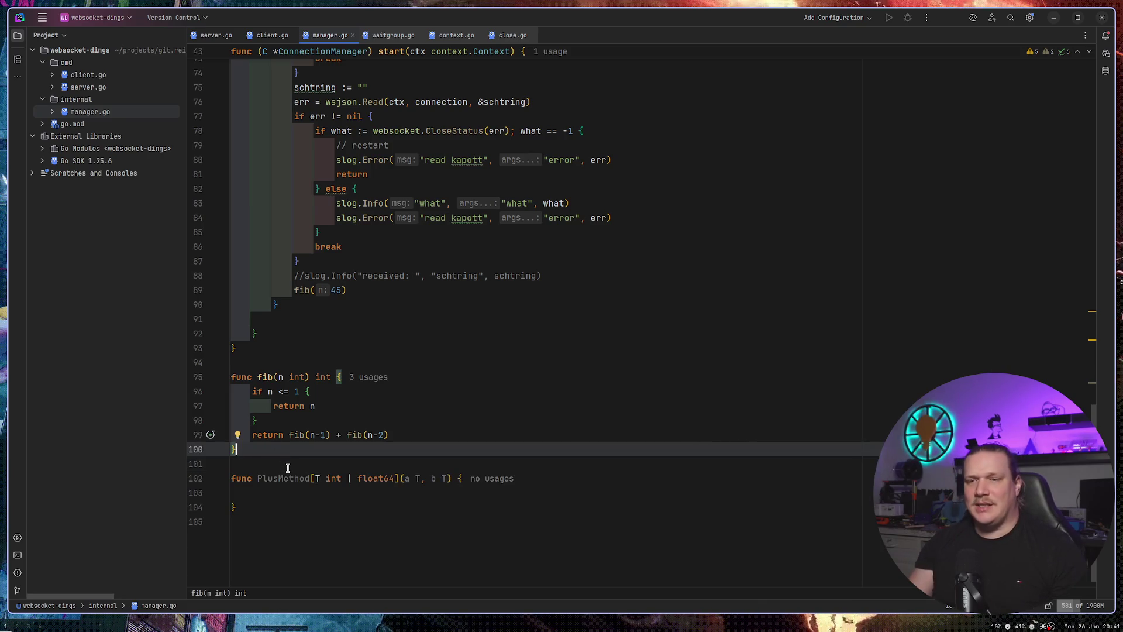
drag(315, 478, 396, 478)
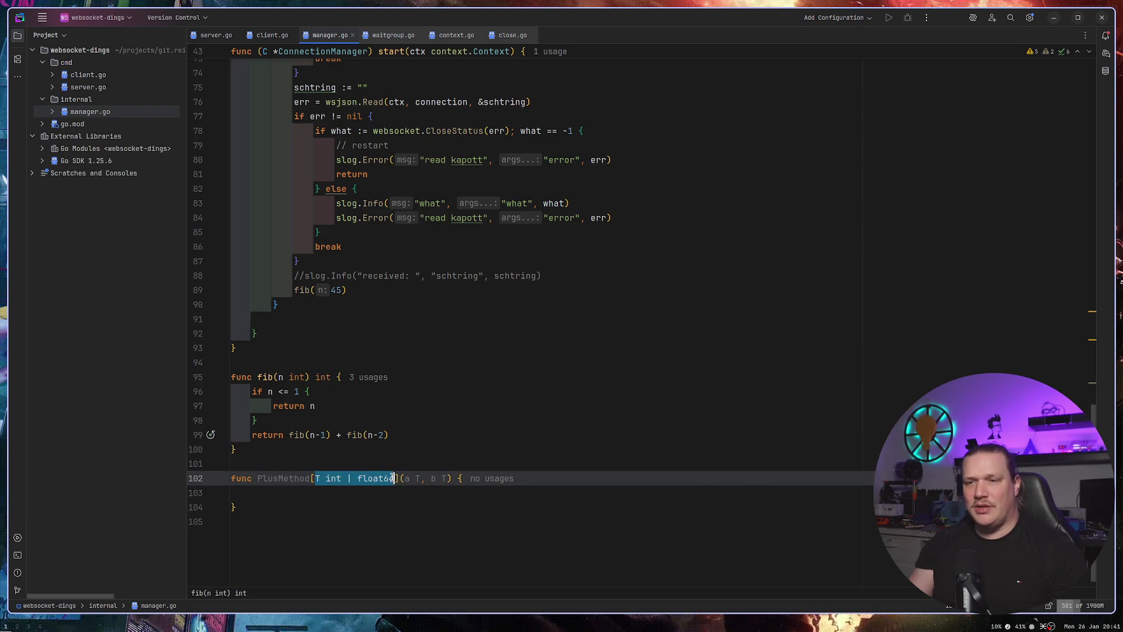
click(400, 454)
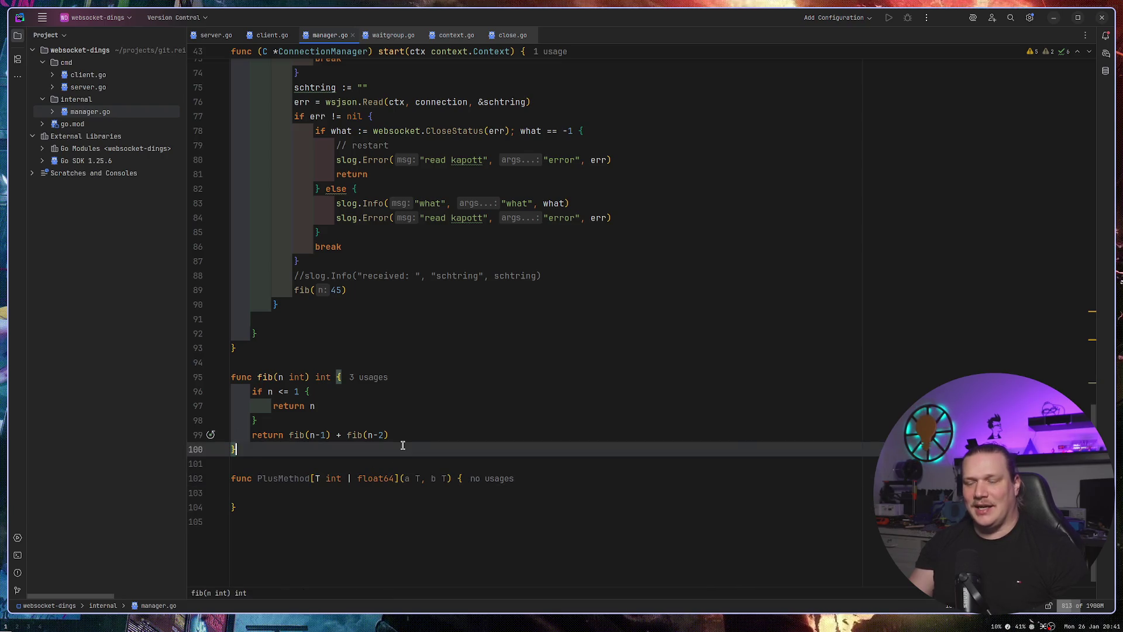
Give PlusMethod the return type T and a body of return a + b.
click(333, 490)
click(450, 478)
text(T)
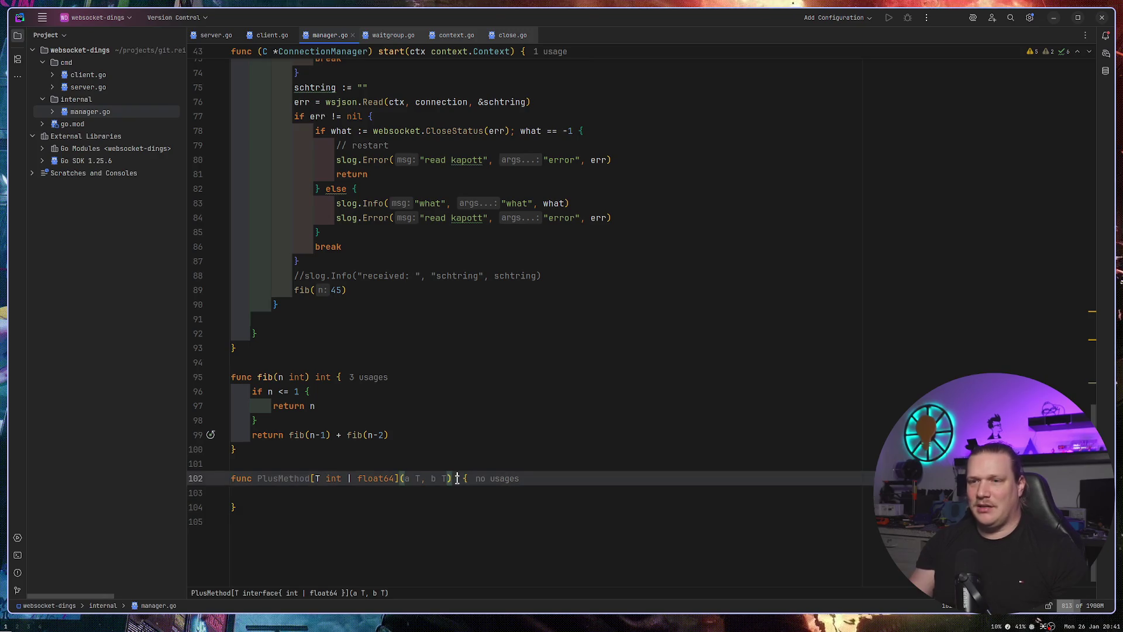
key(Escape)
click(382, 491)
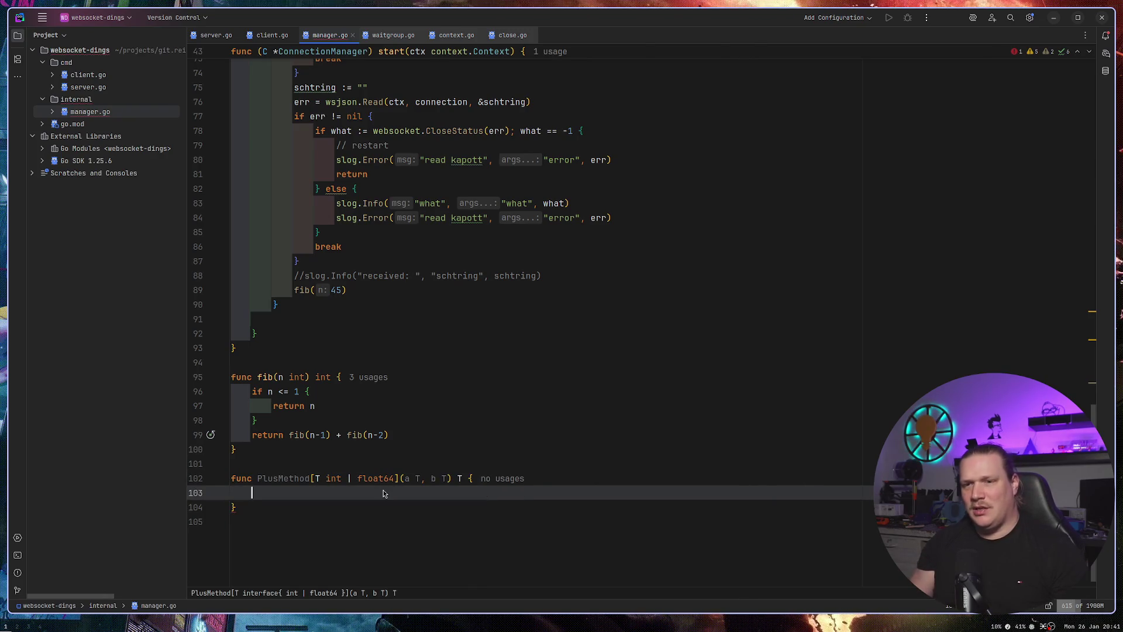
text(return a + b)
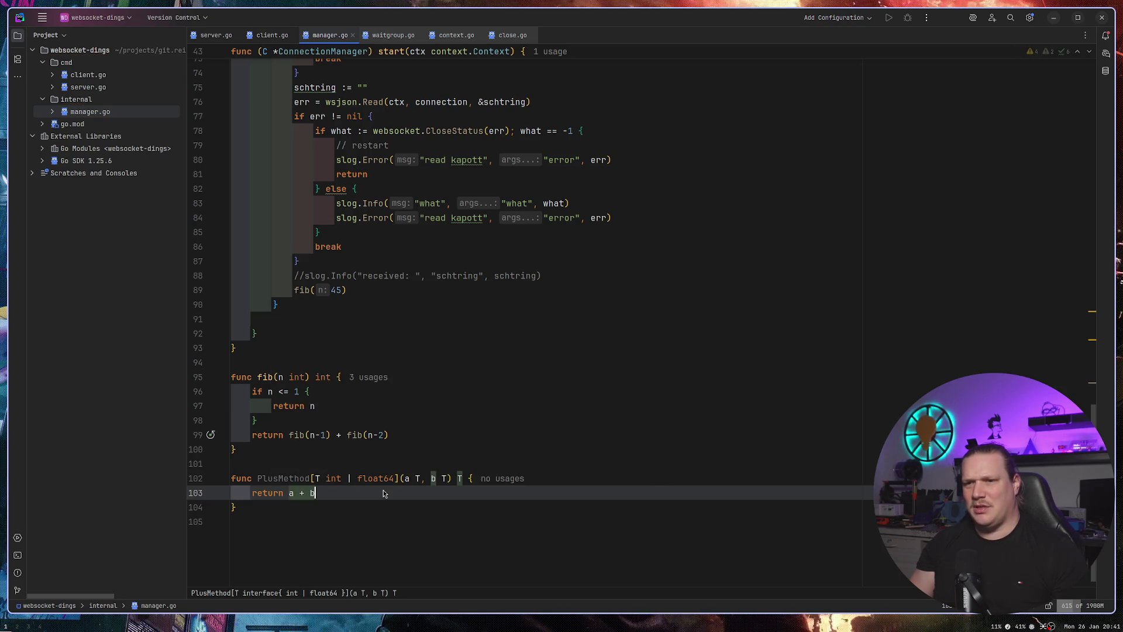
Compare with fib's return n line and review the finished generic PlusMethod signature.
click(484, 400)
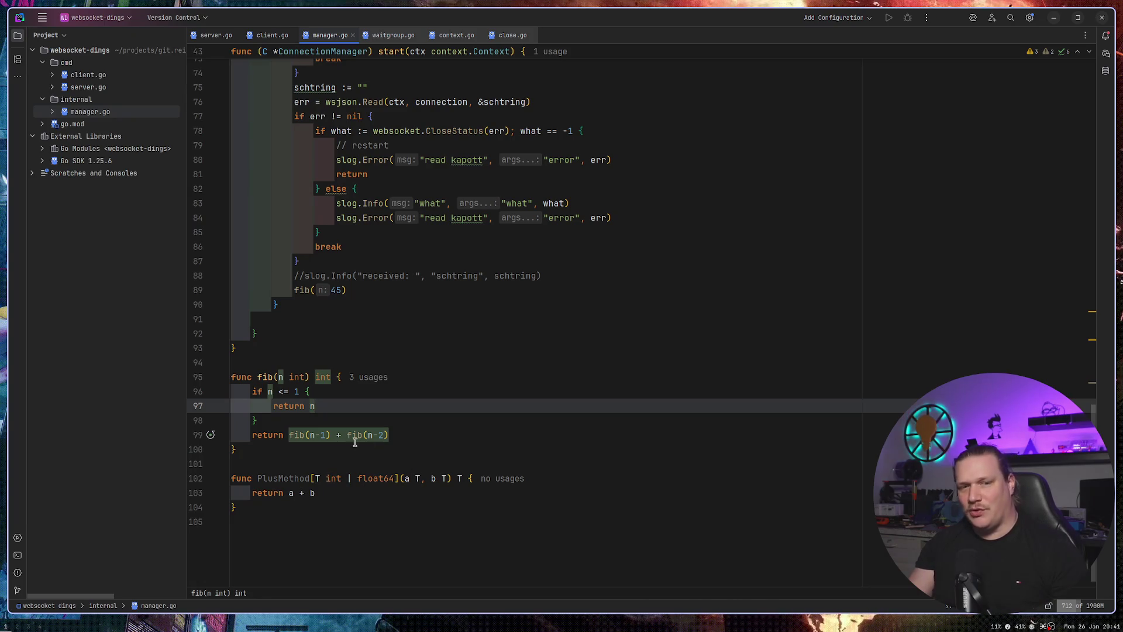
click(316, 494)
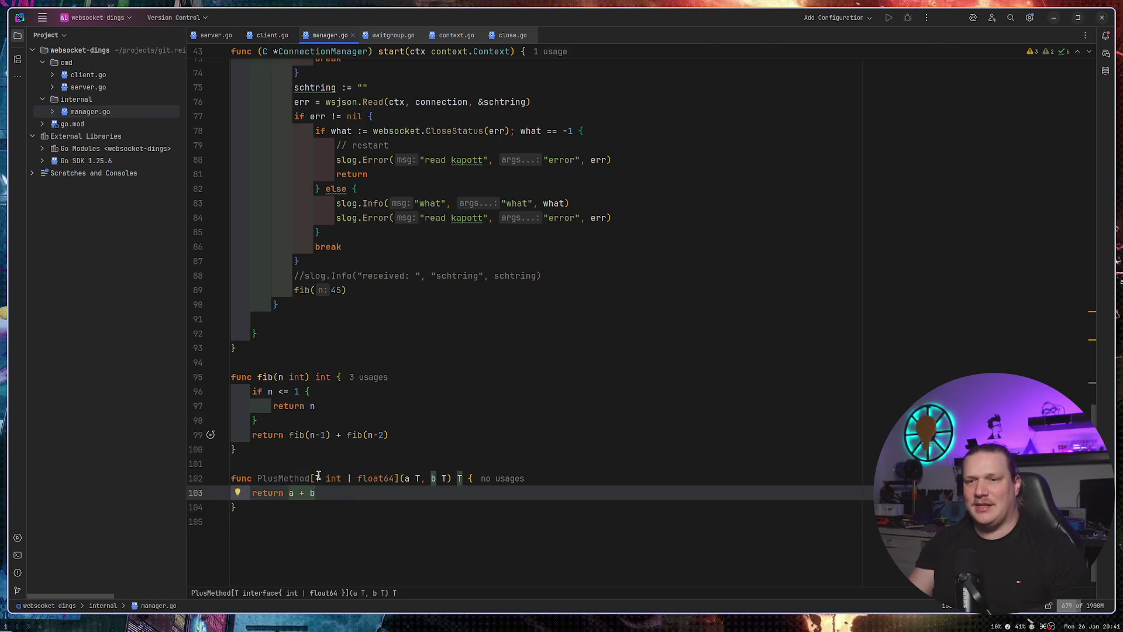
drag(312, 478, 465, 478)
click(548, 434)
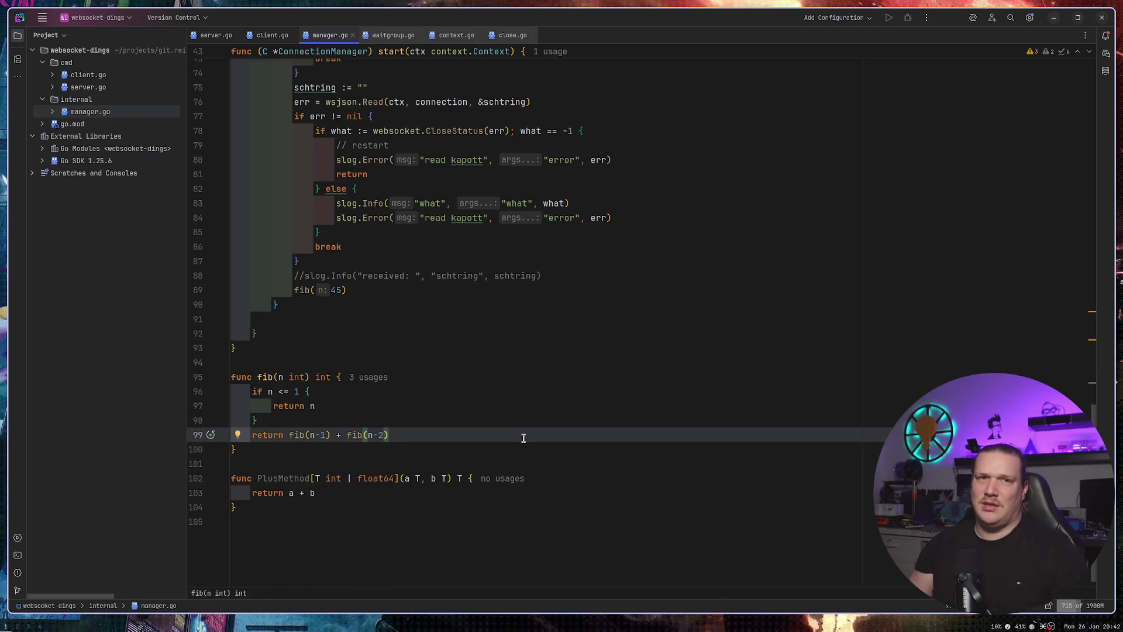
key(super+2)
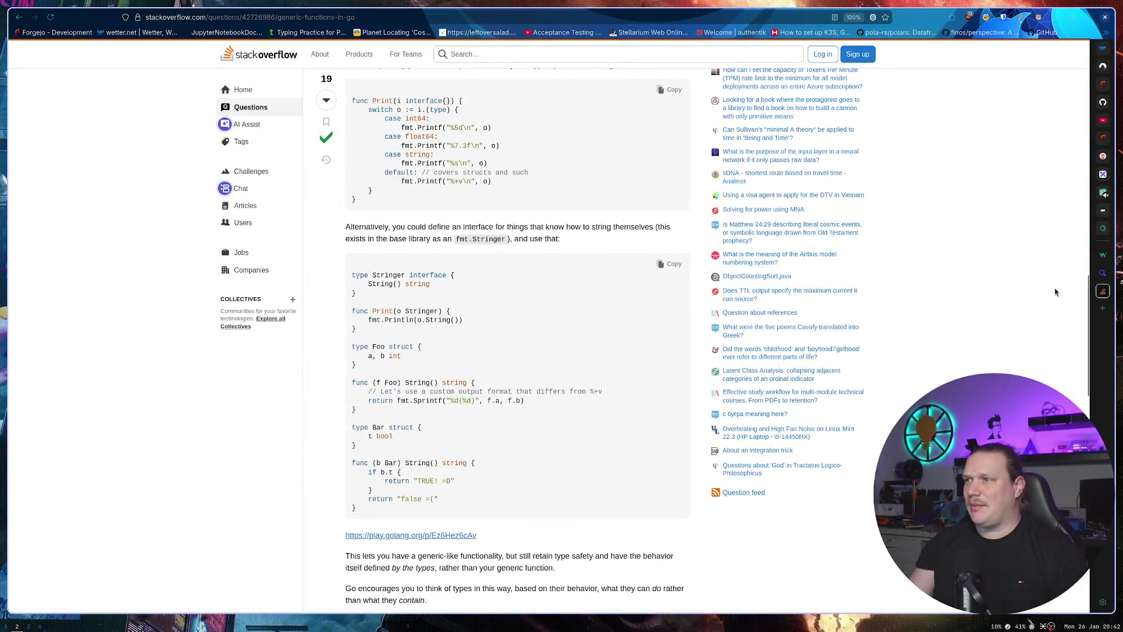
Change the C# double PlusMethod overload to return x * y and run it: Int: 13, Double: 26.918.
click(1103, 255)
scroll(459, 321, down, 2)
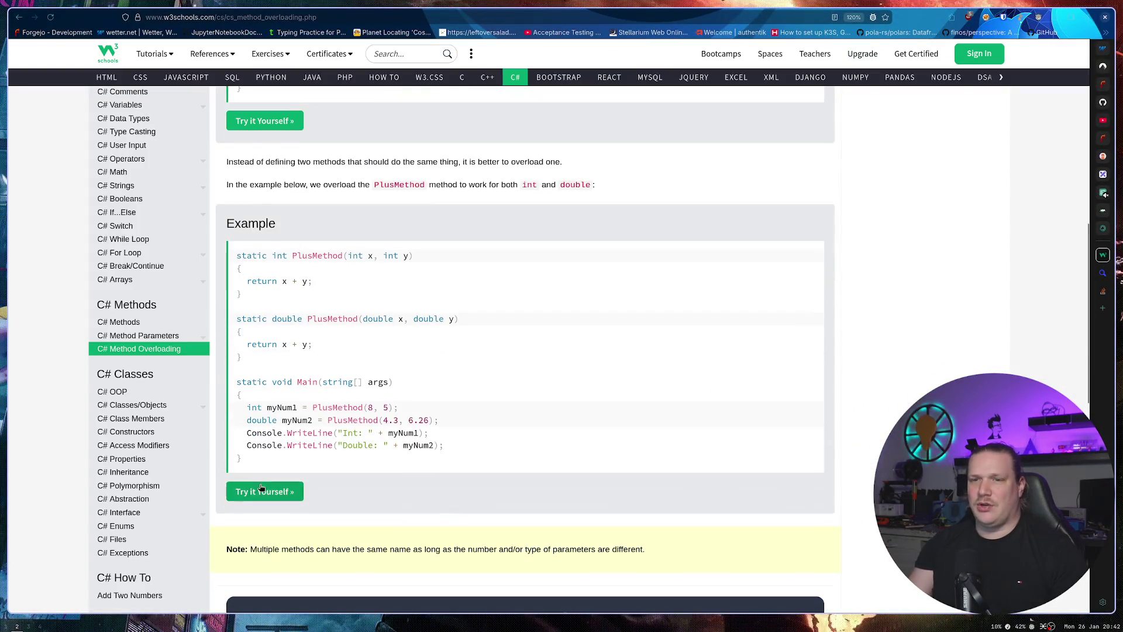
click(261, 489)
click(101, 204)
key(BackSpace)
text(*)
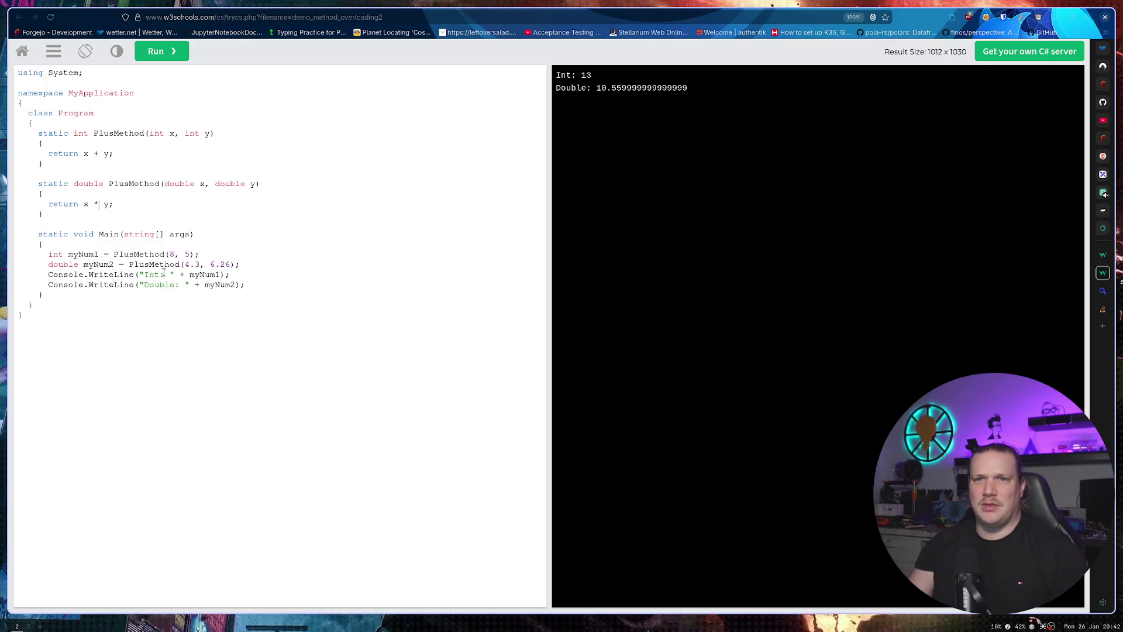
click(162, 51)
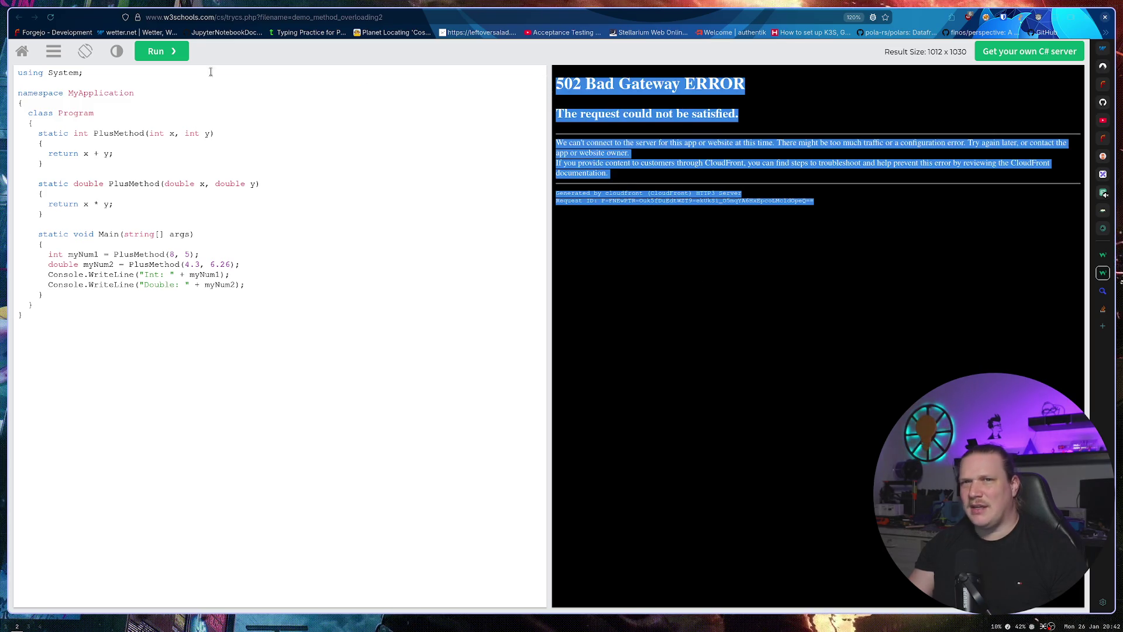
click(166, 50)
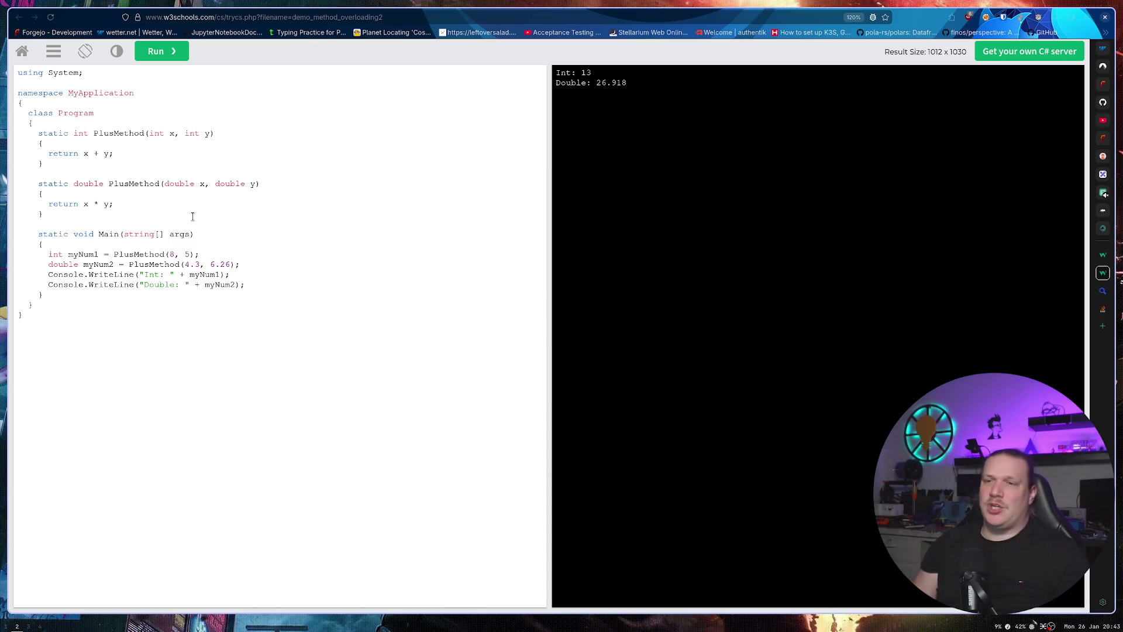
key(super+1)
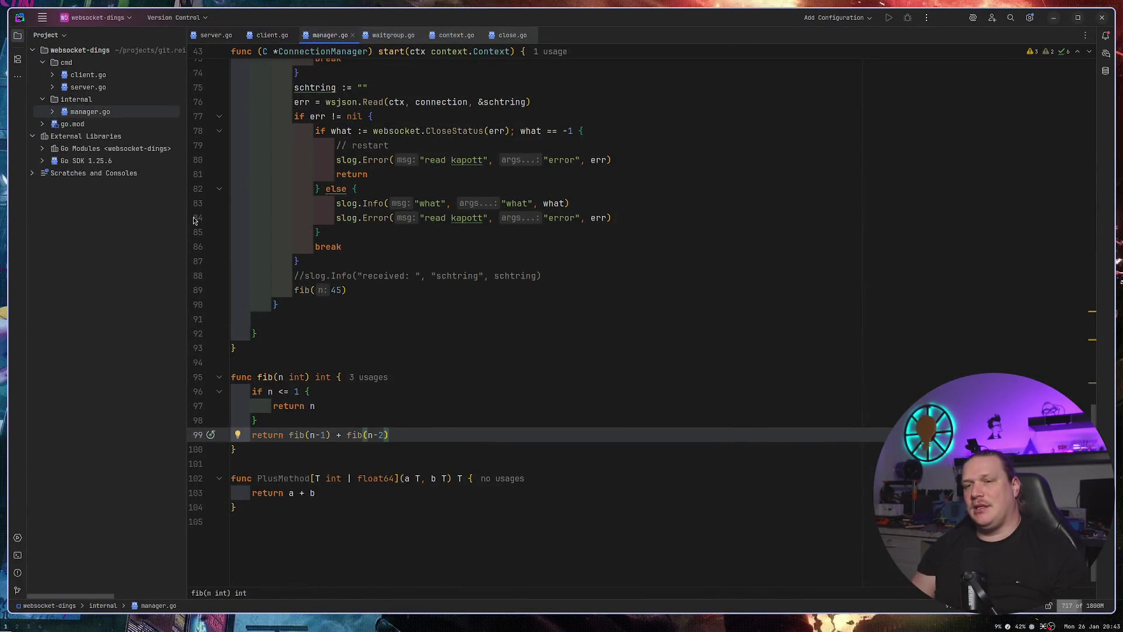
Below fib, write func PlusMethod2(a, b any) { with an empty body and no return type.
key(Return)
key(BackSpace)
key(Down)
key(Return)
key(Return)
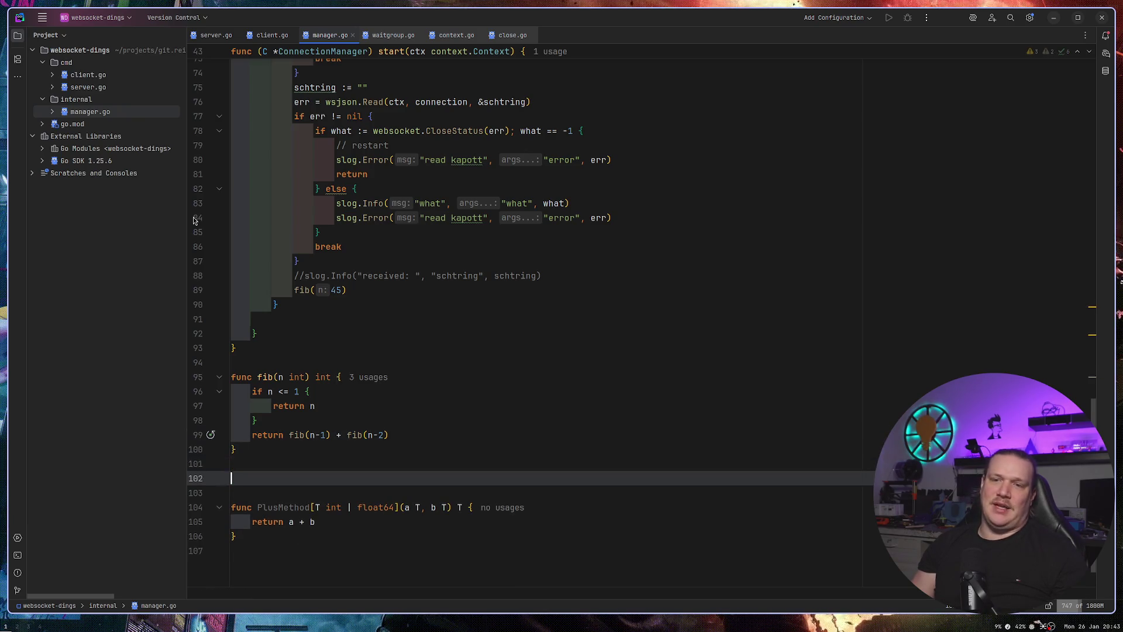
text(func PlusMet)
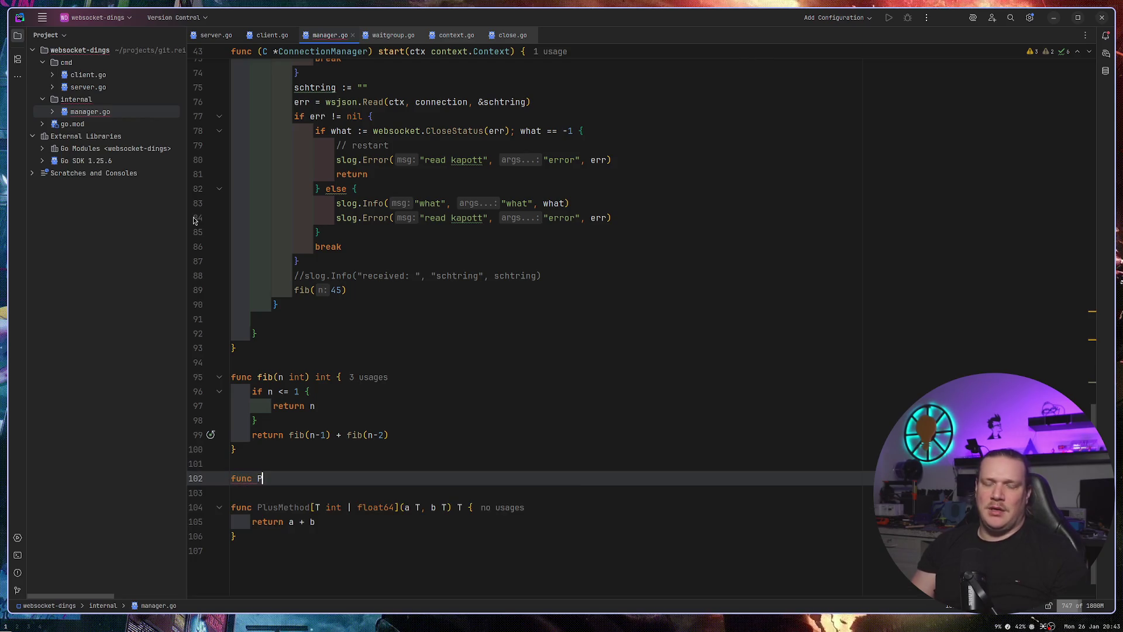
text(hod2())
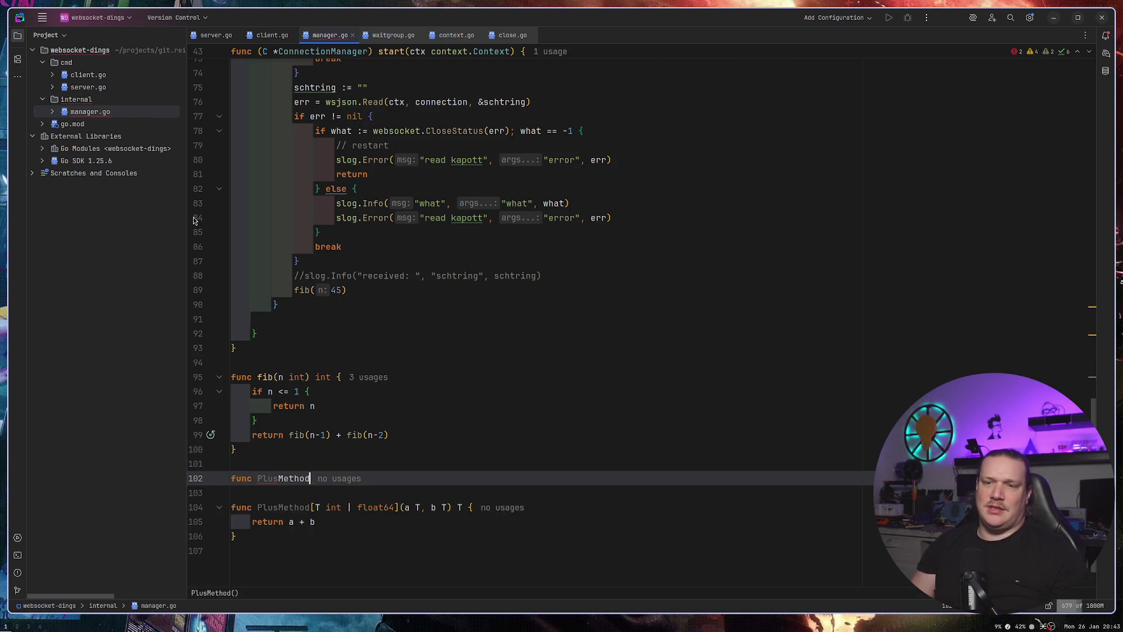
key(Left)
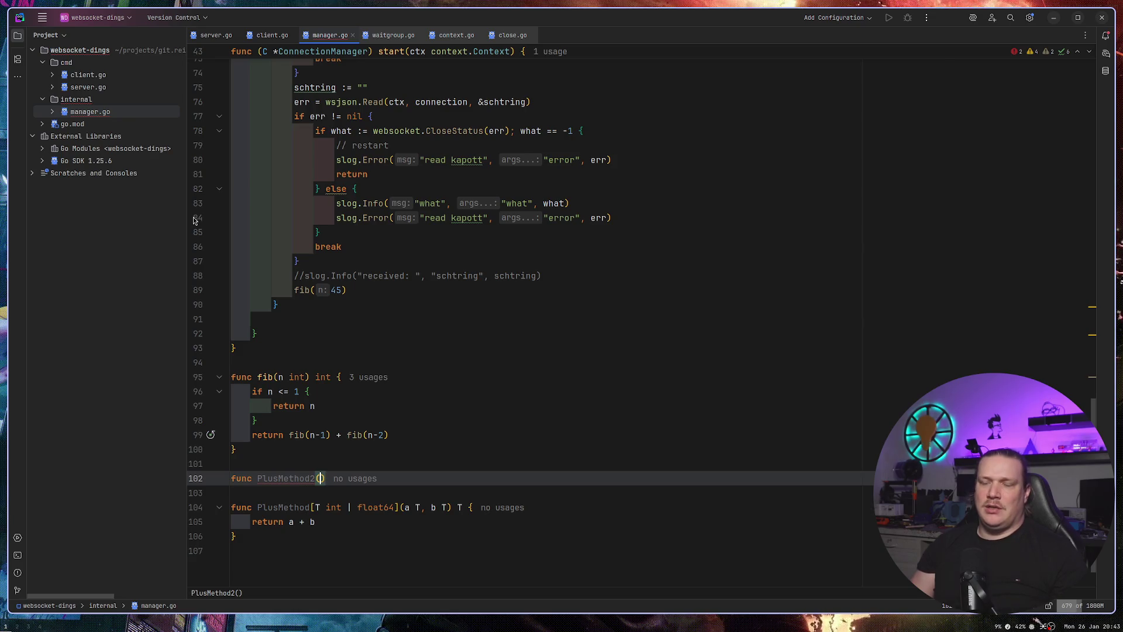
text(a, b )
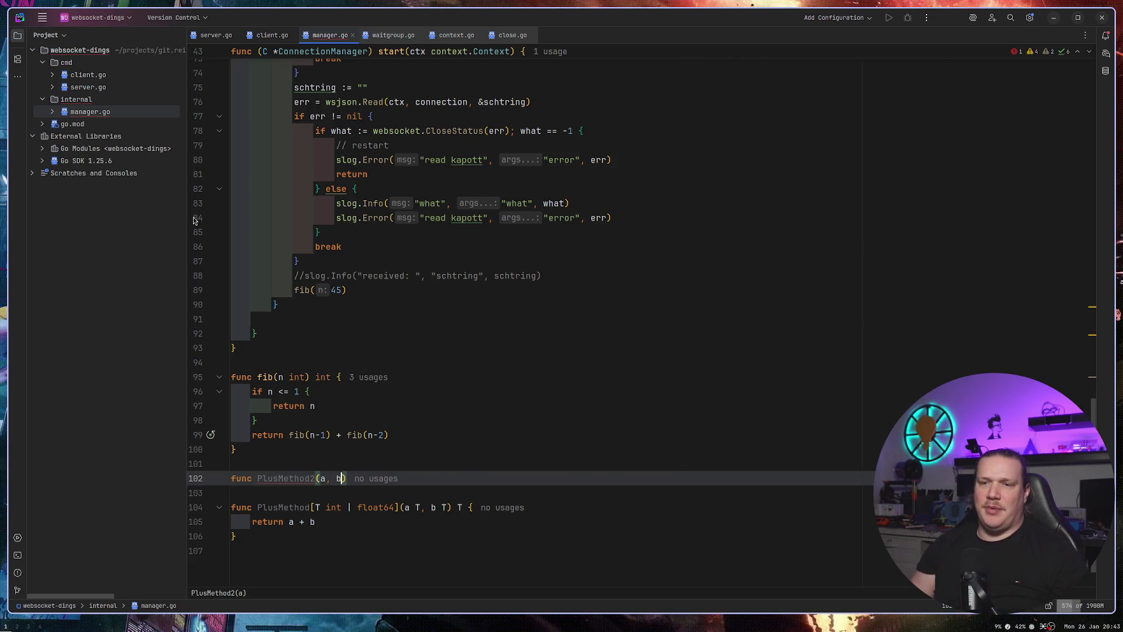
text(any)
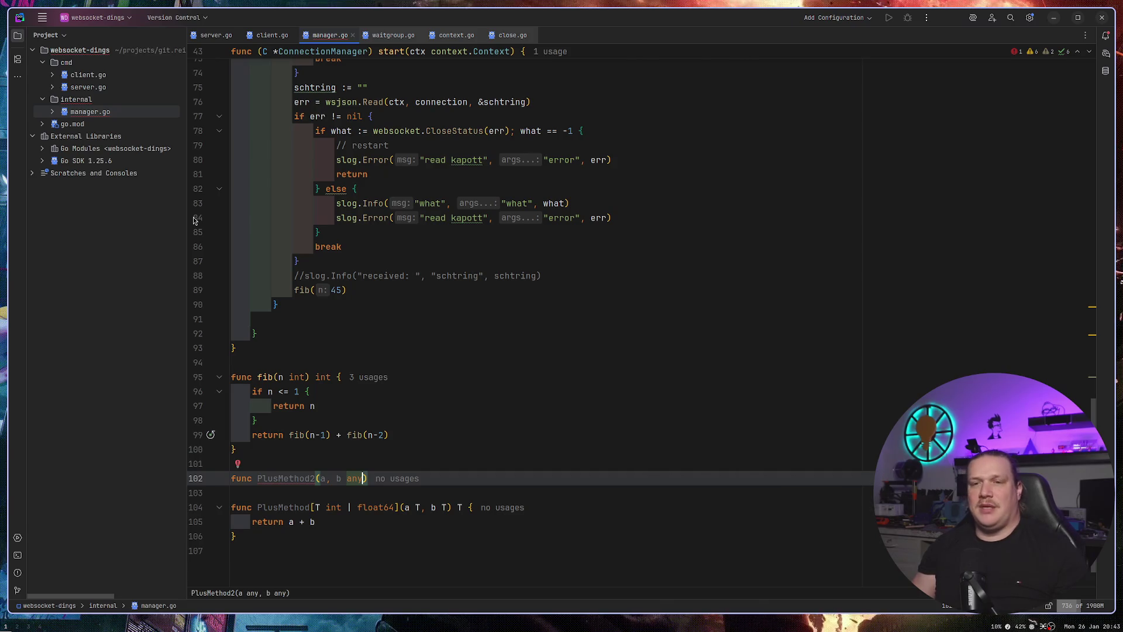
key(Right)
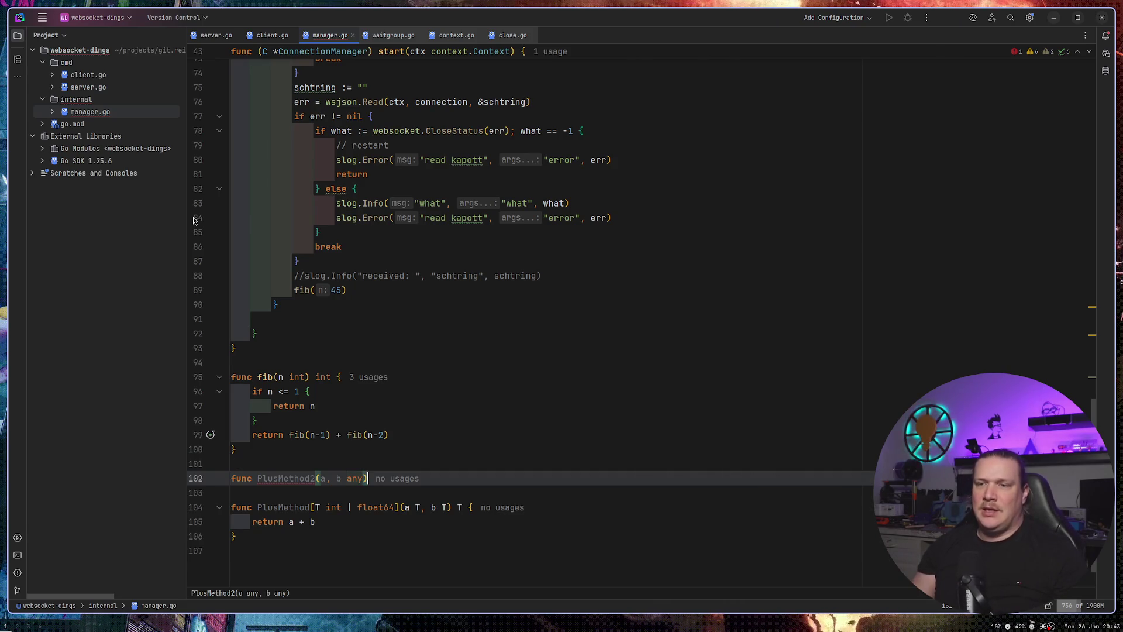
text(any)
key(BackSpace)
key(BackSpace)
key(BackSpace)
text({)
key(Return)
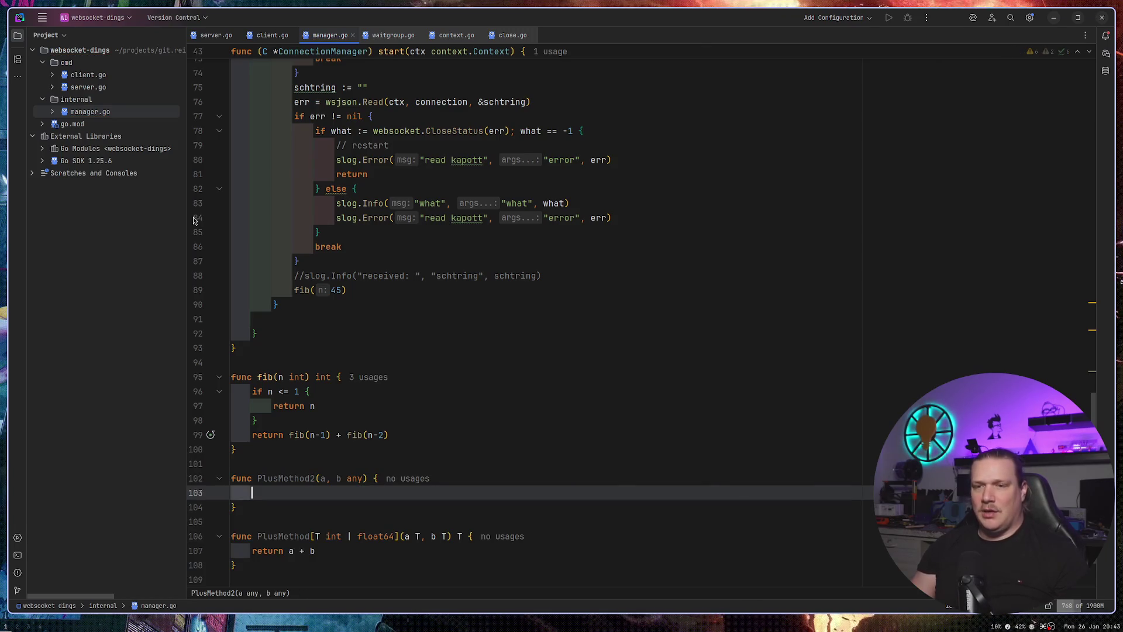
Write a type switch on a with an int case returning a + b.
text(swit)
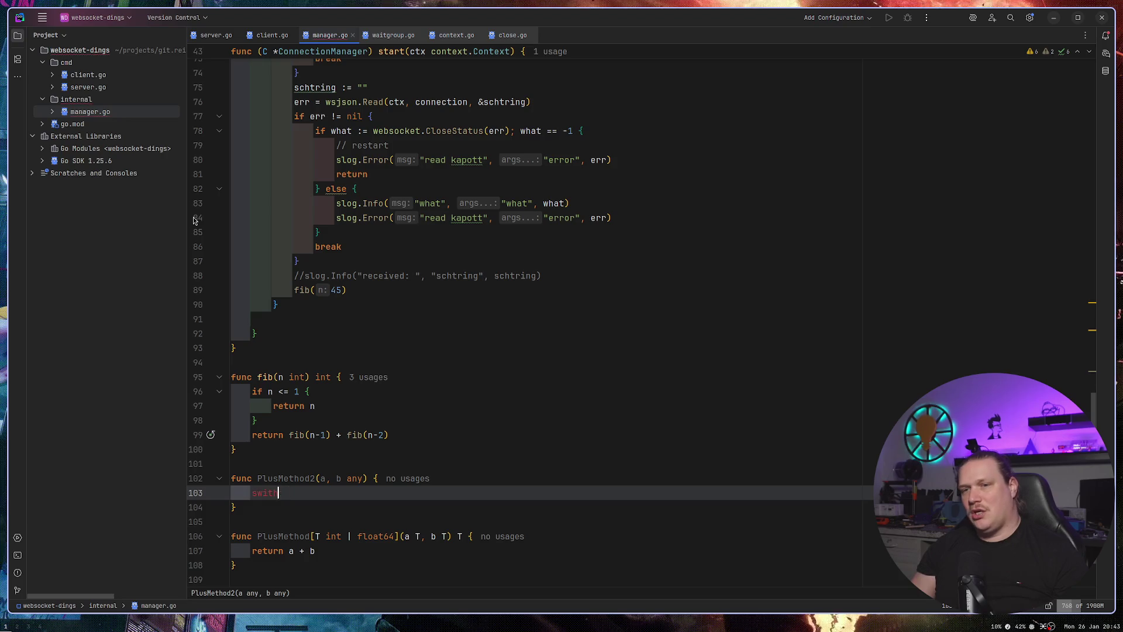
text(ch a.)
key(Return)
text({)
key(Return)
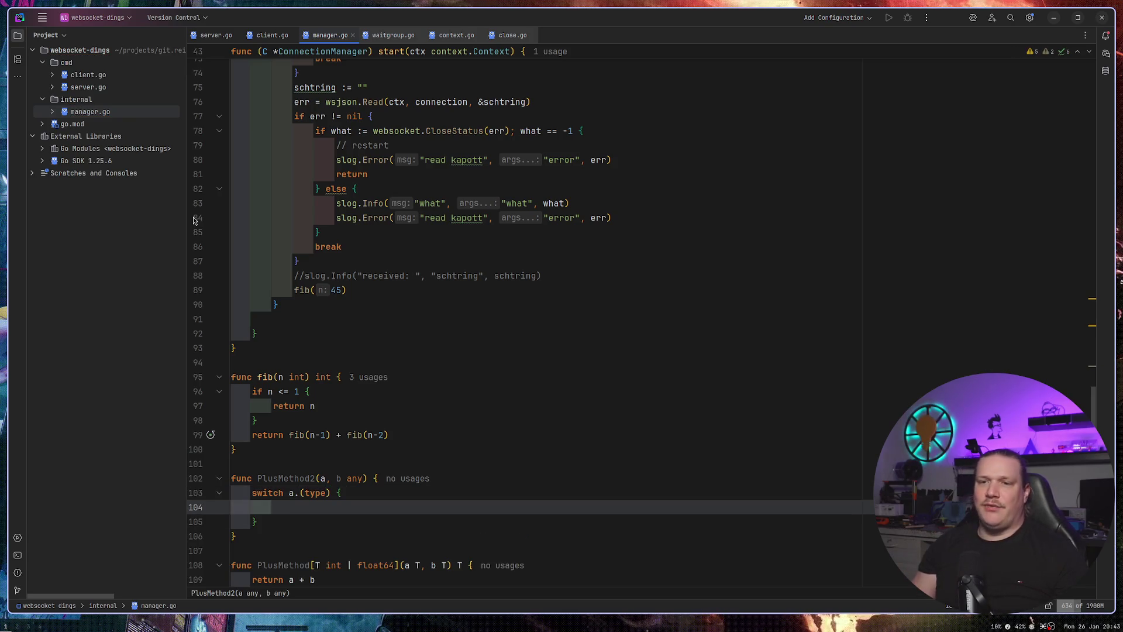
text(case int:)
key(Return)
key(BackSpace)
text(re)
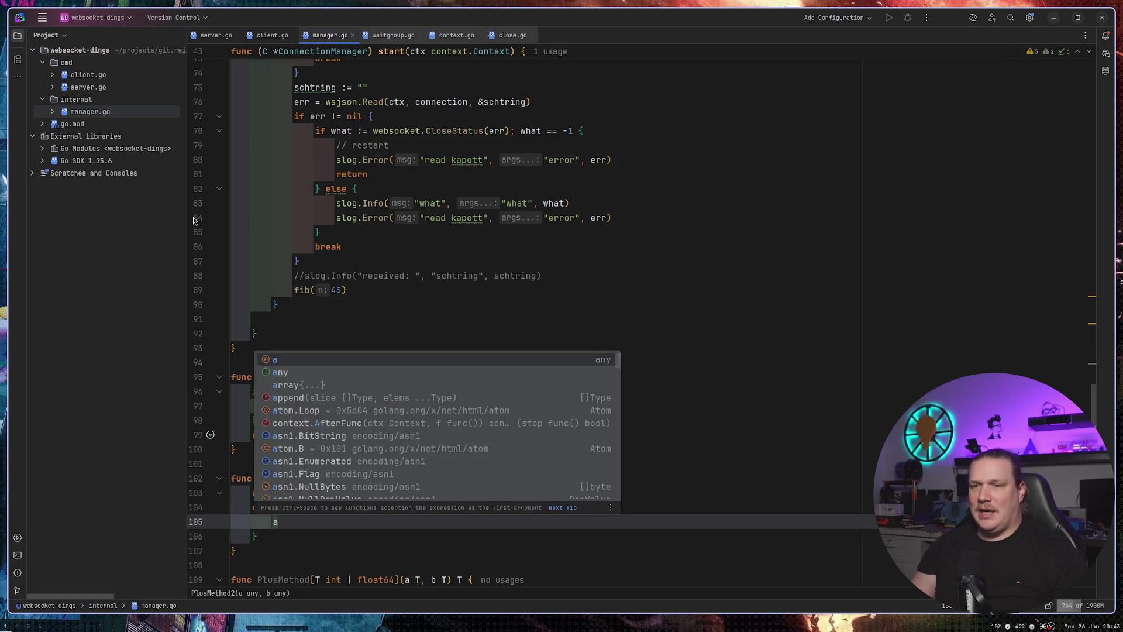
key(Return)
text(a +b)
key(Escape)
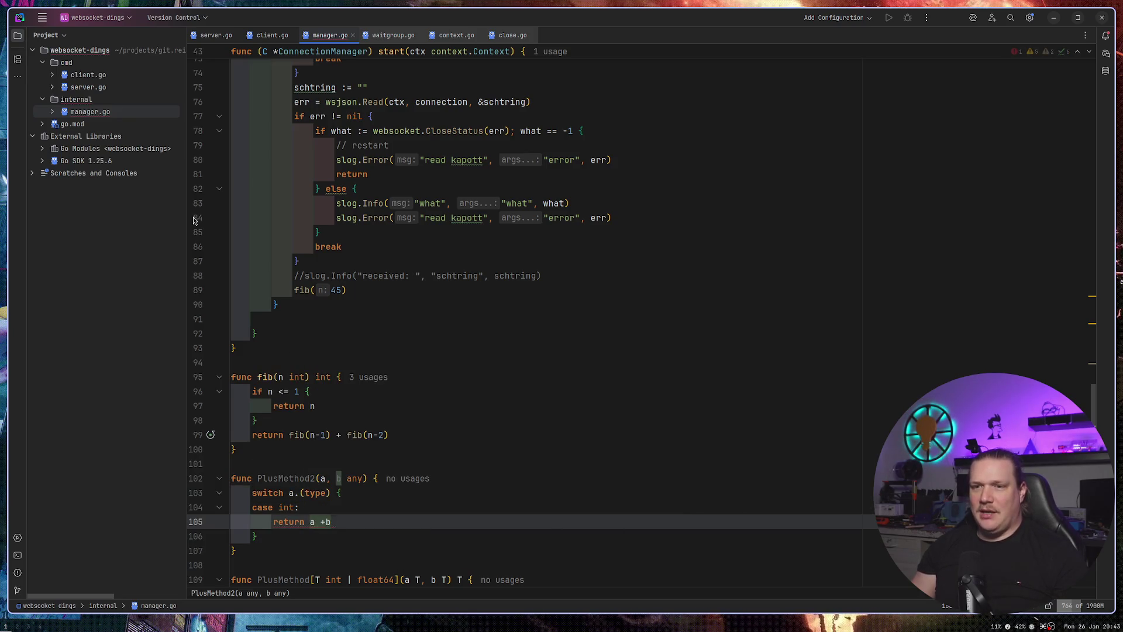
key(Return)
Add a float64 case computing a * b.
text(cas)
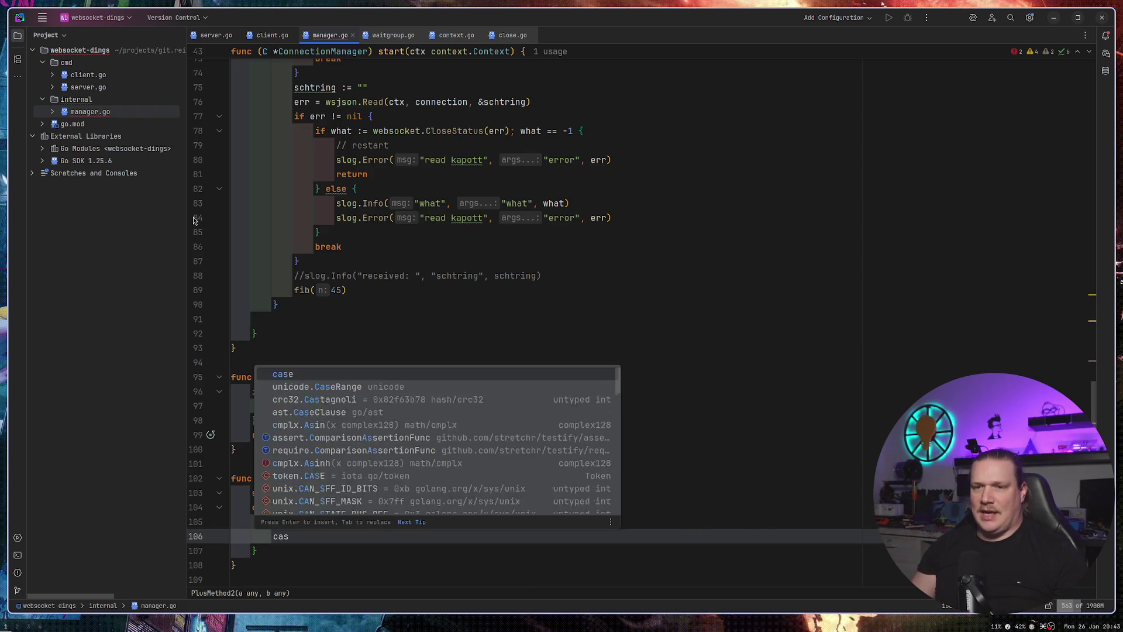
text(e flo)
key(Return)
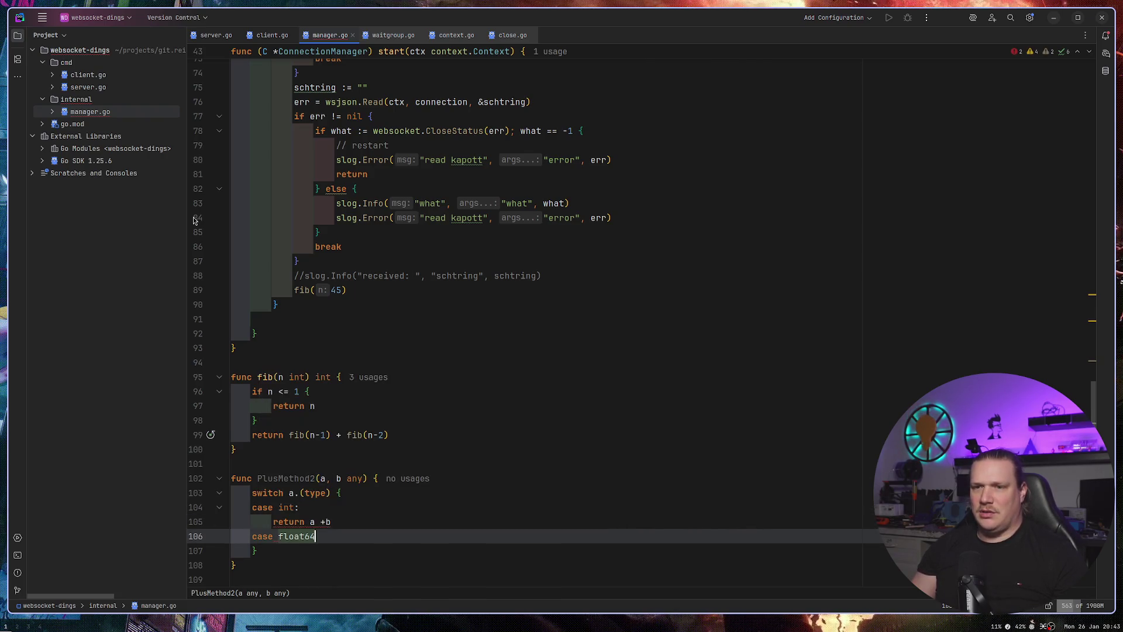
key(Return)
key(BackSpace)
text(:)
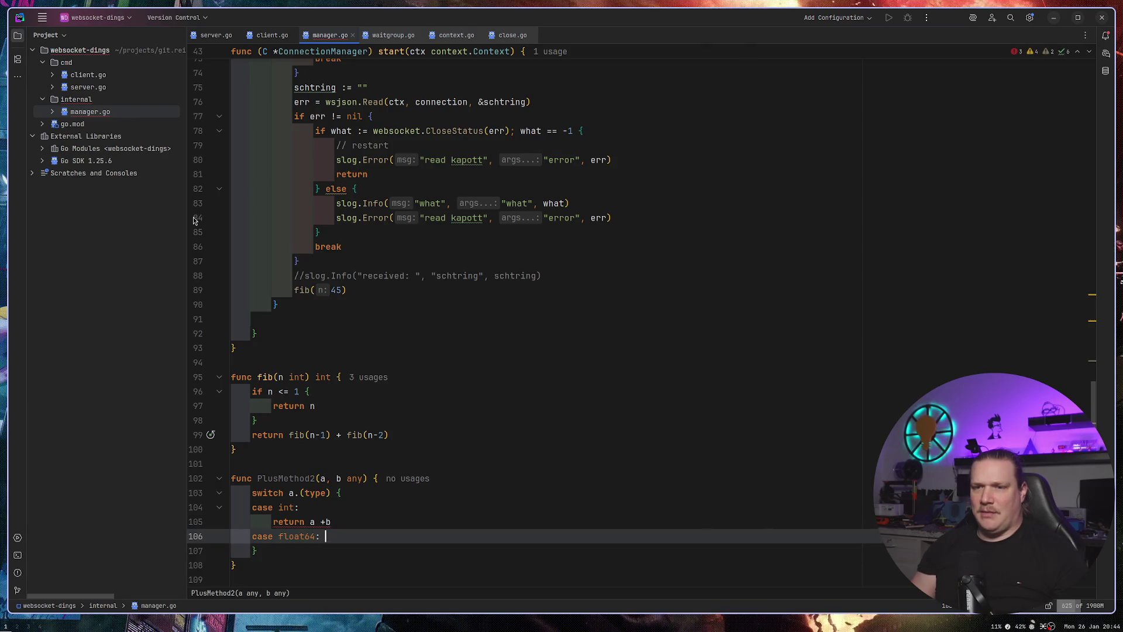
key(Return)
text(a * b)
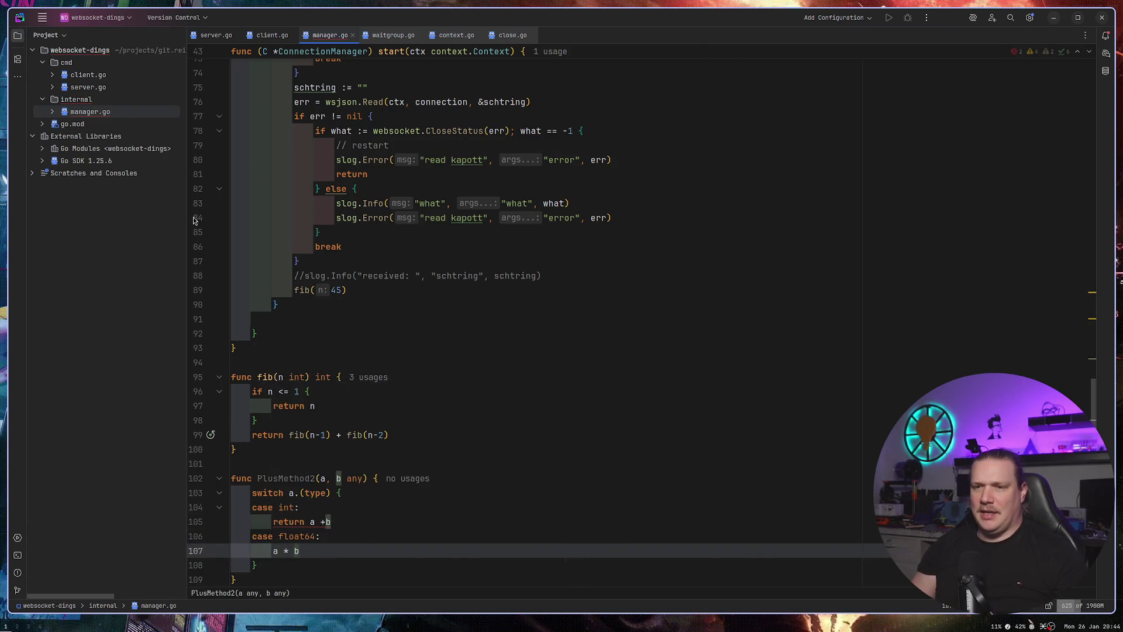
Declare any as PlusMethod2's return type and check the invalid operation error.
key(Up)
key(Up)
key(Up)
key(Down)
key(End)
key(Left)
key(Left)
text(any)
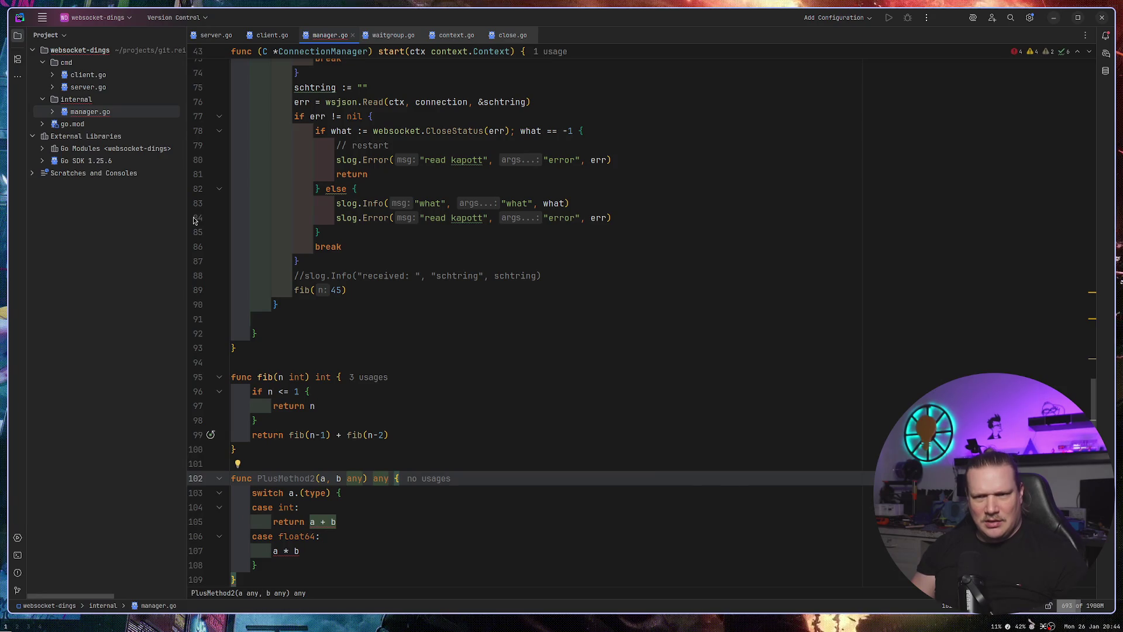
click(506, 406)
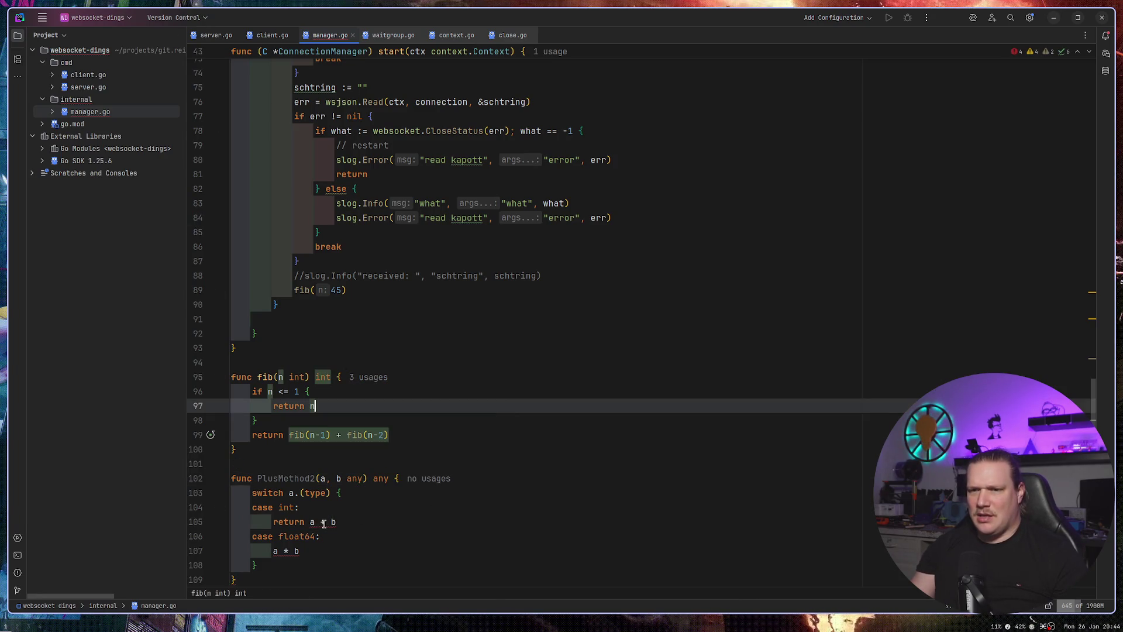
mouse_move(324, 523)
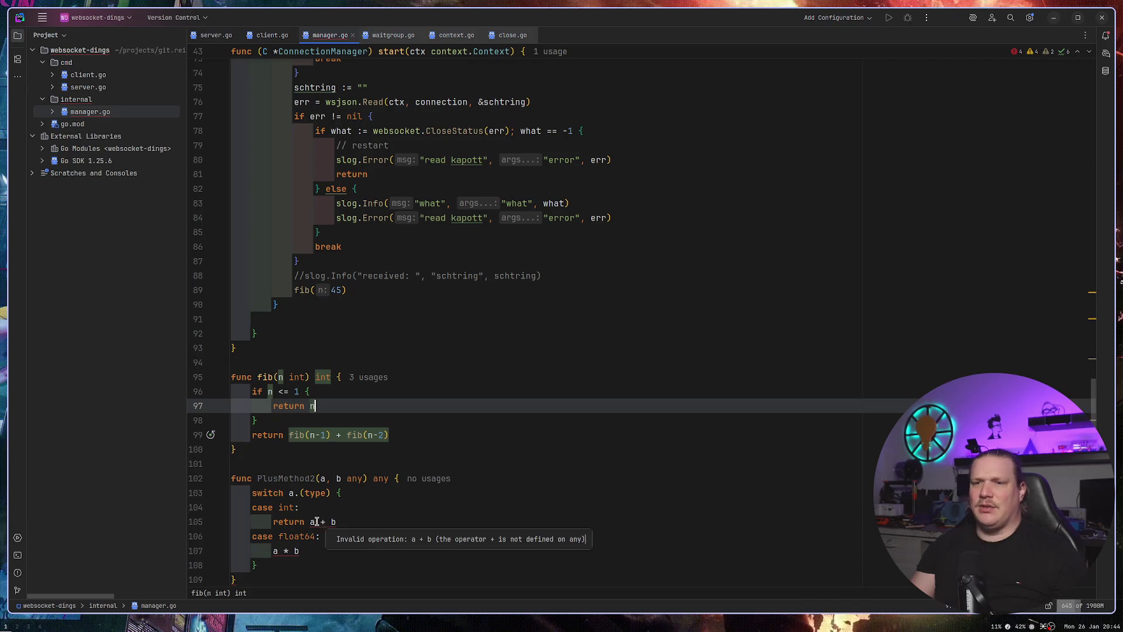
click(305, 522)
double_click(355, 479)
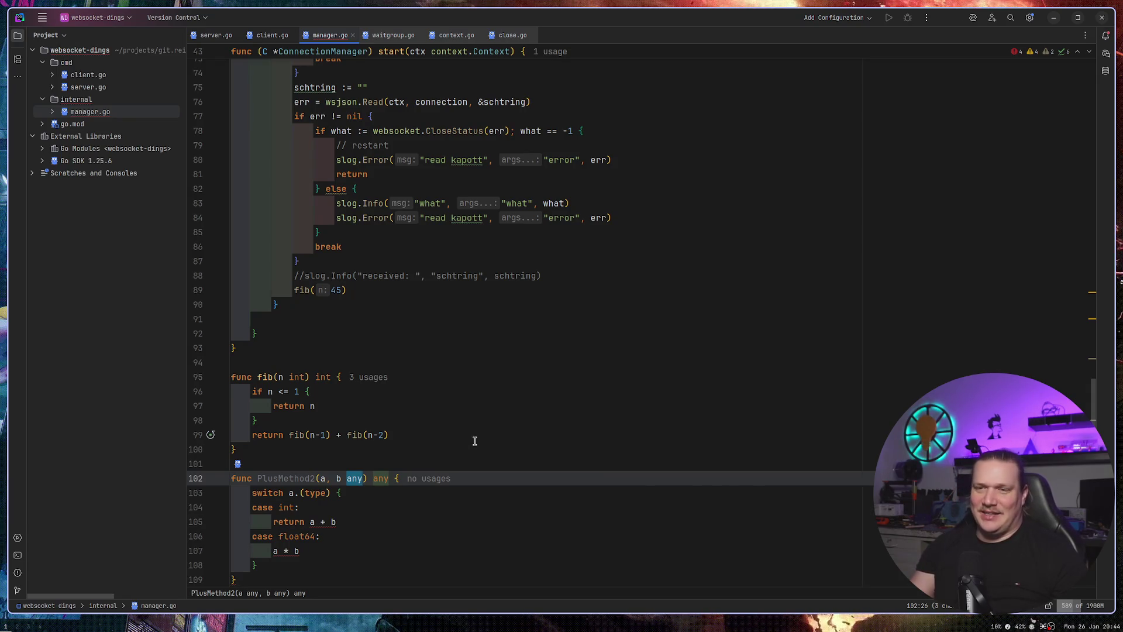
Review PlusMethod2's a + b line, any parameters and type switch block.
scroll(475, 441, down, 3)
drag(310, 435, 358, 440)
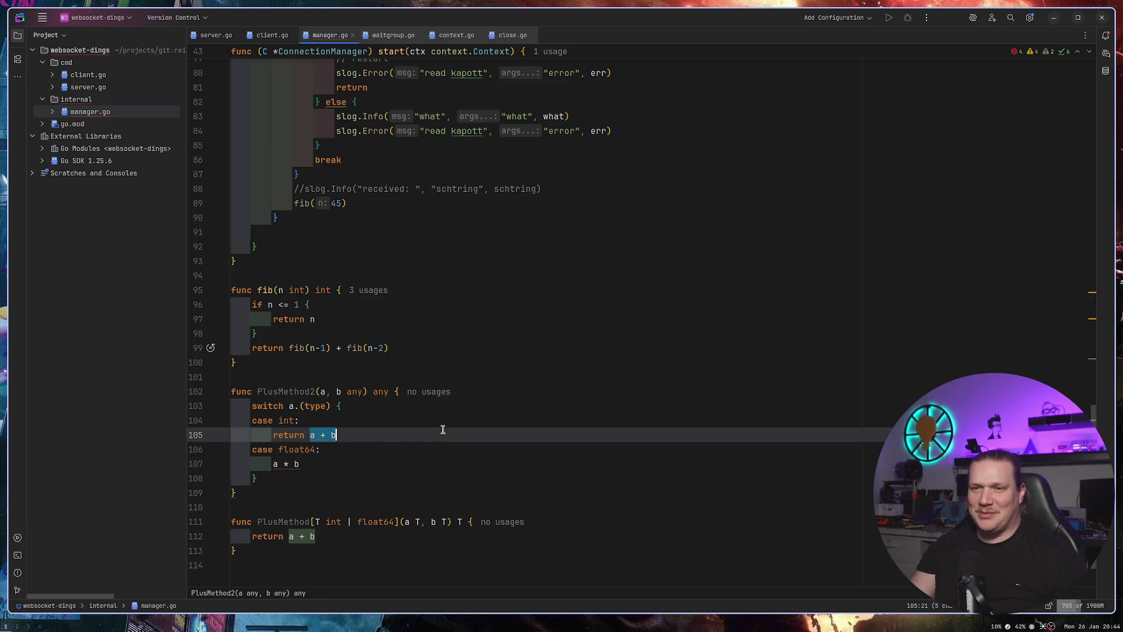
click(476, 418)
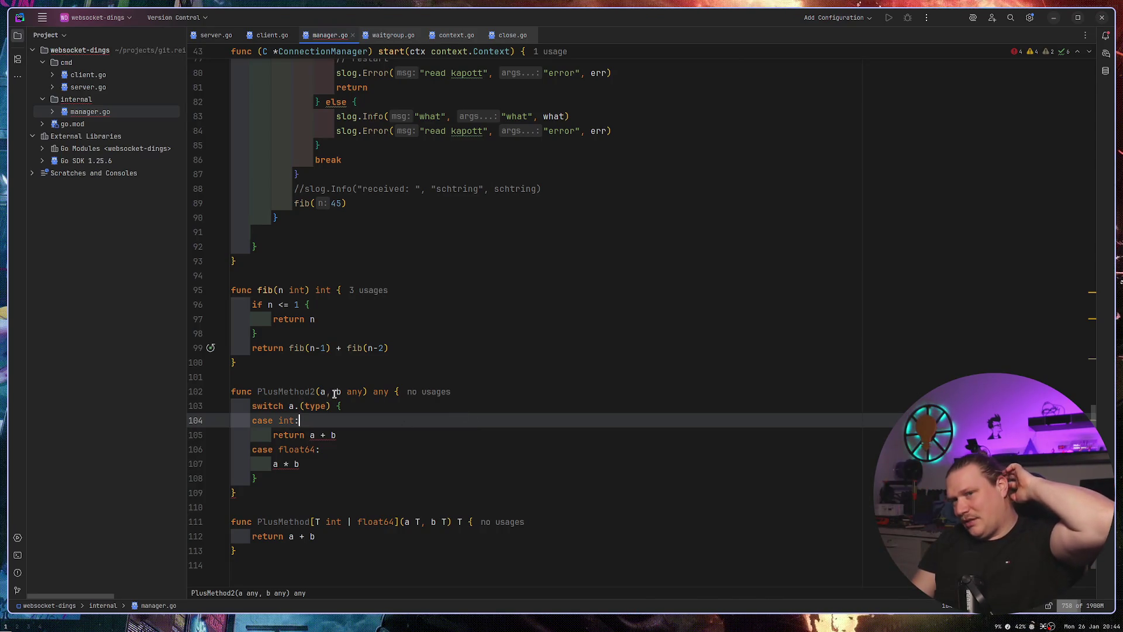
click(355, 392)
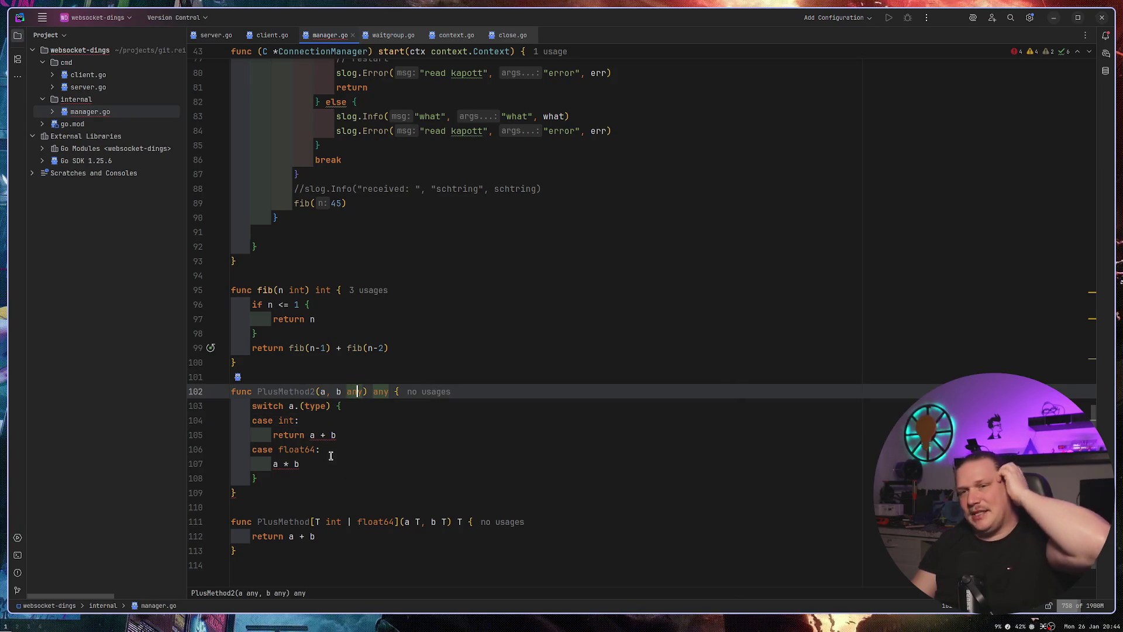
drag(265, 478, 334, 406)
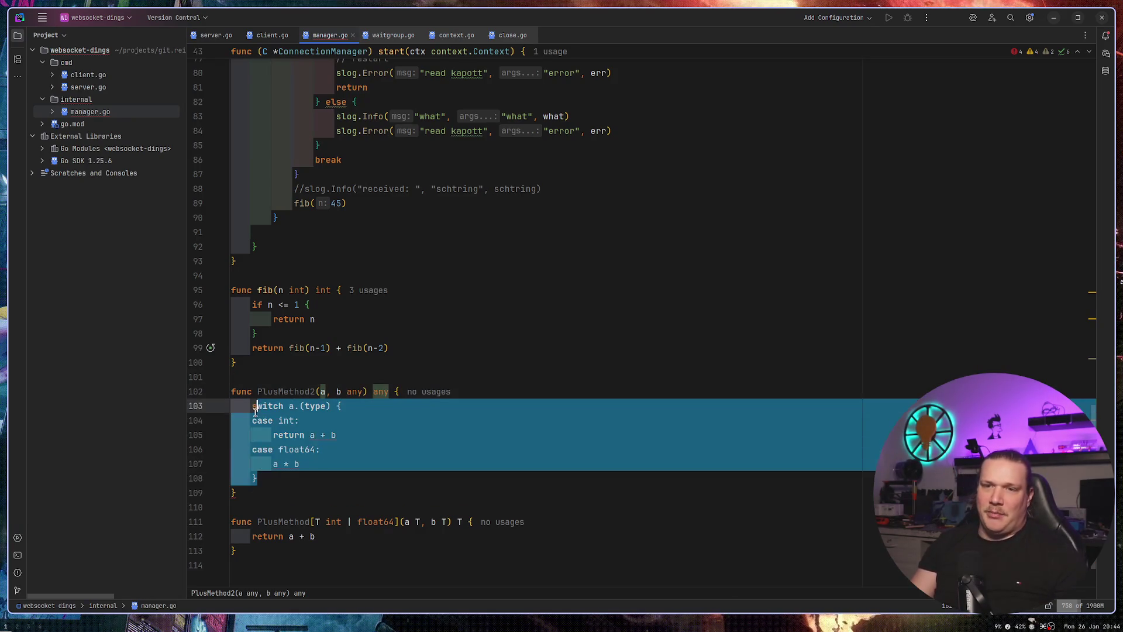
click(332, 405)
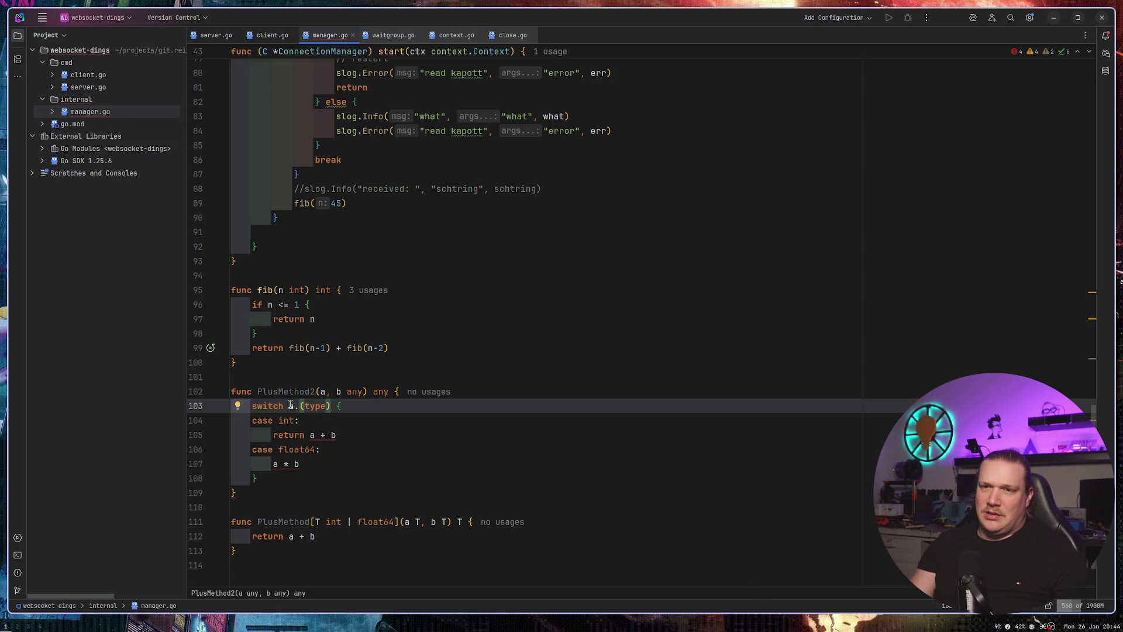
click(289, 405)
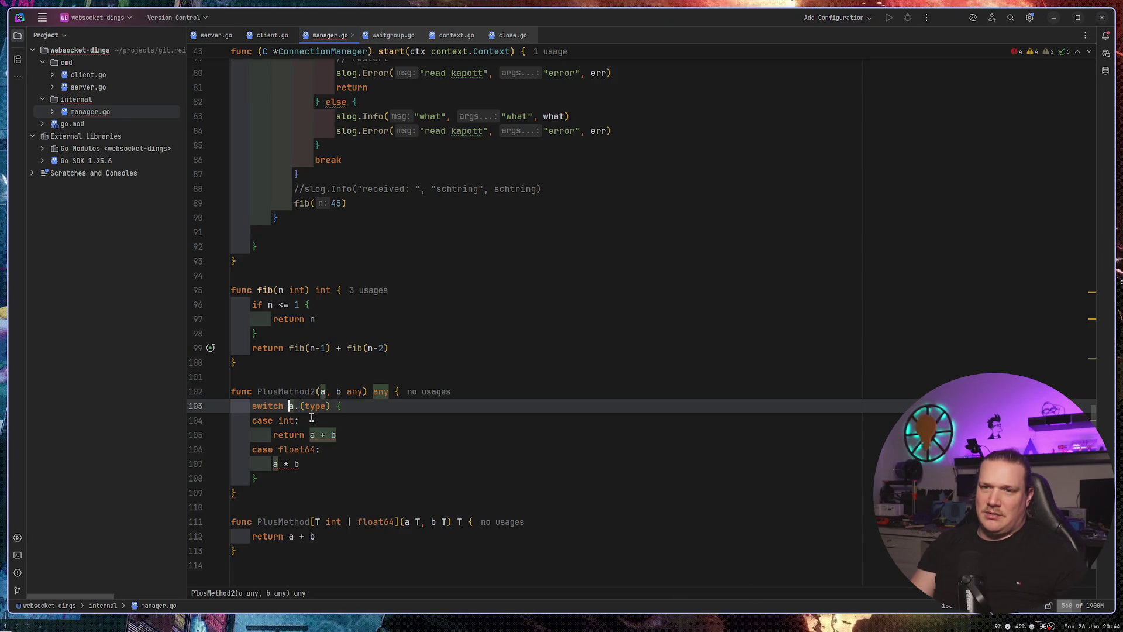
click(607, 392)
Add an 'if a.(type) != b.(type) { return }' guard above the switch.
key(Return)
text(if a.ty)
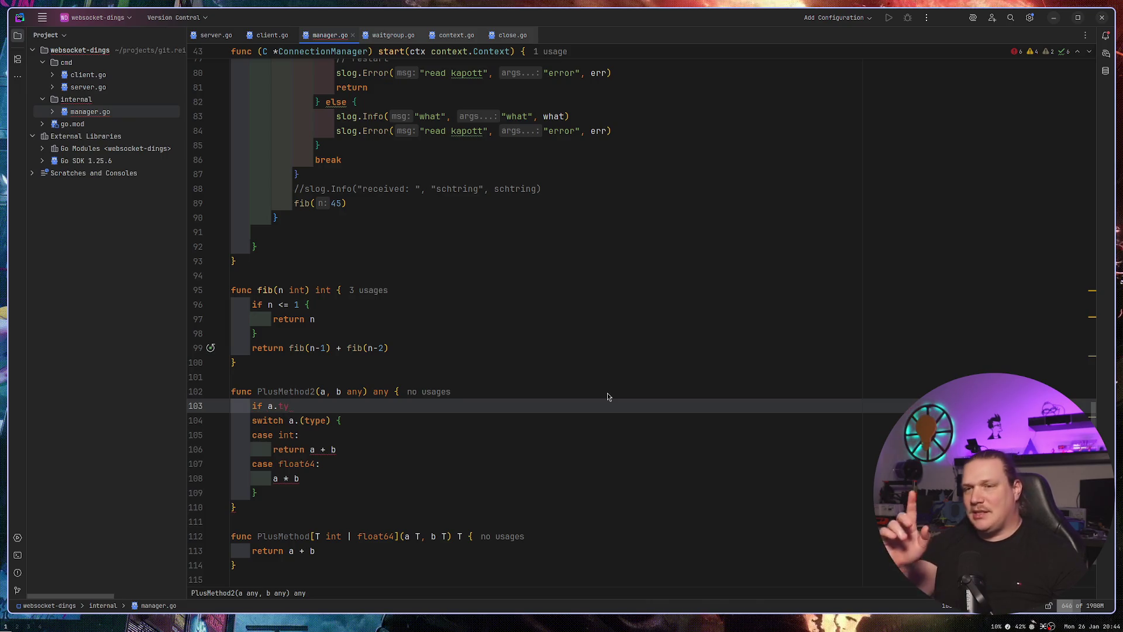
key(BackSpace)
key(BackSpace)
text((type) == b.()
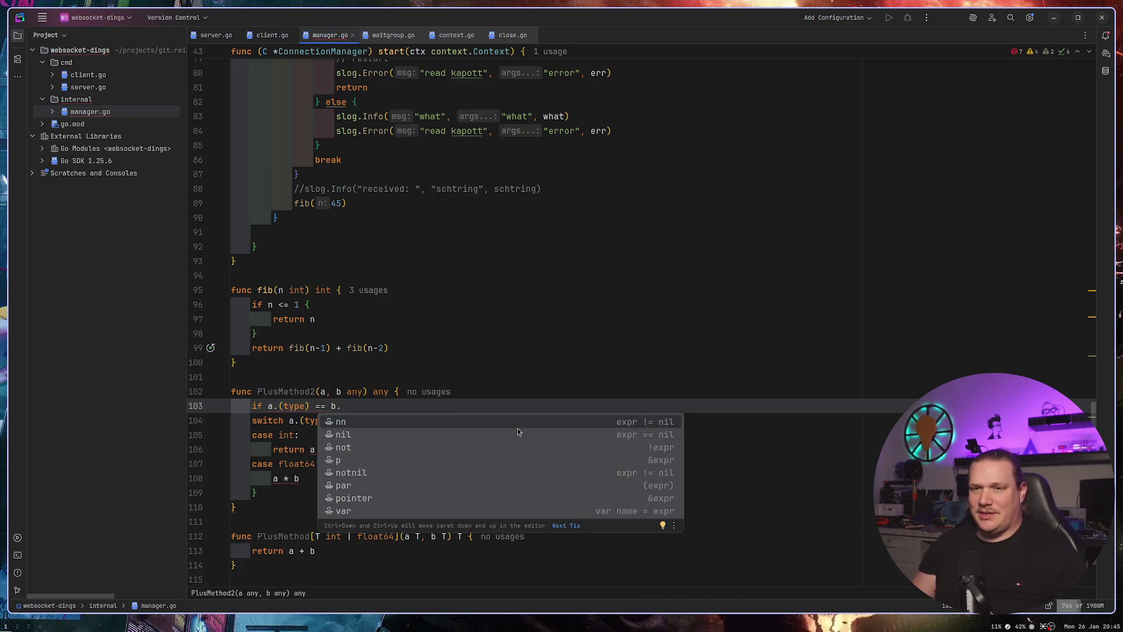
text(type)
key(Escape)
text() {)
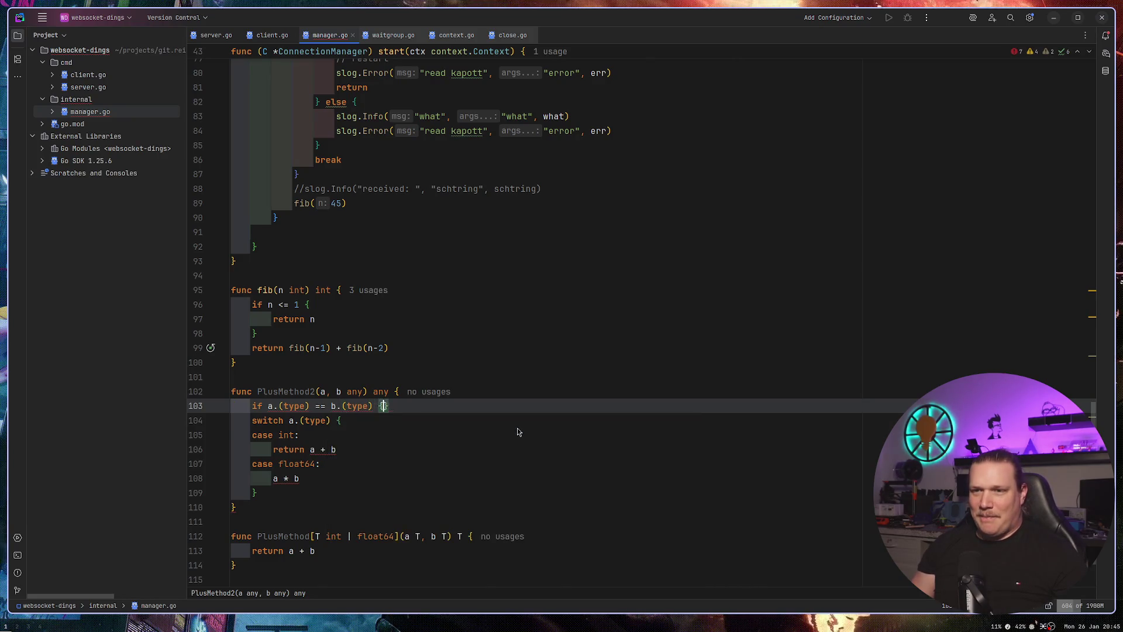
key(Return)
key(Up)
key(Right)
key(Right)
key(Right)
key(BackSpace)
text(!)
key(Down)
text(return)
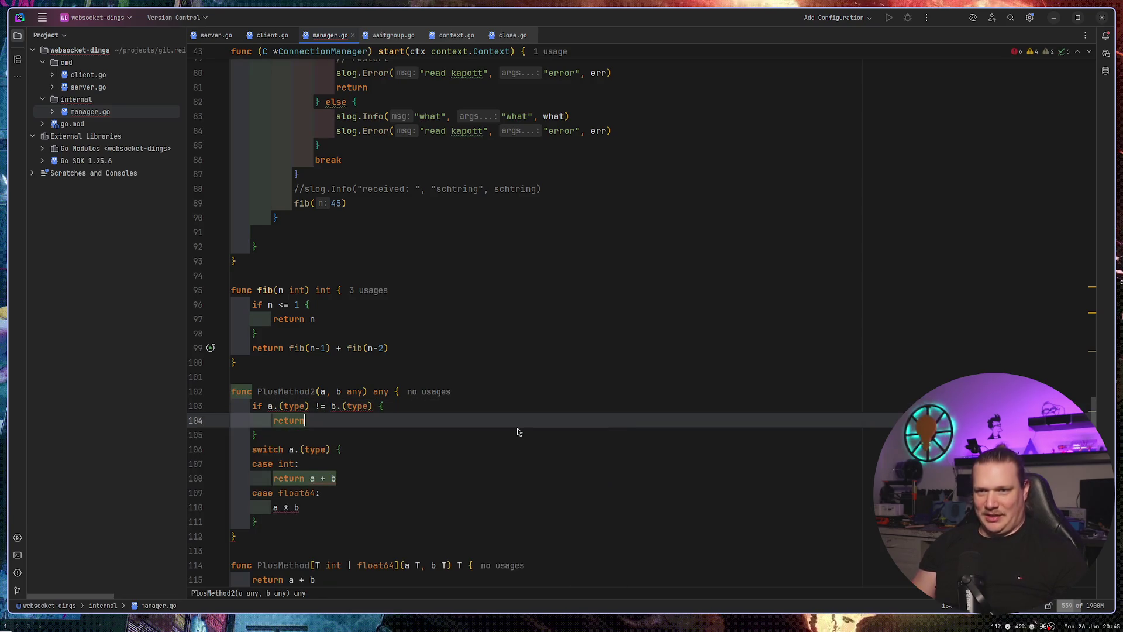
key(Down)
key(Down)
key(Down)
key(Down)
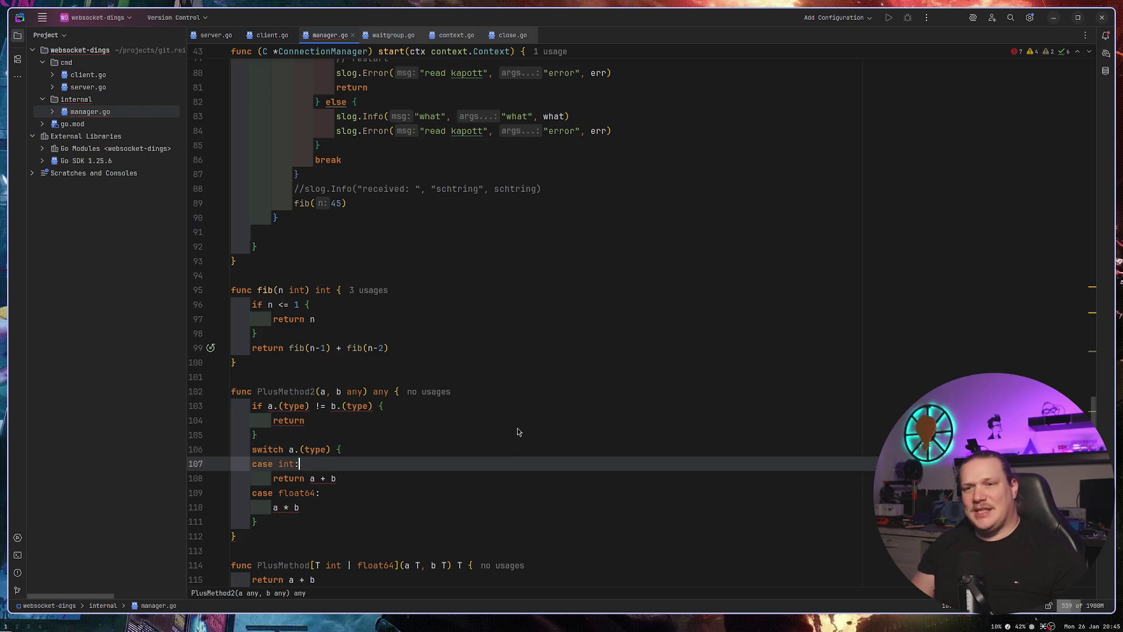
key(Right)
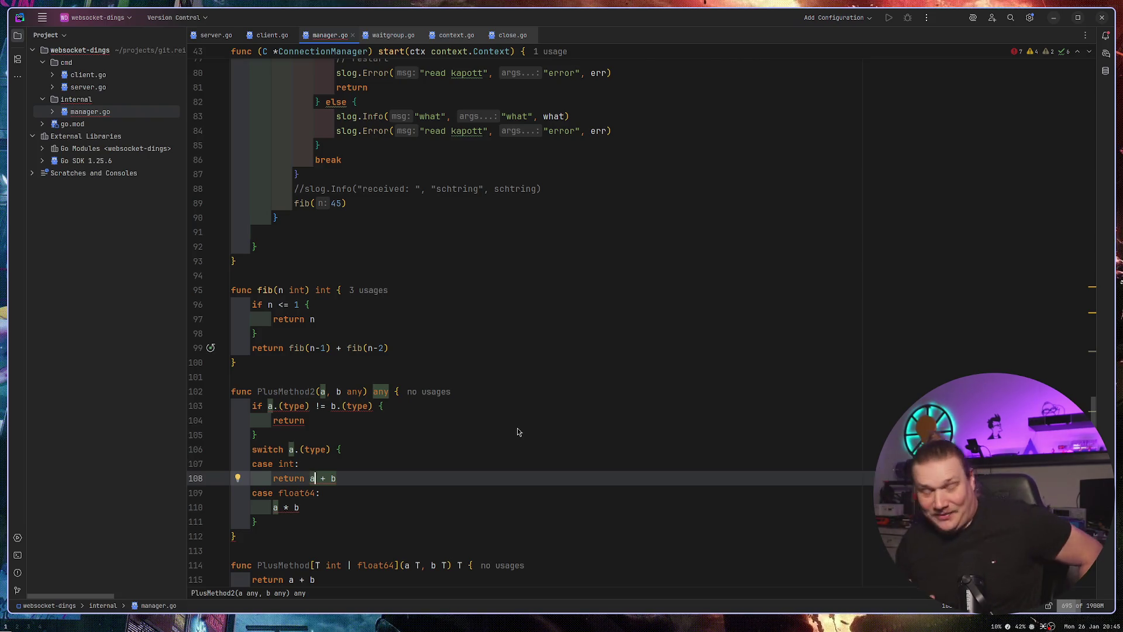
Delete the whole PlusMethod2 function and the extra blank line before PlusMethod.
scroll(491, 432, down, 2)
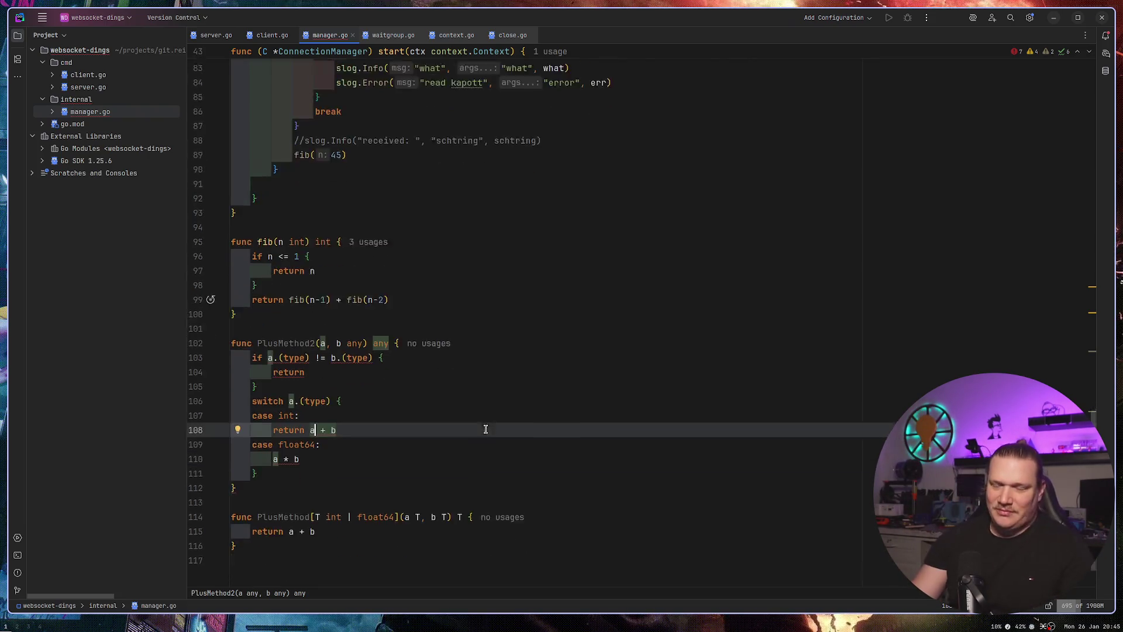
drag(292, 450, 231, 291)
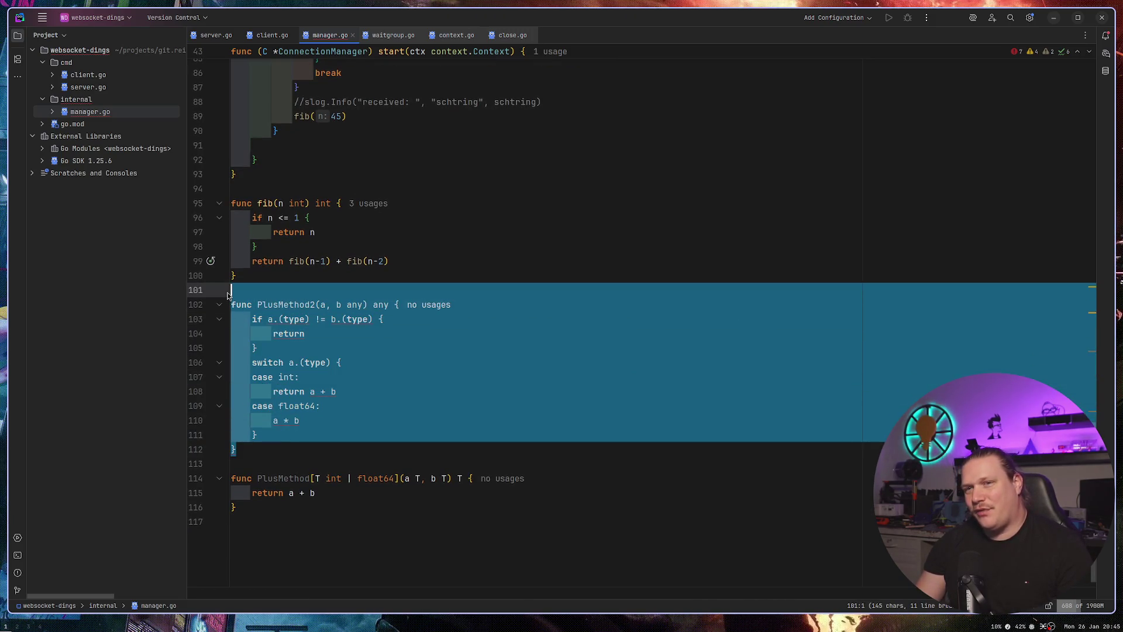
key(BackSpace)
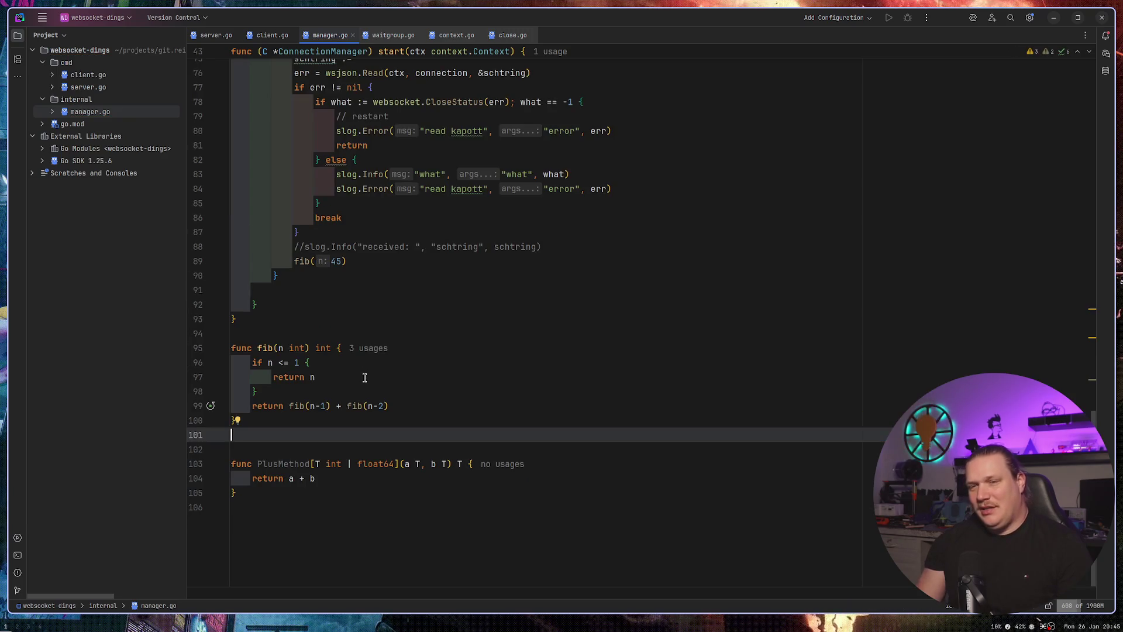
key(Delete)
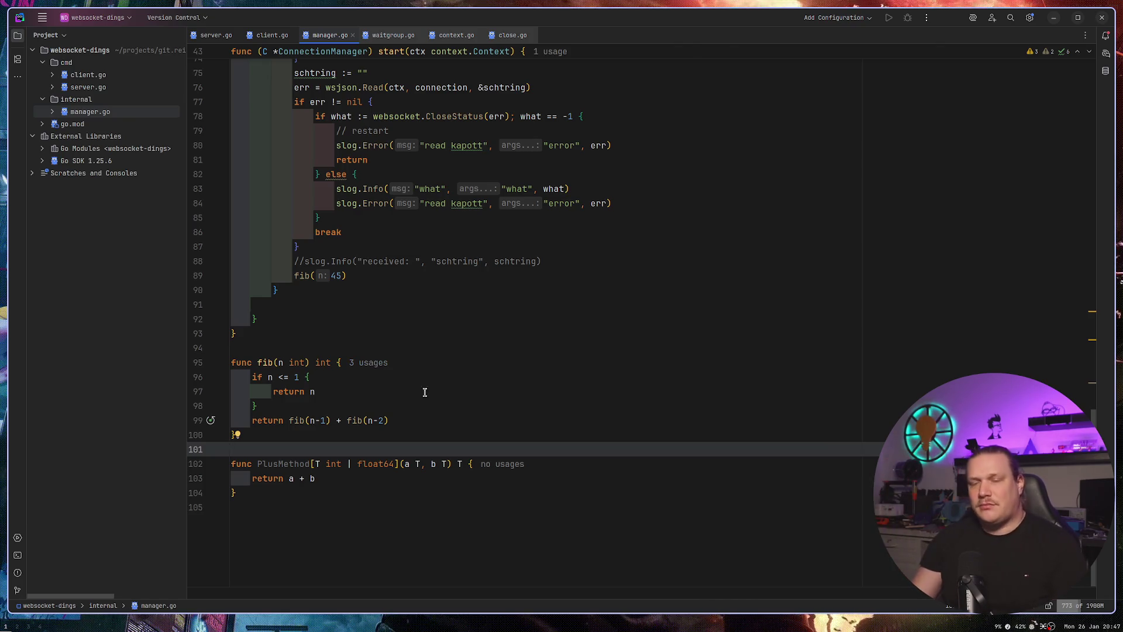
key(super+2)
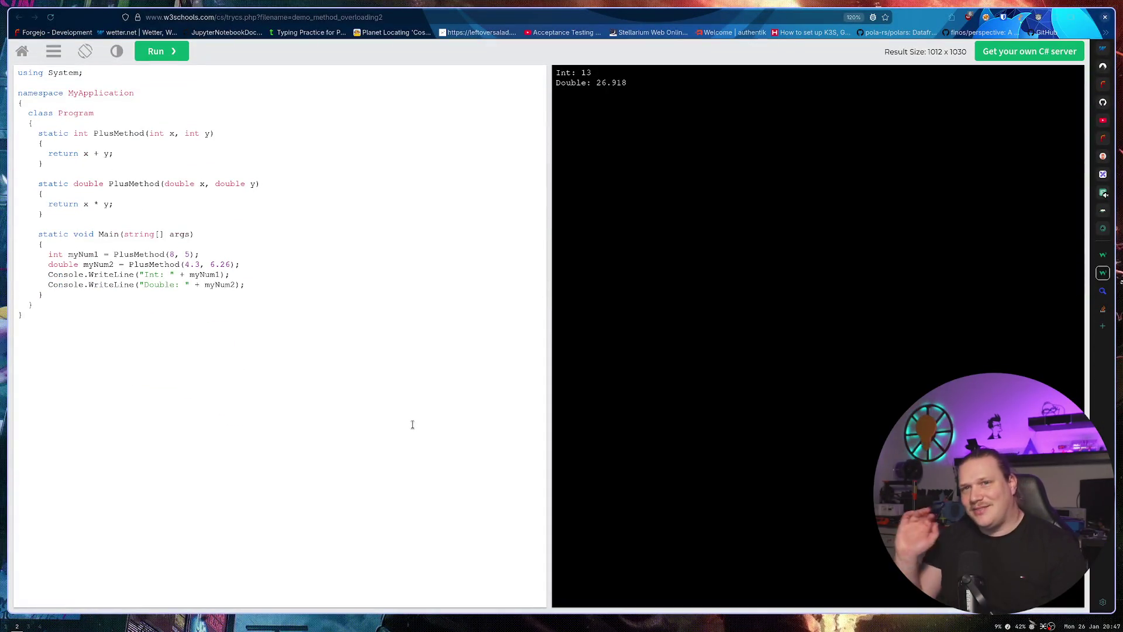
click(111, 180)
drag(120, 183, 128, 184)
click(100, 185)
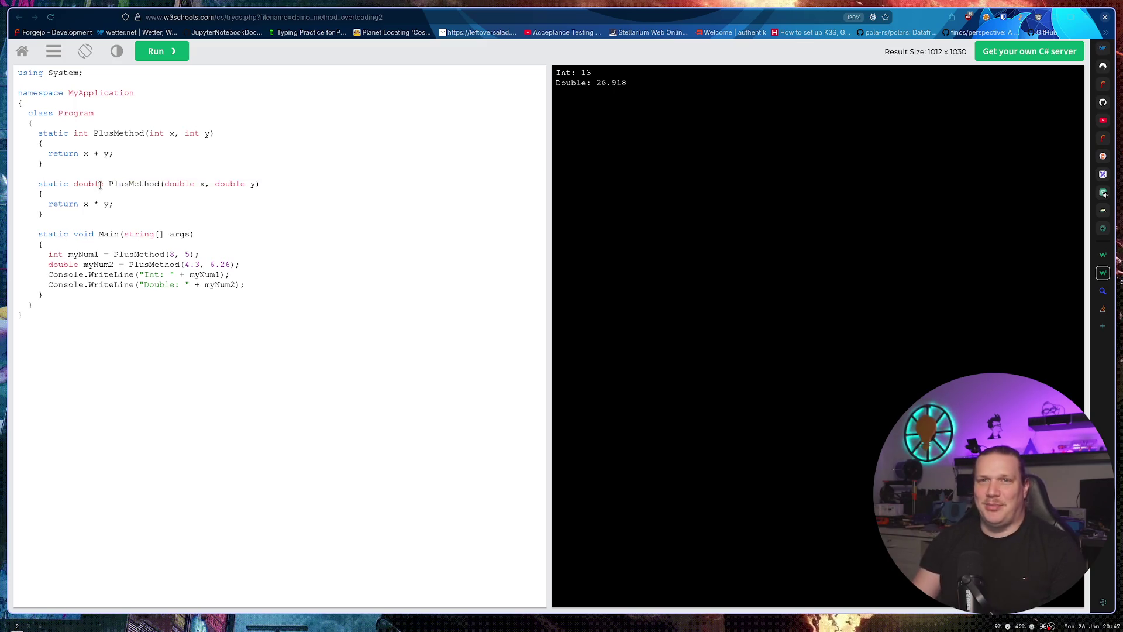
double_click(179, 183)
click(296, 233)
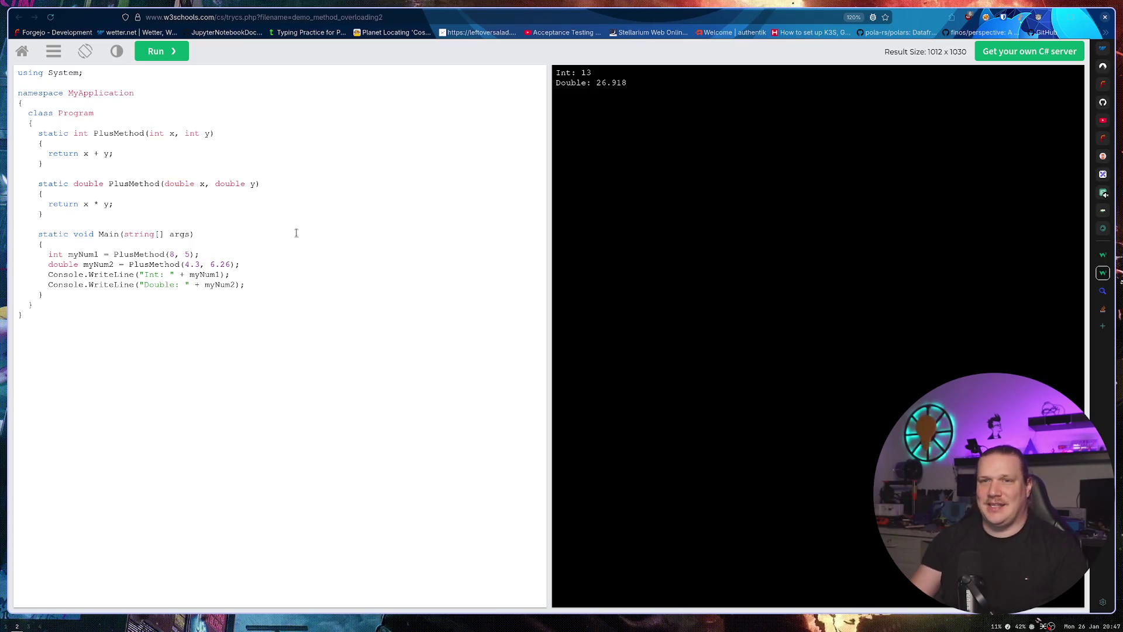
key(super+1)
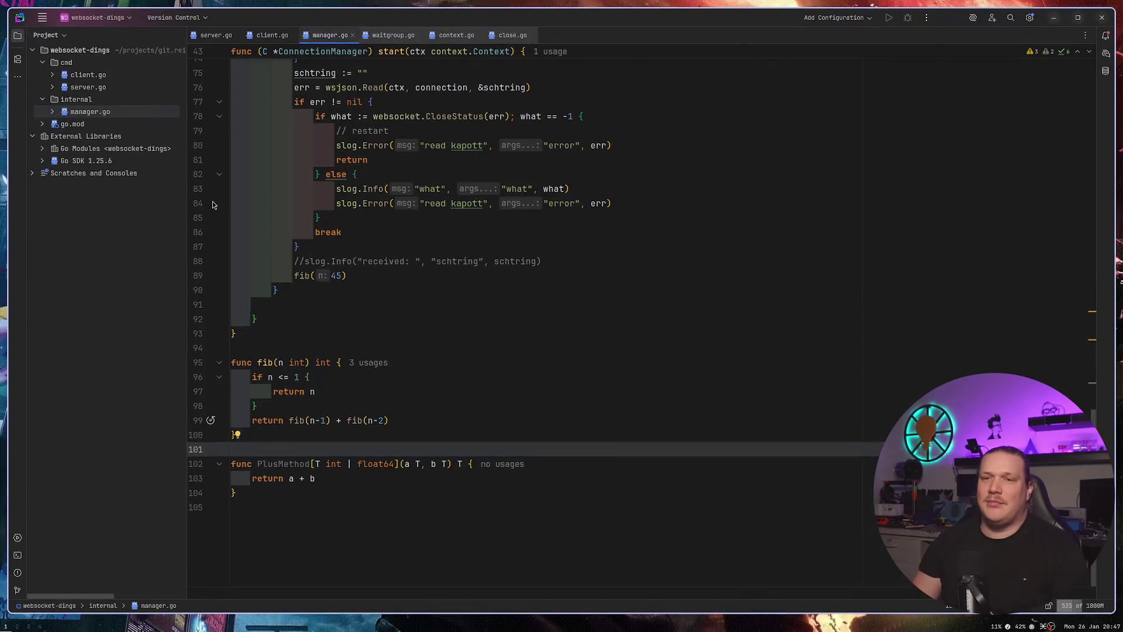
Add func bla(args []any) above PlusMethod with args... in its body.
key(Return)
key(Up)
text(fu)
key(Return)
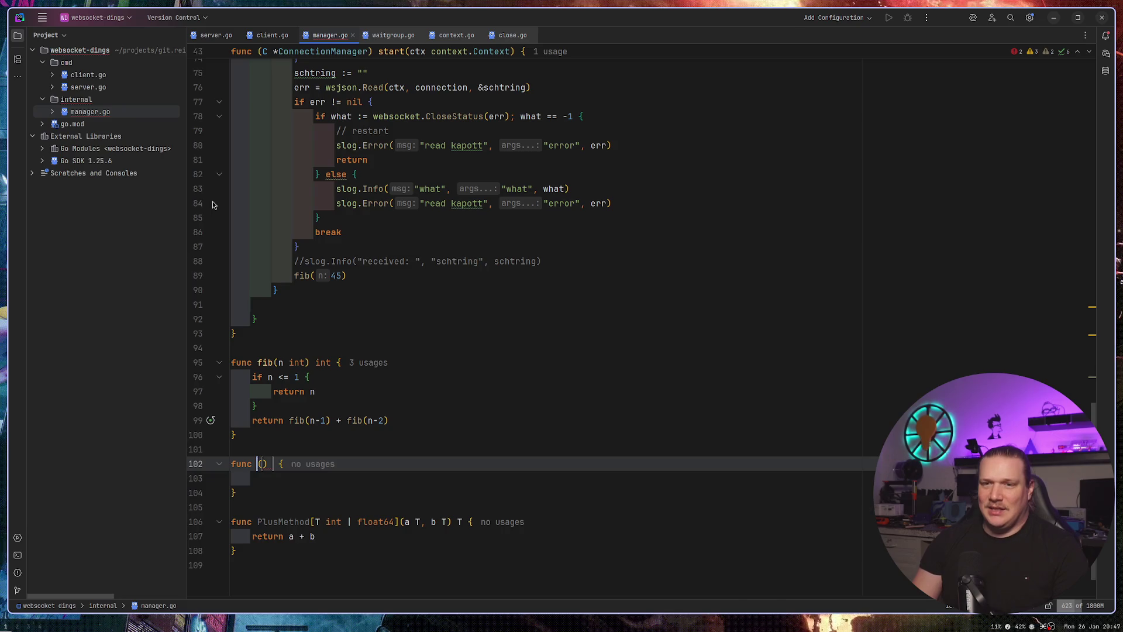
text(bla()
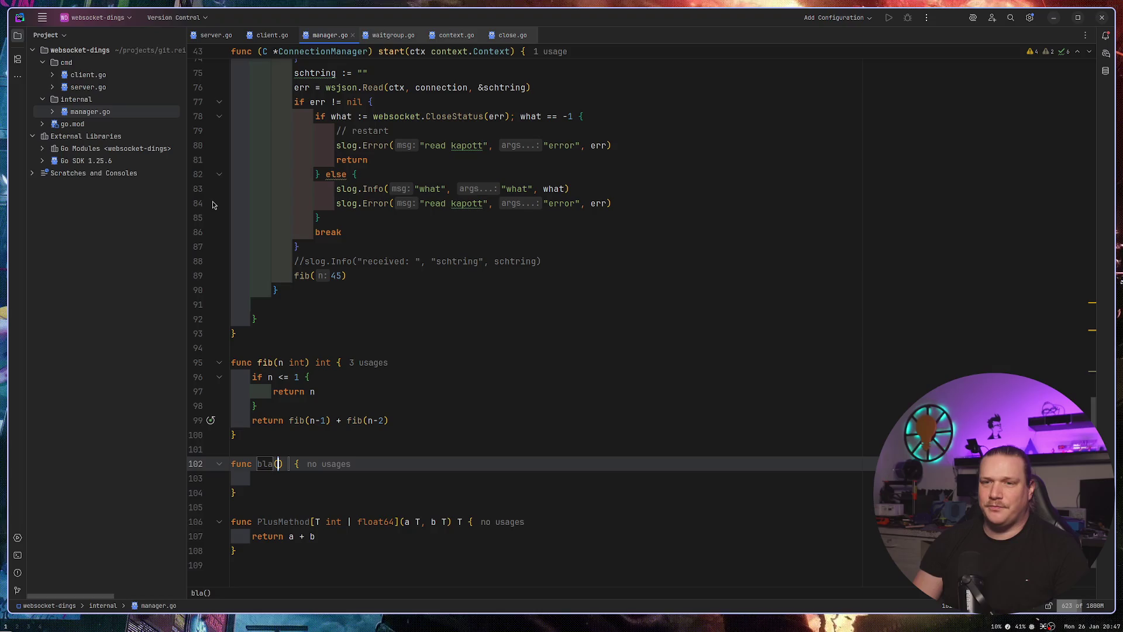
text(args)
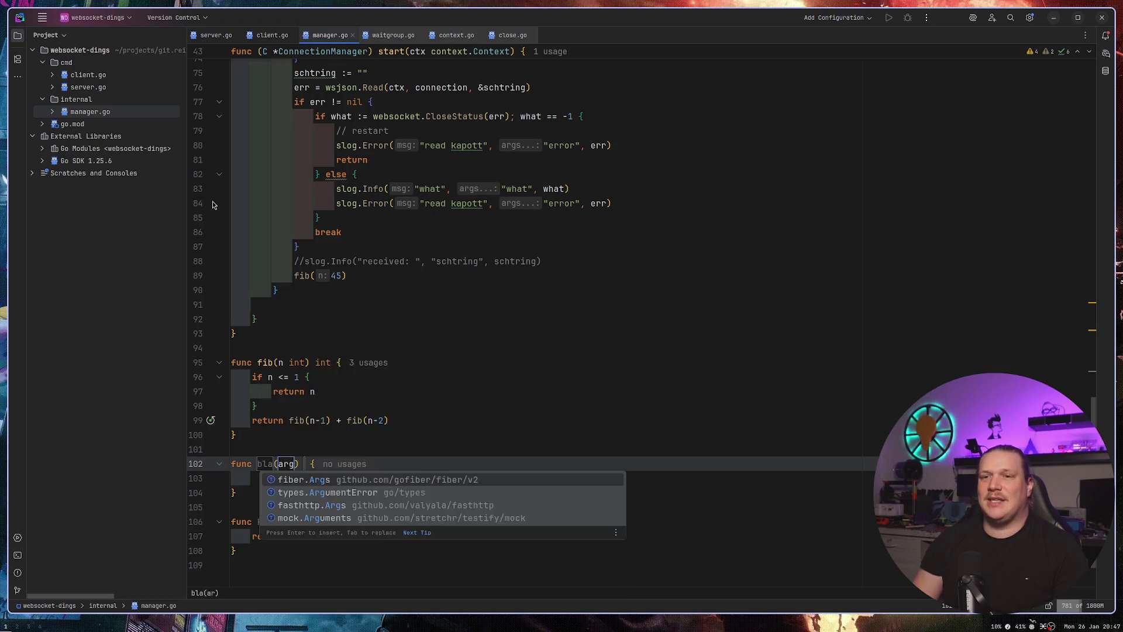
text( [])
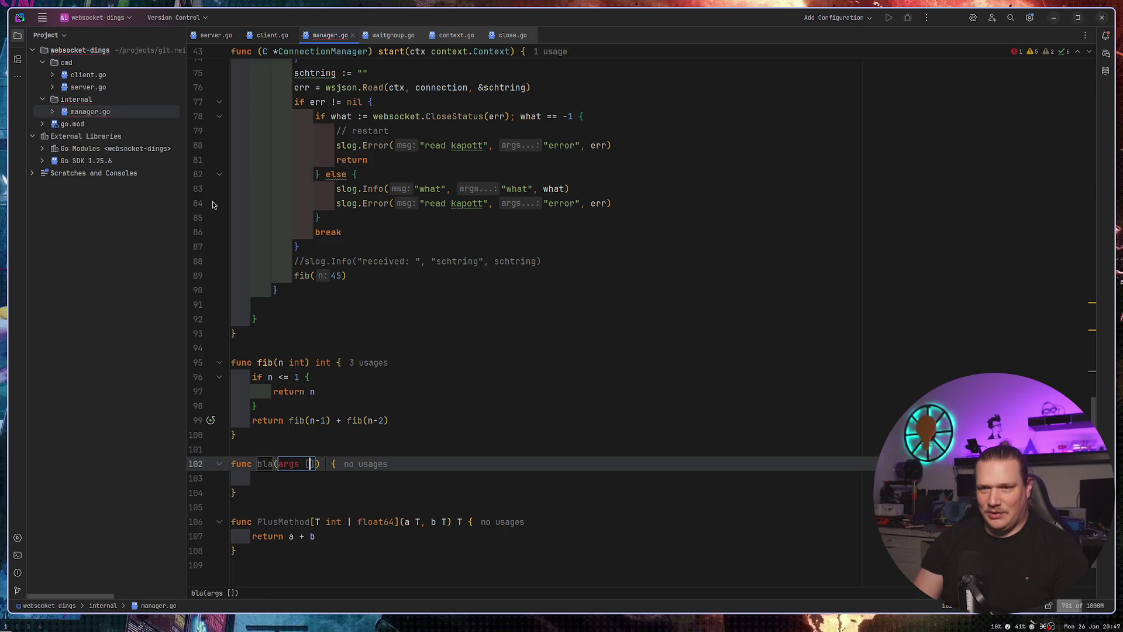
text(any)
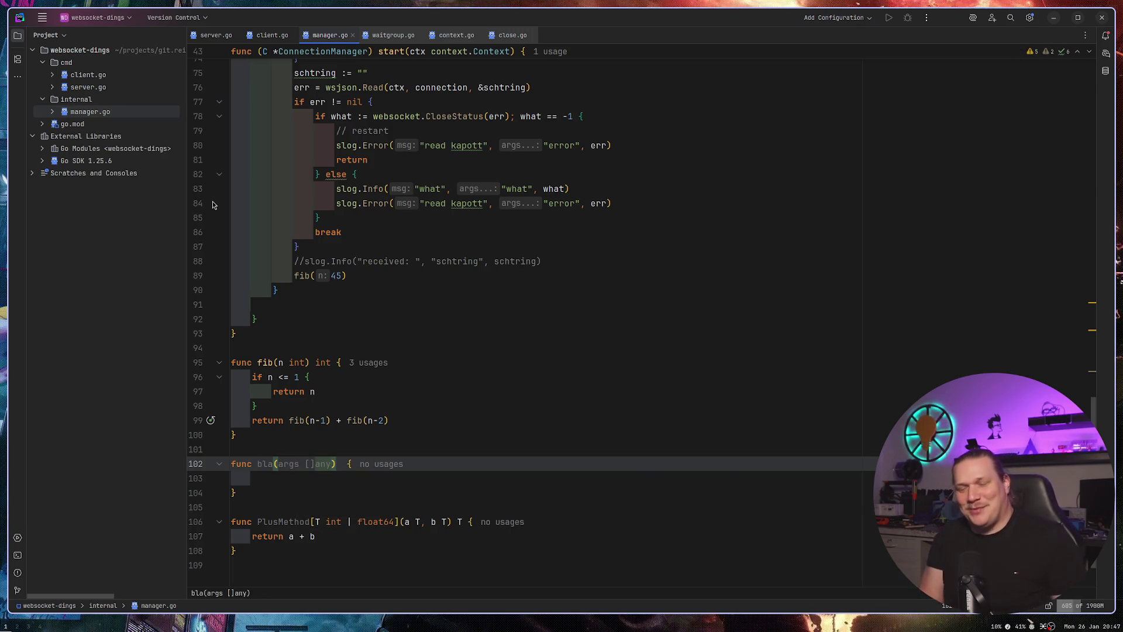
key(Down)
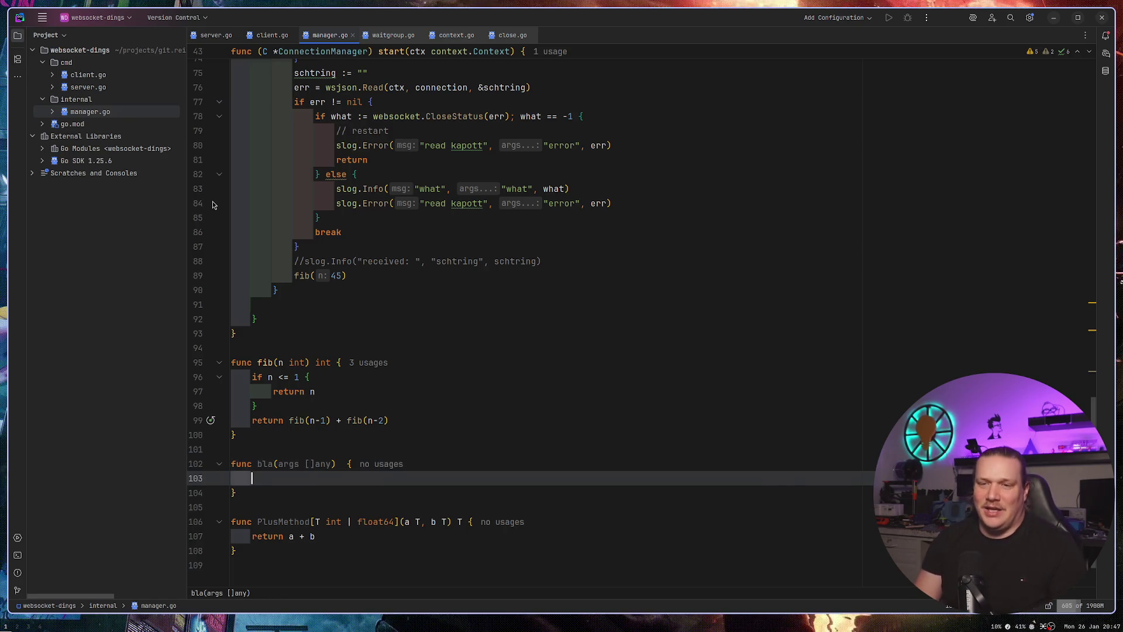
text(args...)
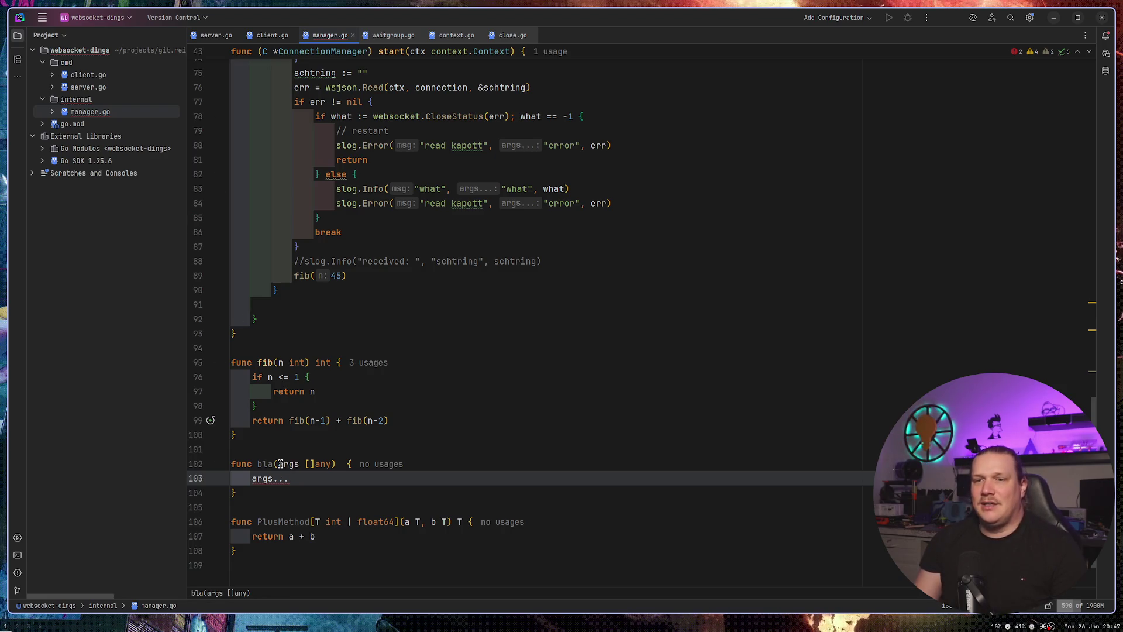
Delete the bla function again, leaving fib and the generic PlusMethod.
drag(279, 463, 236, 492)
click(282, 497)
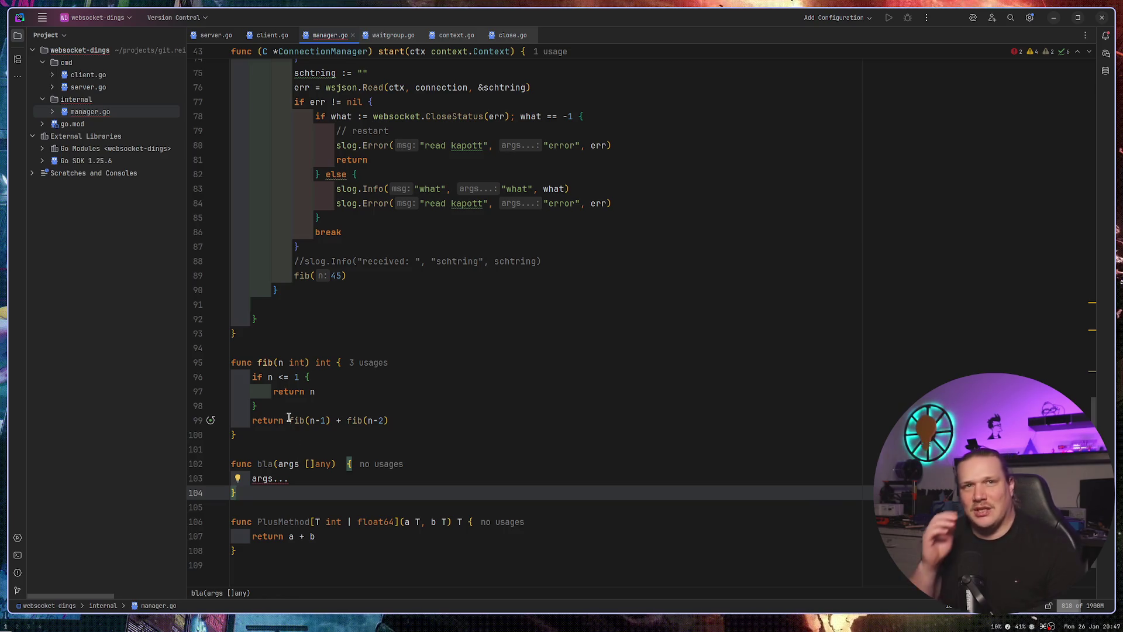
key(Up)
key(Up)
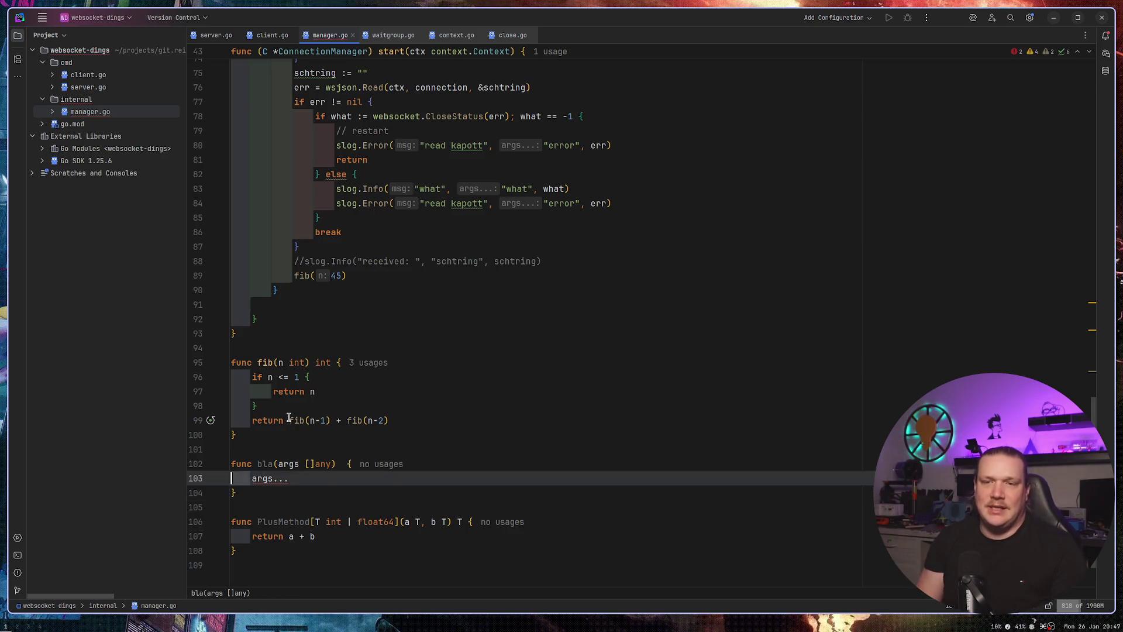
key(ctrl+y)
key(ctrl+y)
key(ctrl+y)
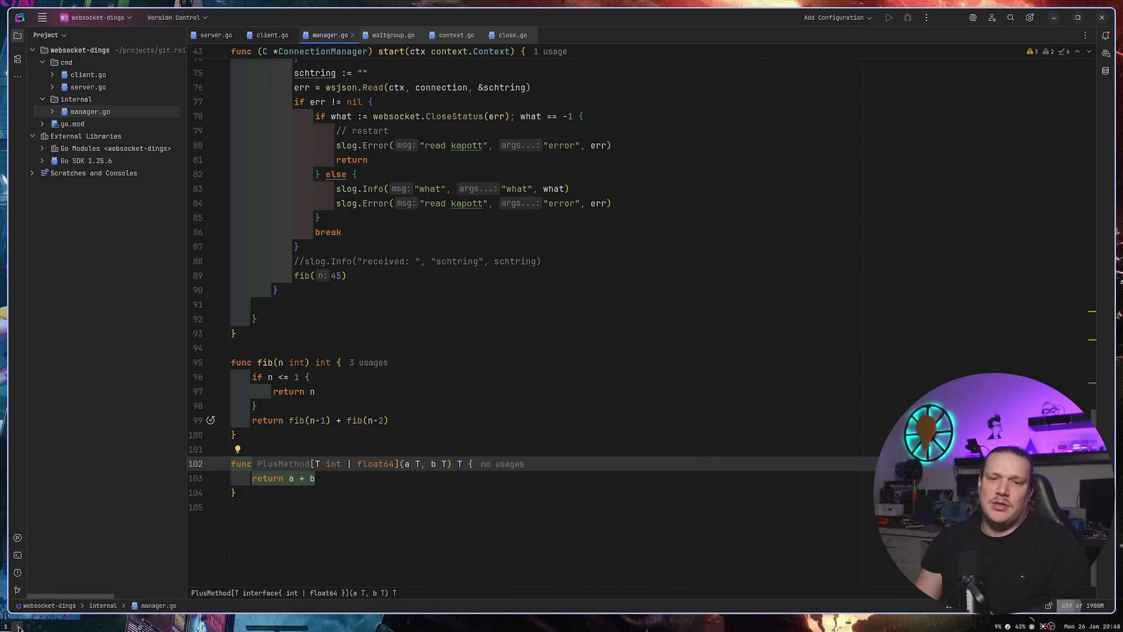
Switch to the browser workspace to bring up the C# overloading example.
key(super+2)
mouse_move(73, 212)
mouse_down()
mouse_move(20, 182)
mouse_move(17, 122)
mouse_move(18, 134)
mouse_up()
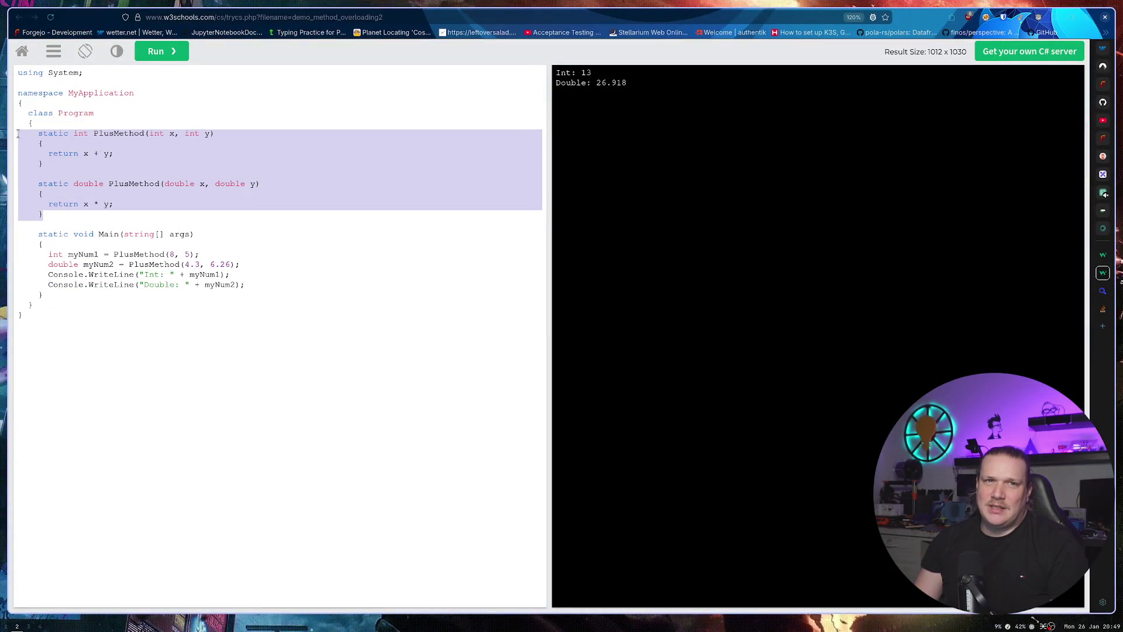
click(137, 127)
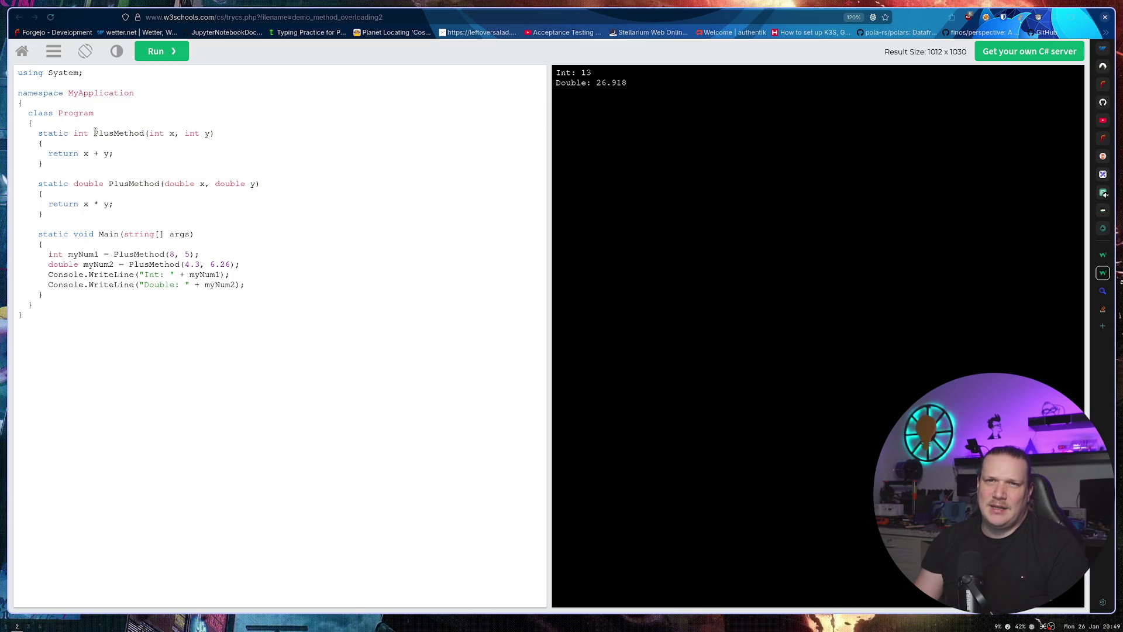
mouse_move(107, 131)
mouse_down()
mouse_move(175, 134)
mouse_move(165, 212)
mouse_up()
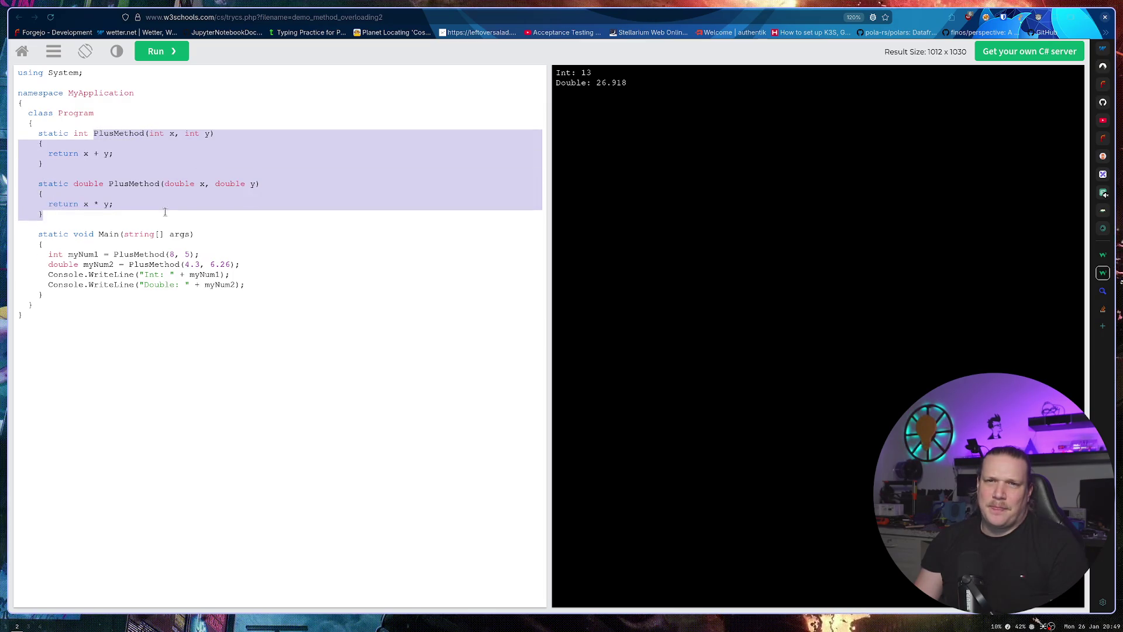
click(153, 197)
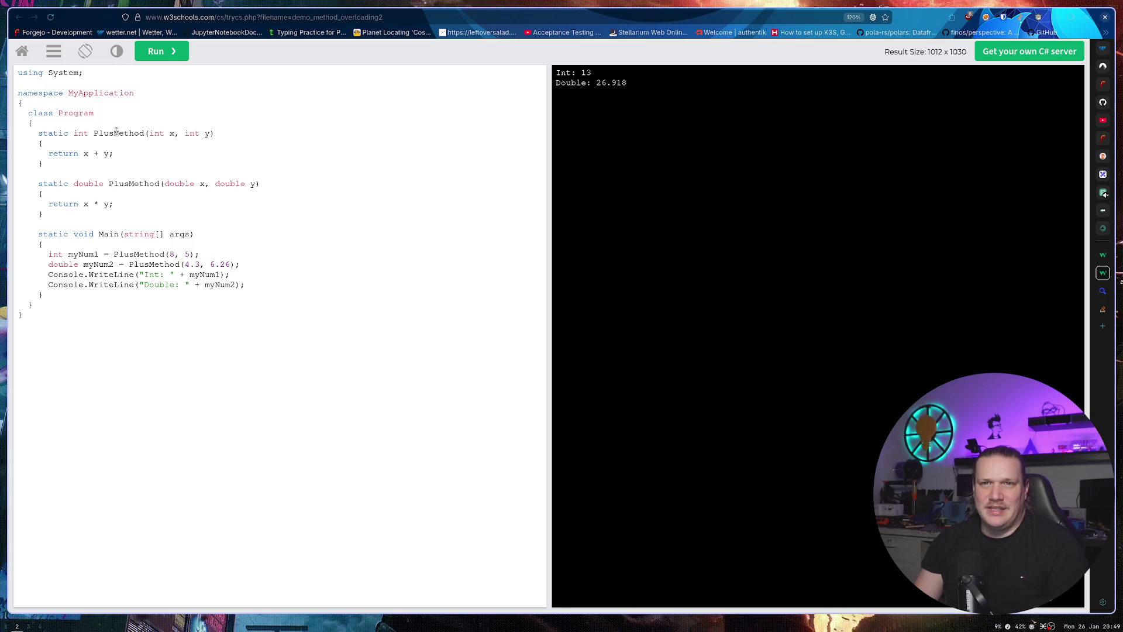
mouse_move(39, 133)
mouse_down()
mouse_move(76, 155)
mouse_move(149, 237)
mouse_move(148, 222)
mouse_up()
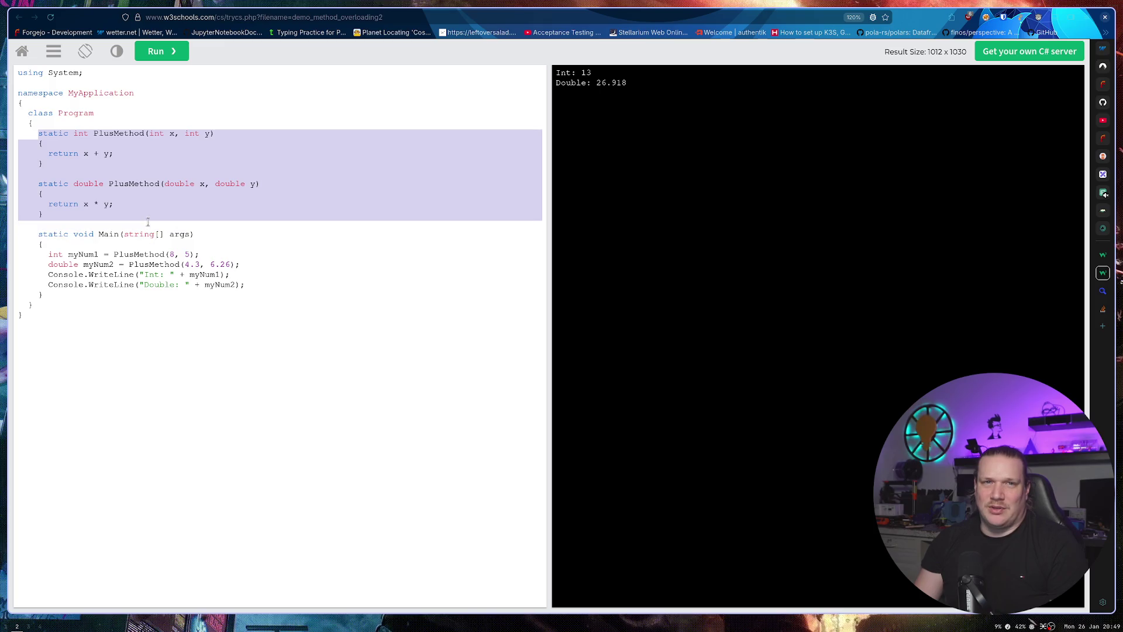
click(200, 217)
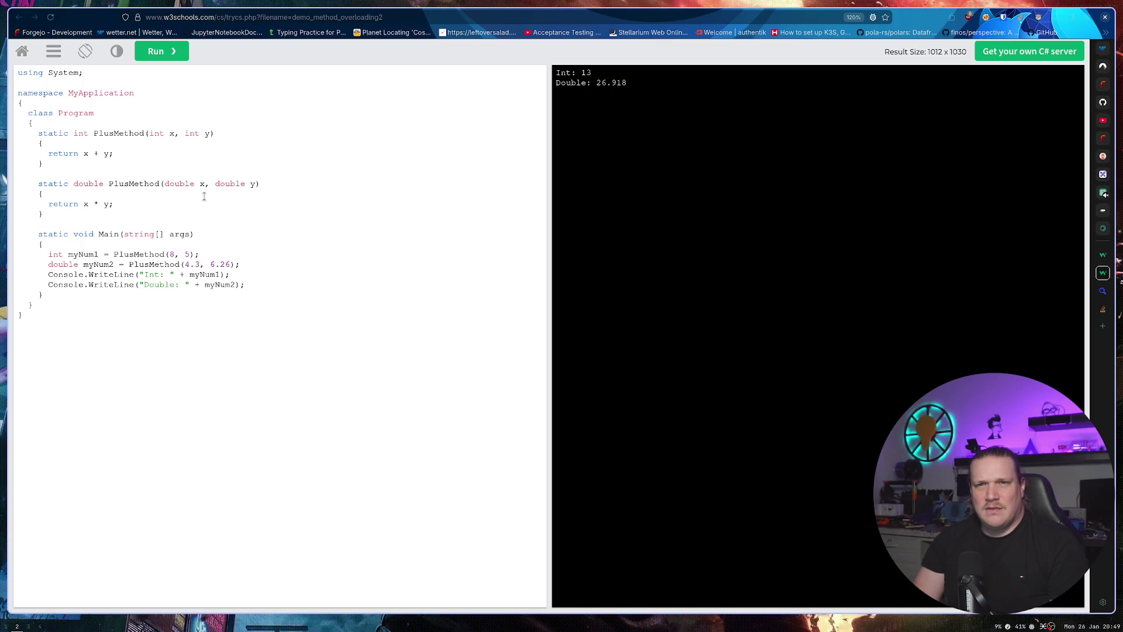
double_click(157, 138)
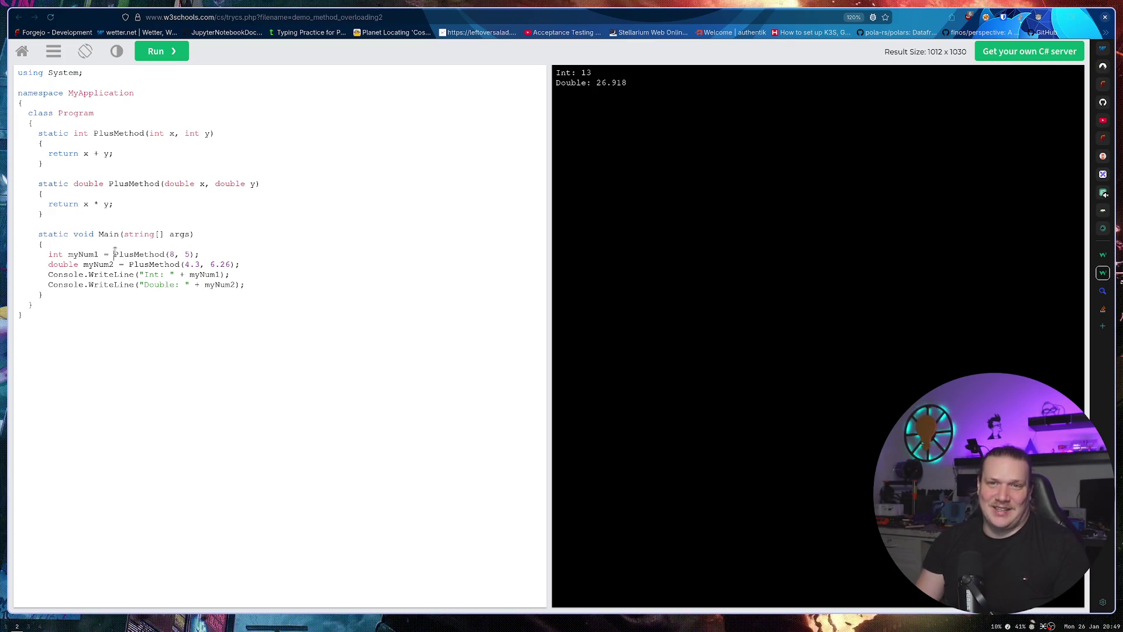
drag(113, 253, 234, 253)
click(213, 205)
mouse_move(213, 205)
mouse_down()
mouse_move(210, 117)
mouse_move(212, 146)
mouse_up()
click(212, 148)
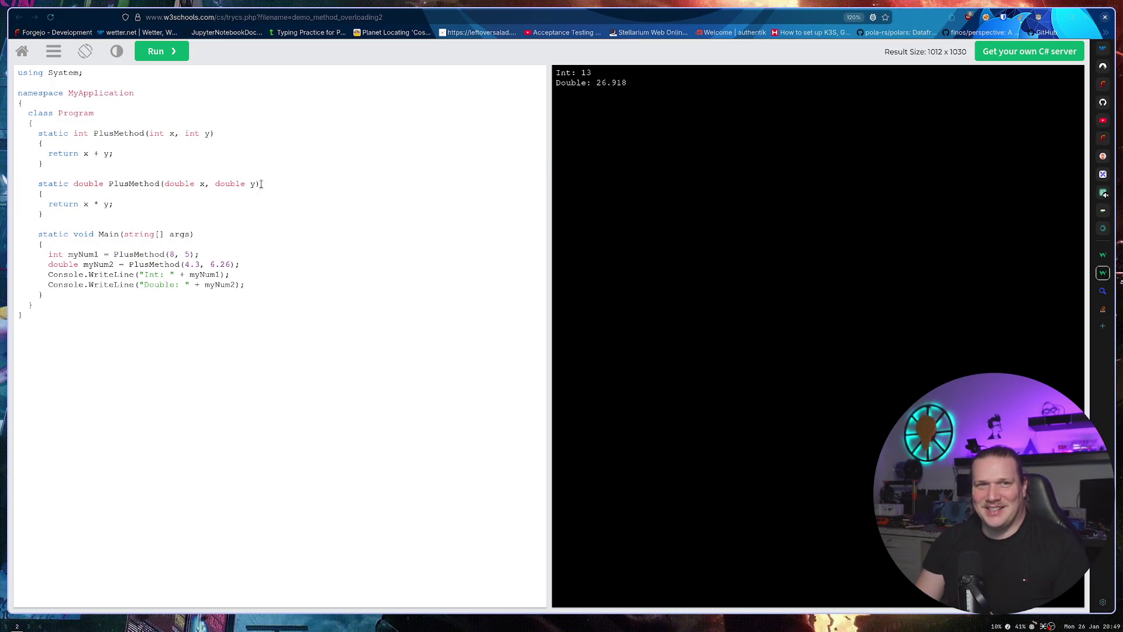
mouse_move(64, 215)
mouse_down()
mouse_move(33, 121)
mouse_move(37, 133)
mouse_up()
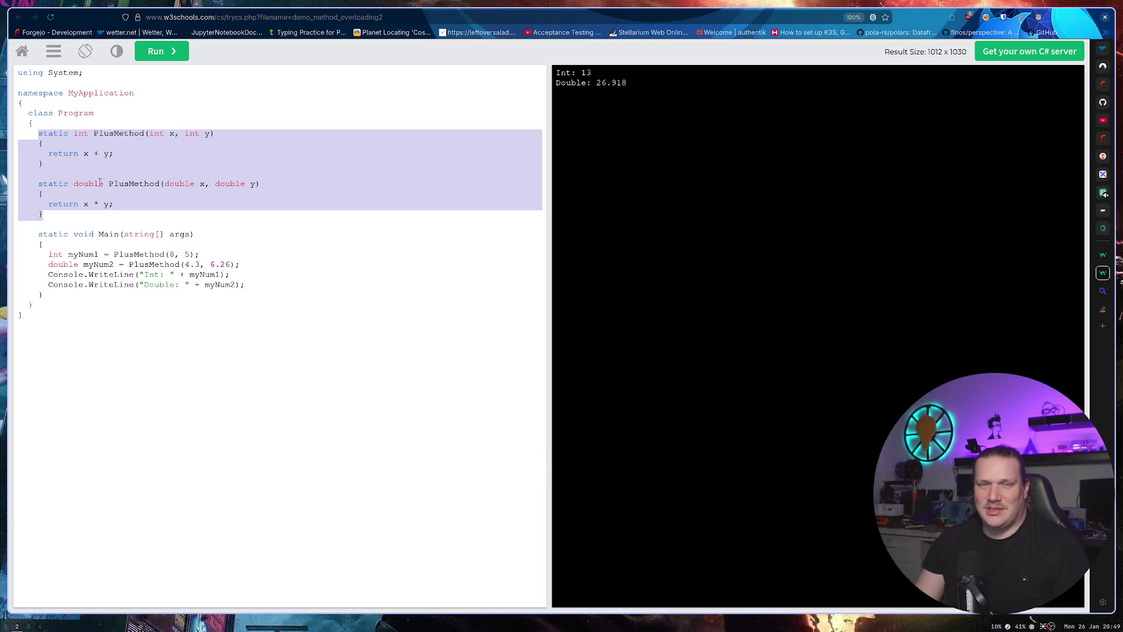
click(185, 213)
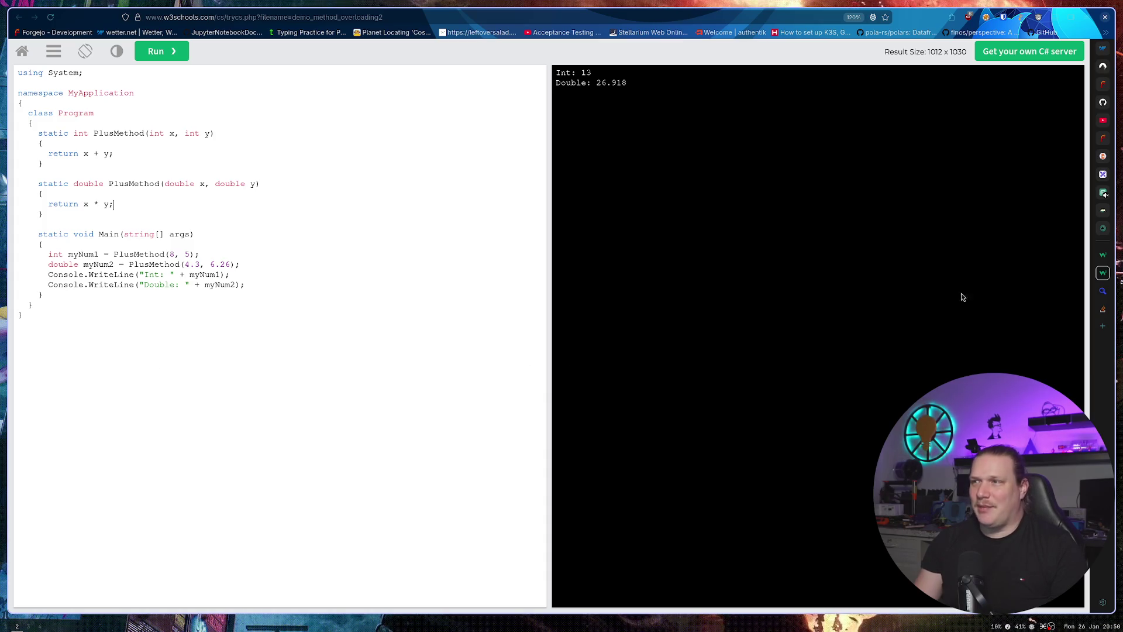
key(ctrl+Page_Up)
Highlight the three overloaded MyMethod signatures at the top of the tutorial.
scroll(481, 317, down, 5)
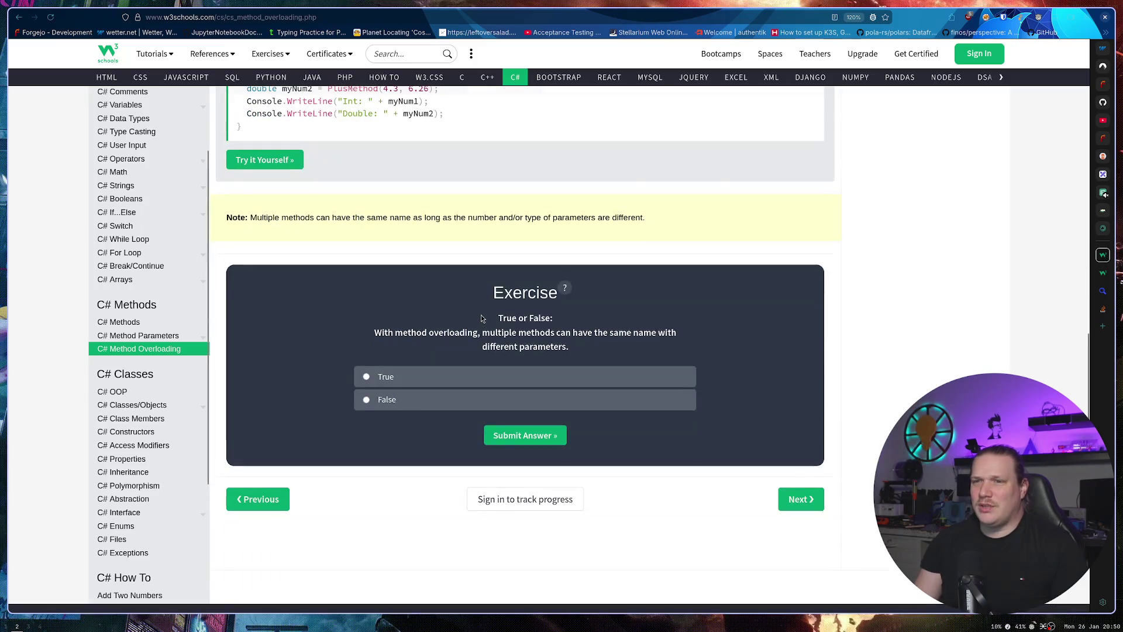
scroll(476, 315, up, 6)
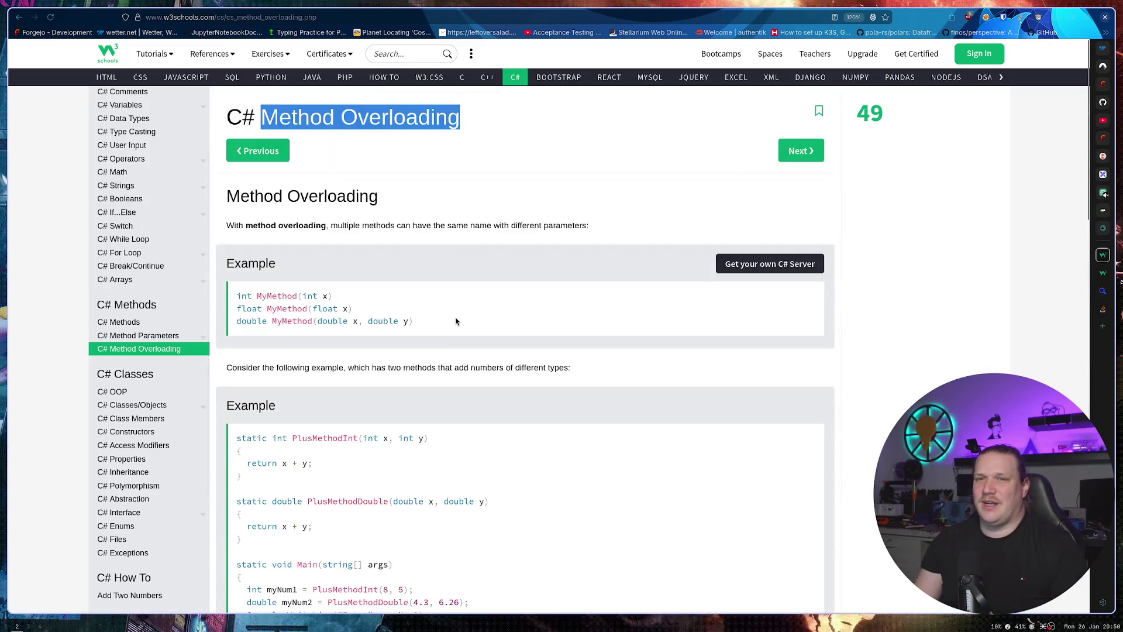
click(452, 237)
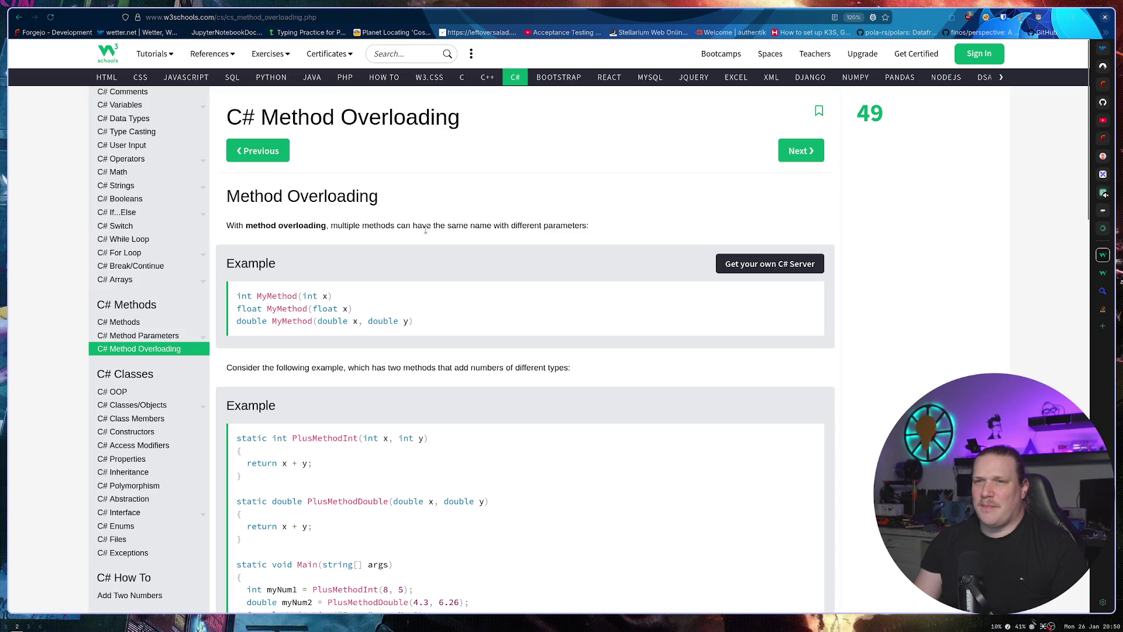
drag(261, 295, 436, 338)
click(436, 327)
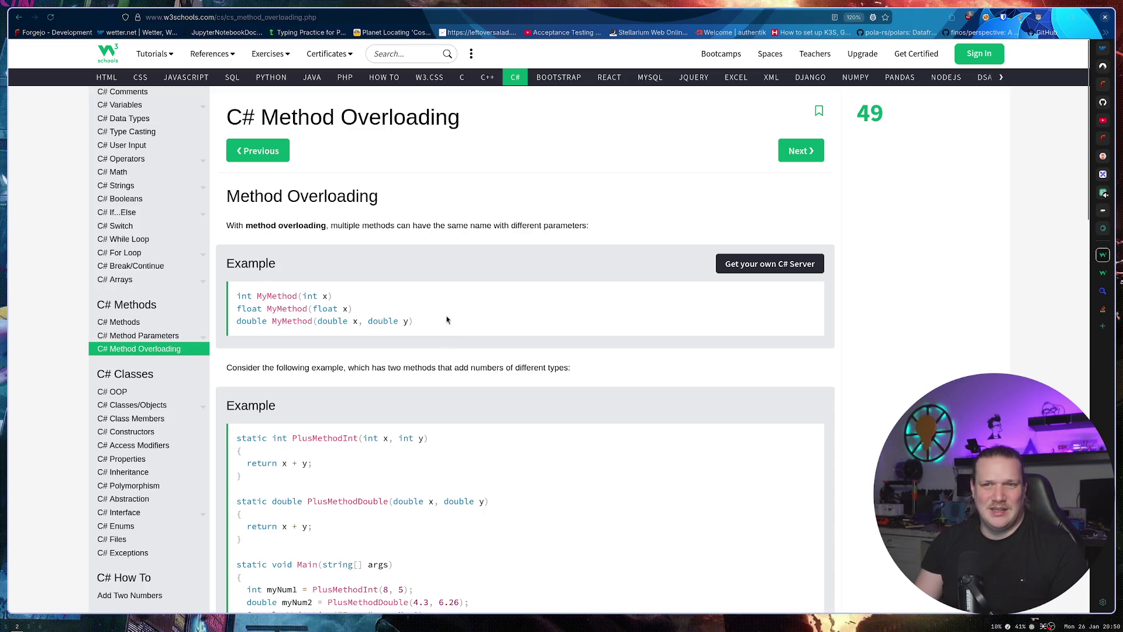
Scroll down and highlight the separate PlusMethodInt and PlusMethodDouble example code.
scroll(419, 281, down, 3)
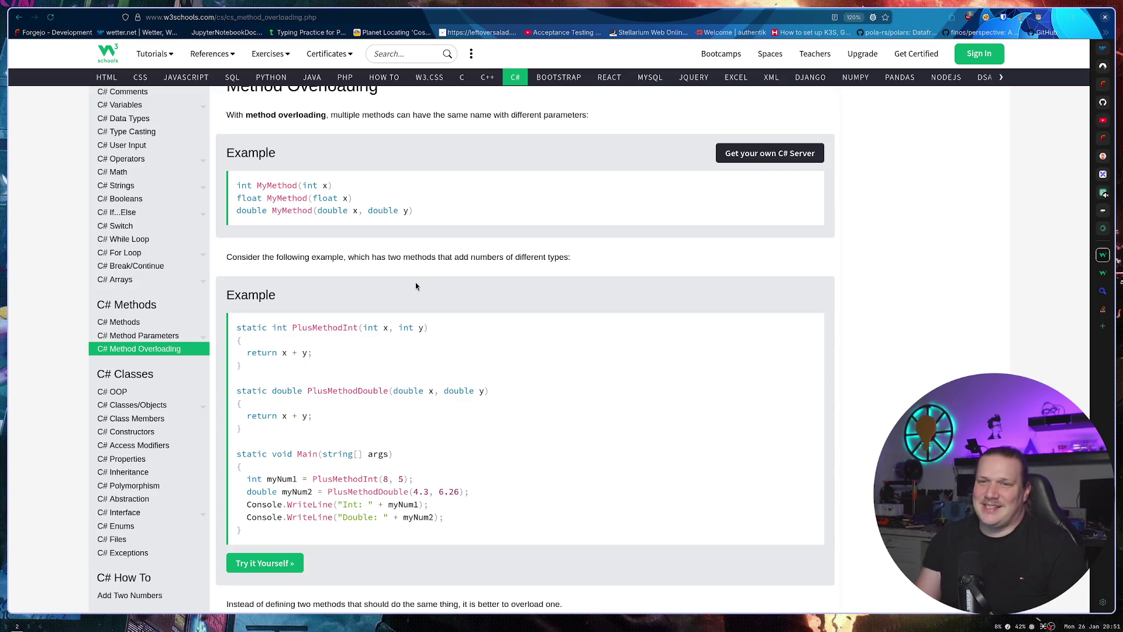
drag(249, 430, 224, 325)
click(452, 365)
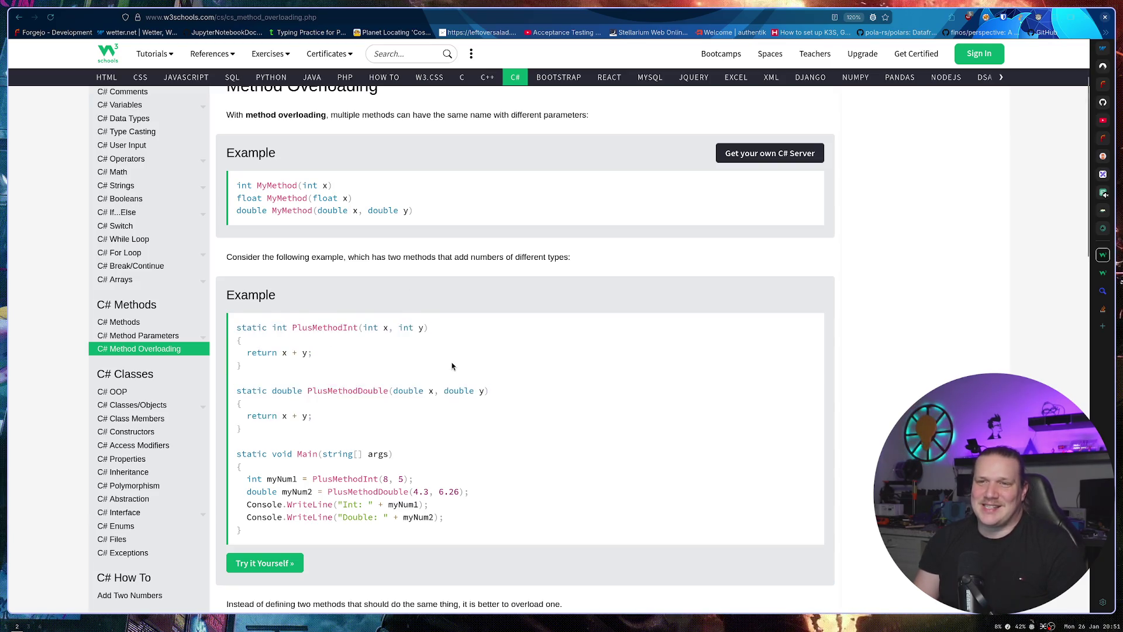
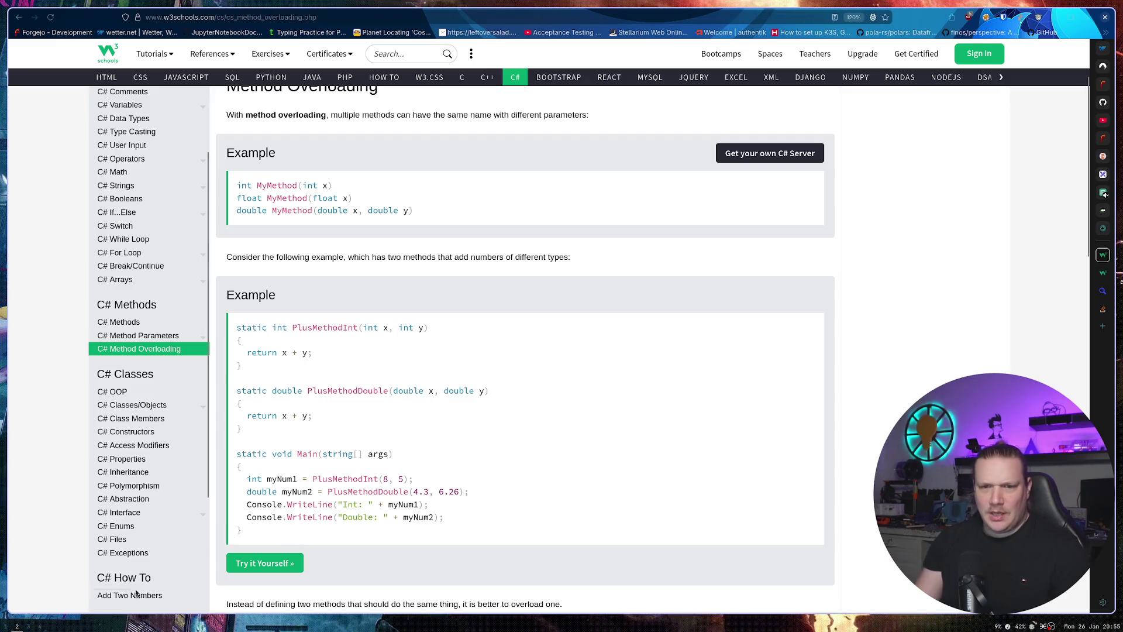
Switch to GoLand and look over PlusMethod's int | float64 type constraint in manager.go.
click(6, 625)
click(424, 419)
click(333, 462)
click(367, 462)
click(333, 462)
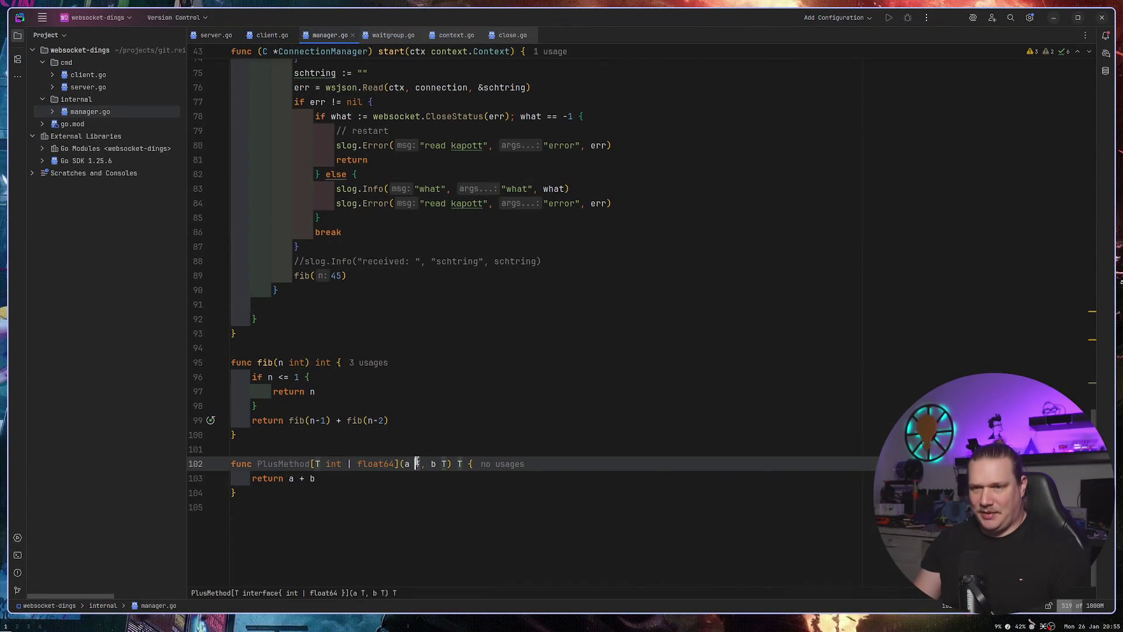
Review PlusMethod's int and float64 constraint options and its parameters.
key(Up)
key(Up)
click(336, 462)
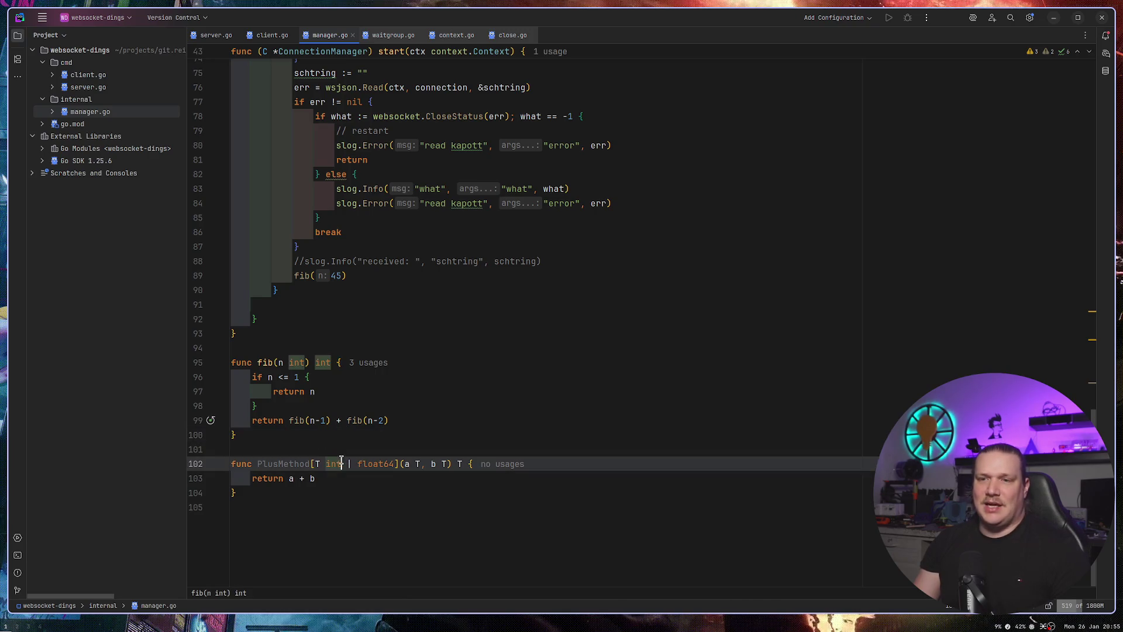
click(397, 463)
click(414, 463)
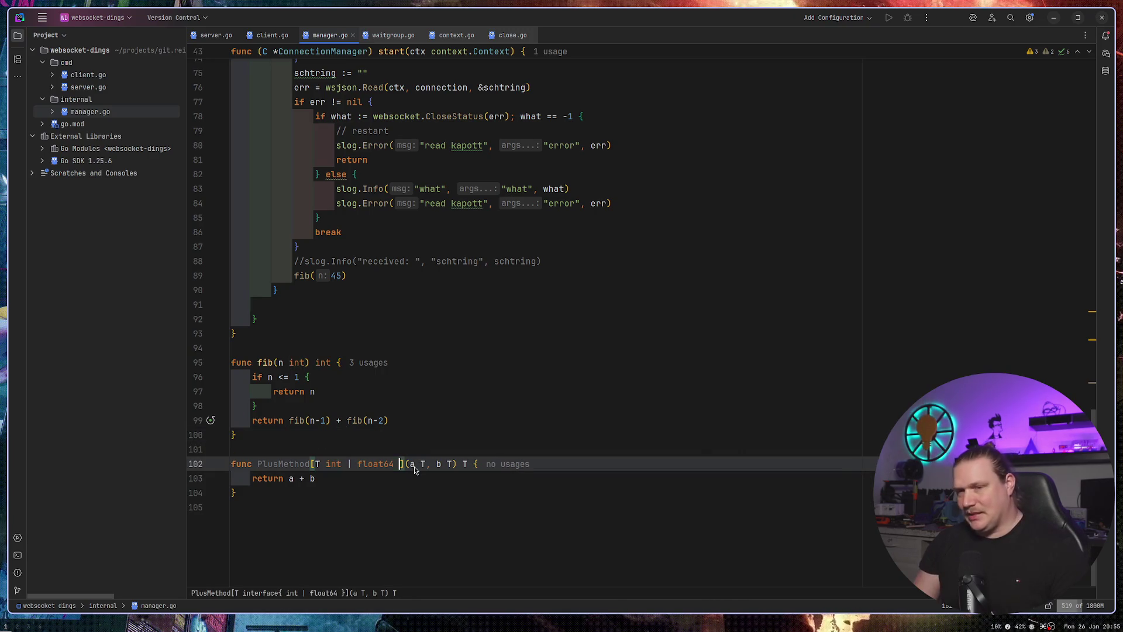
text(|)
scroll(395, 426, up, 5)
scroll(395, 426, up, 20)
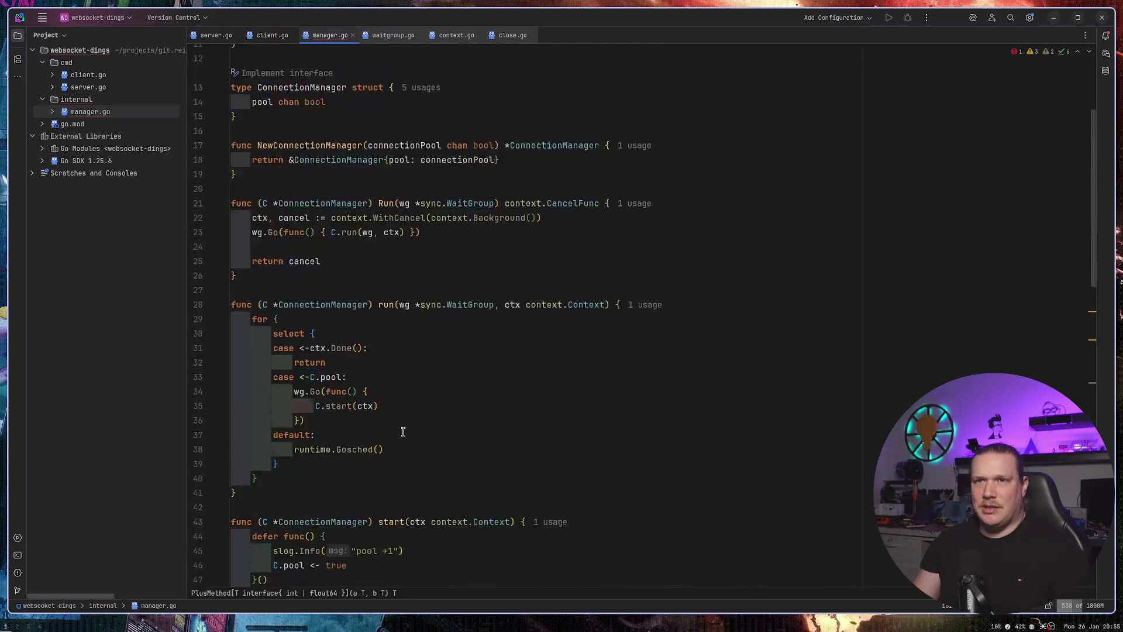
scroll(412, 442, down, 9)
scroll(412, 441, down, 15)
Declare a User struct with an int id field above PlusMethod.
click(322, 448)
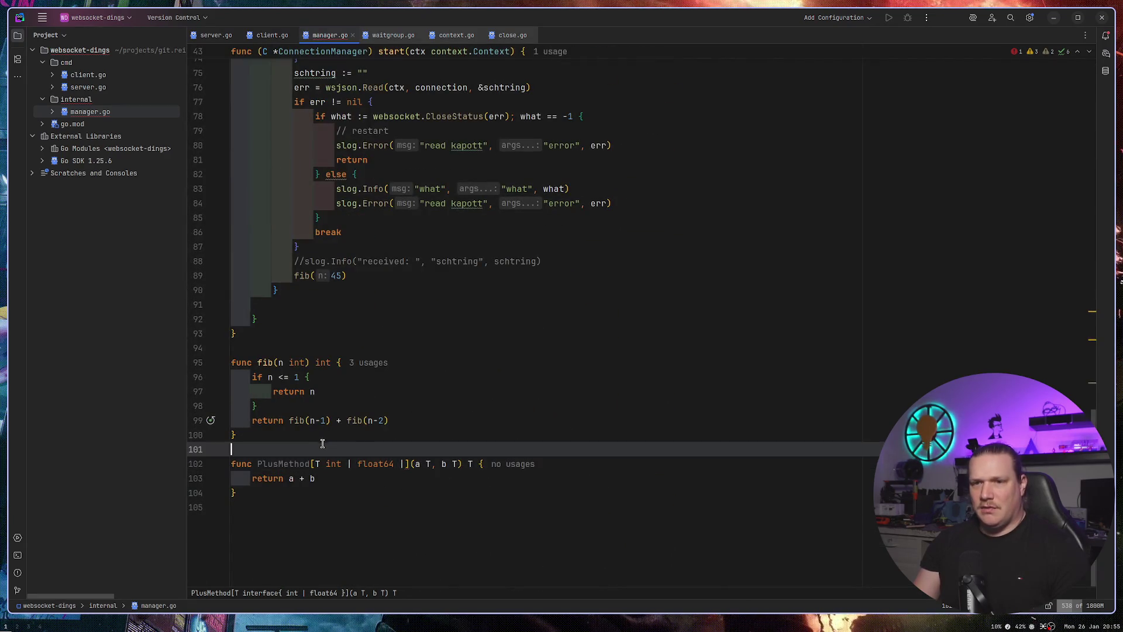
key(Return)
key(Return)
key(Up)
text(type)
key(Return)
text(type User)
key(Return)
text(id i)
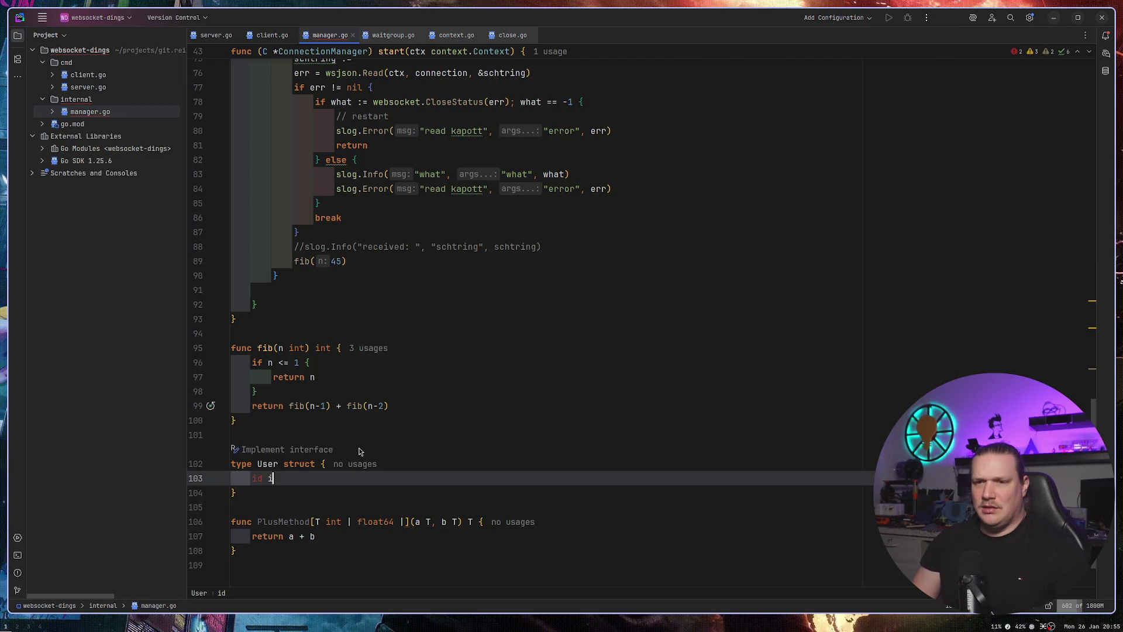
text(nt)
Extend PlusMethod's constraint to int | float64 | User.
scroll(399, 464, down, 2)
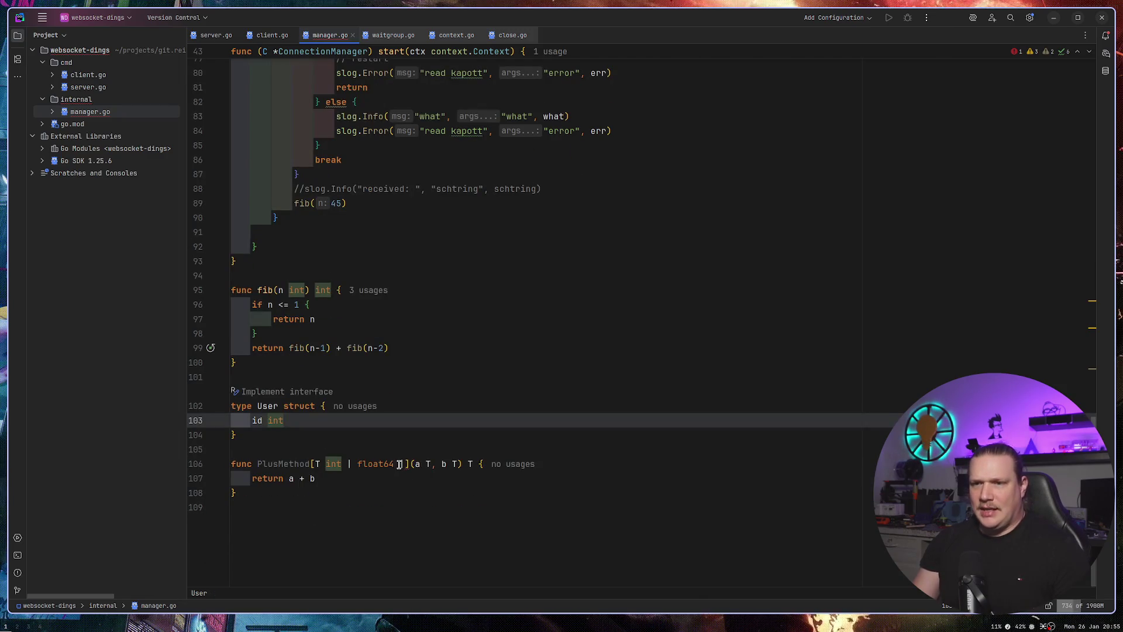
click(400, 463)
text(| Usre)
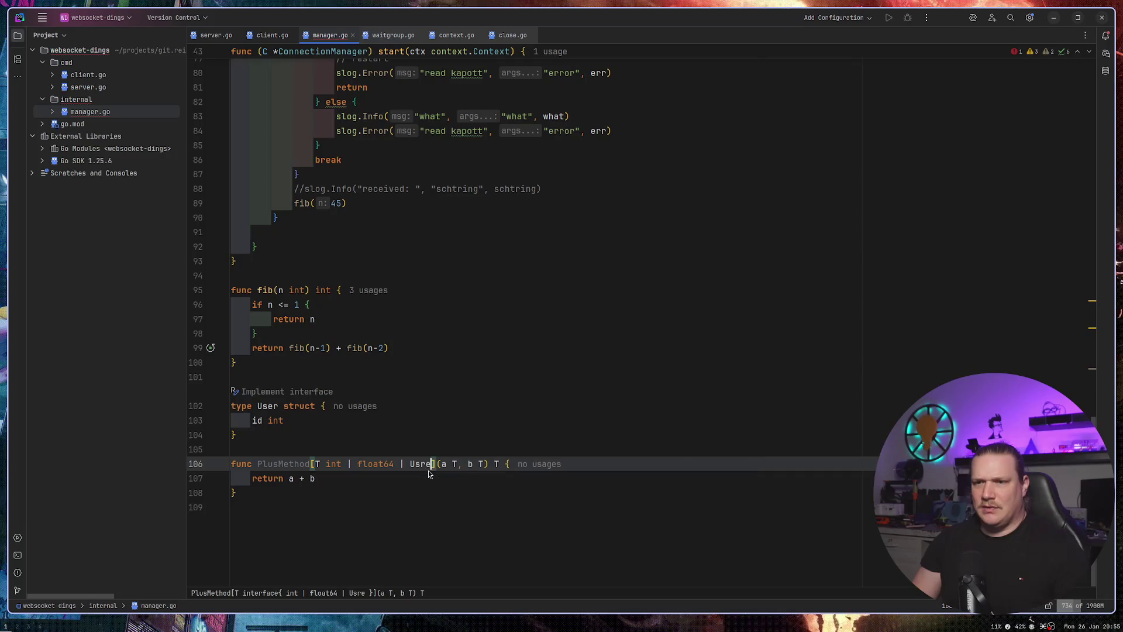
key(BackSpace)
key(BackSpace)
text(er)
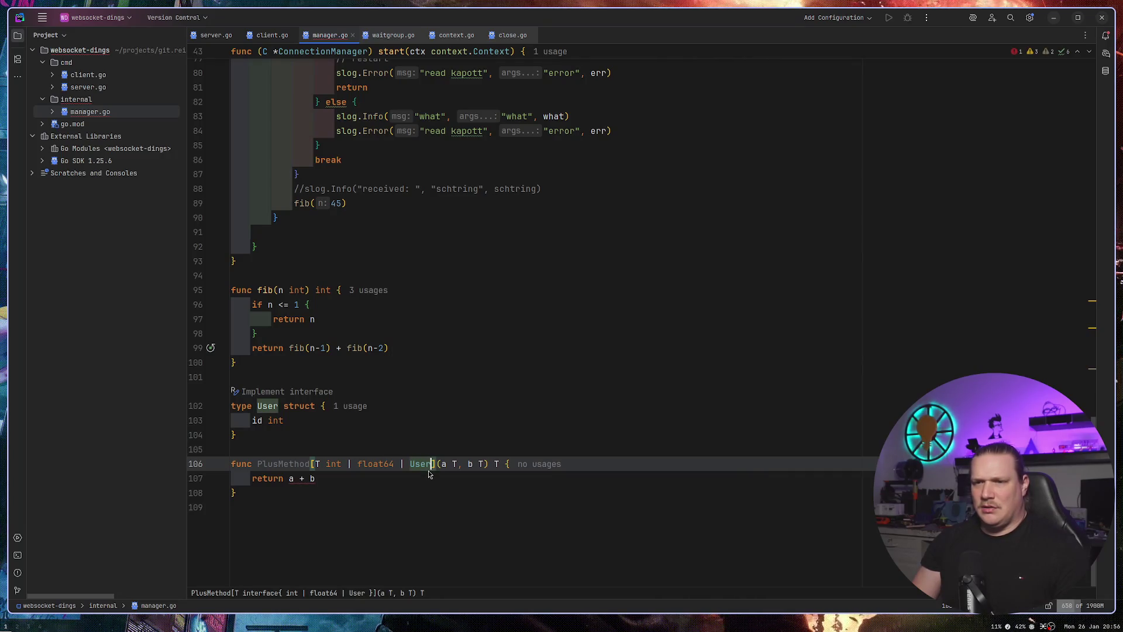
Check User's new usage and the a + b line, then select the whole User struct.
click(450, 403)
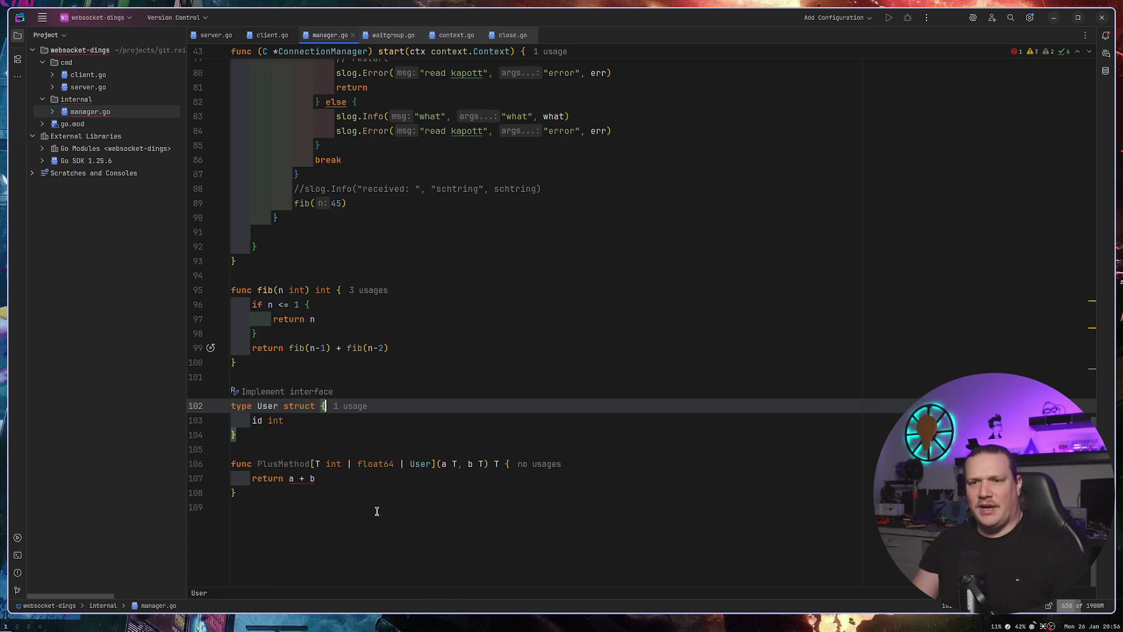
click(418, 463)
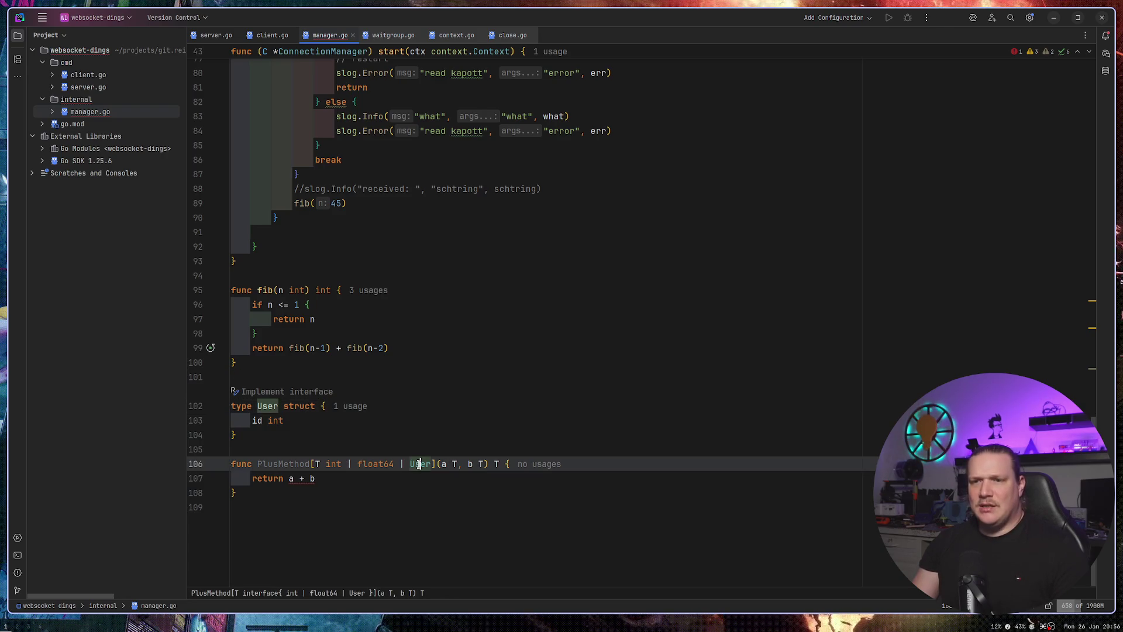
click(308, 479)
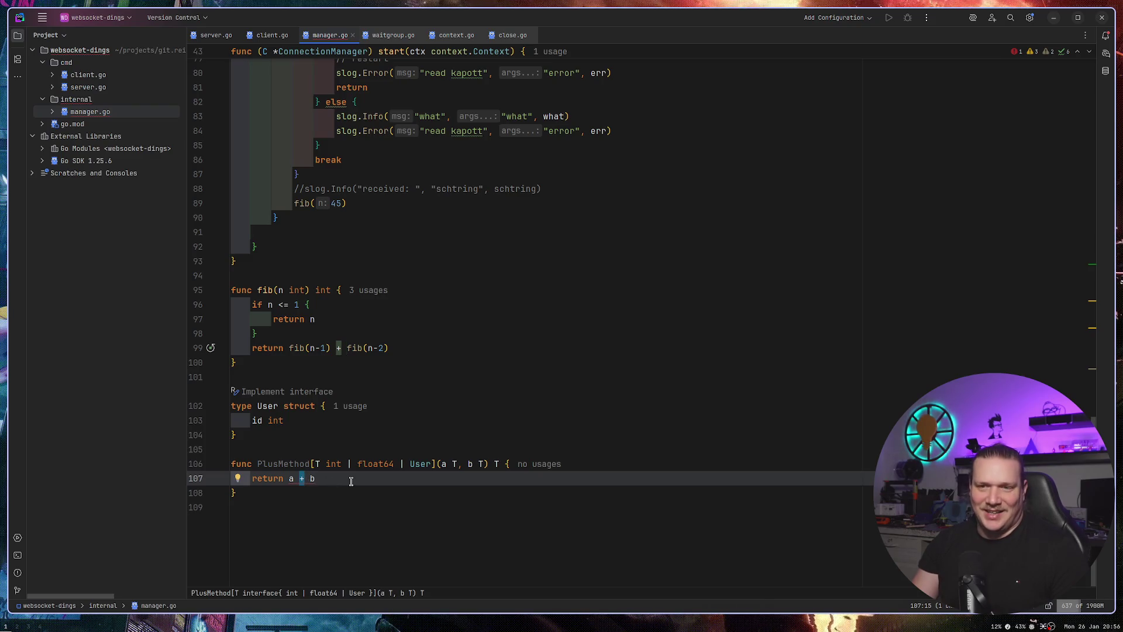
click(349, 420)
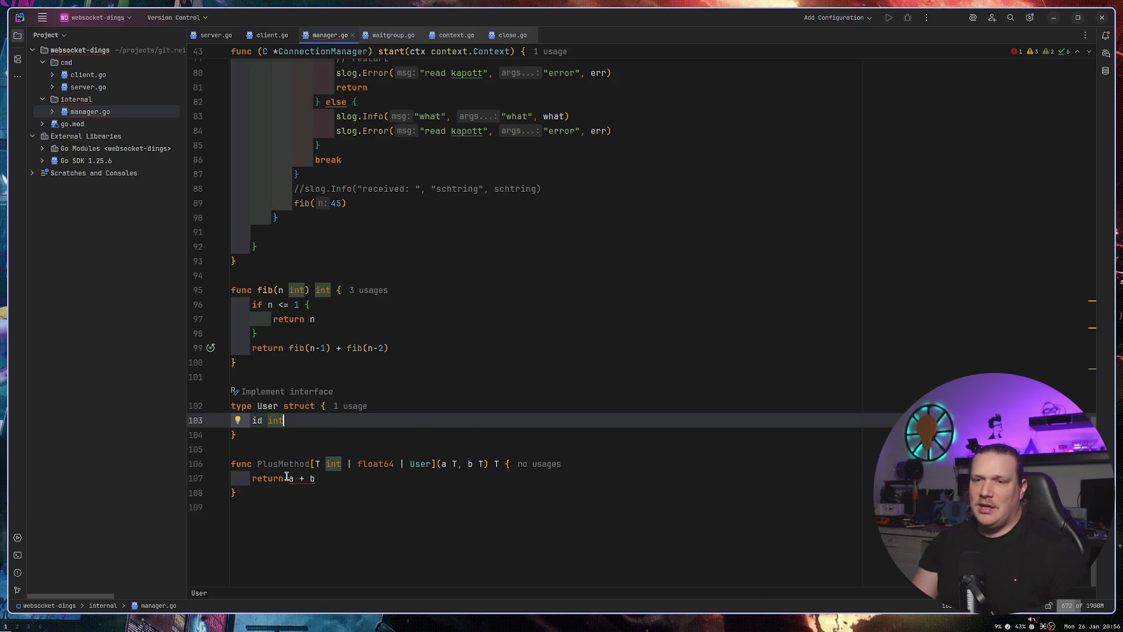
mouse_move(305, 478)
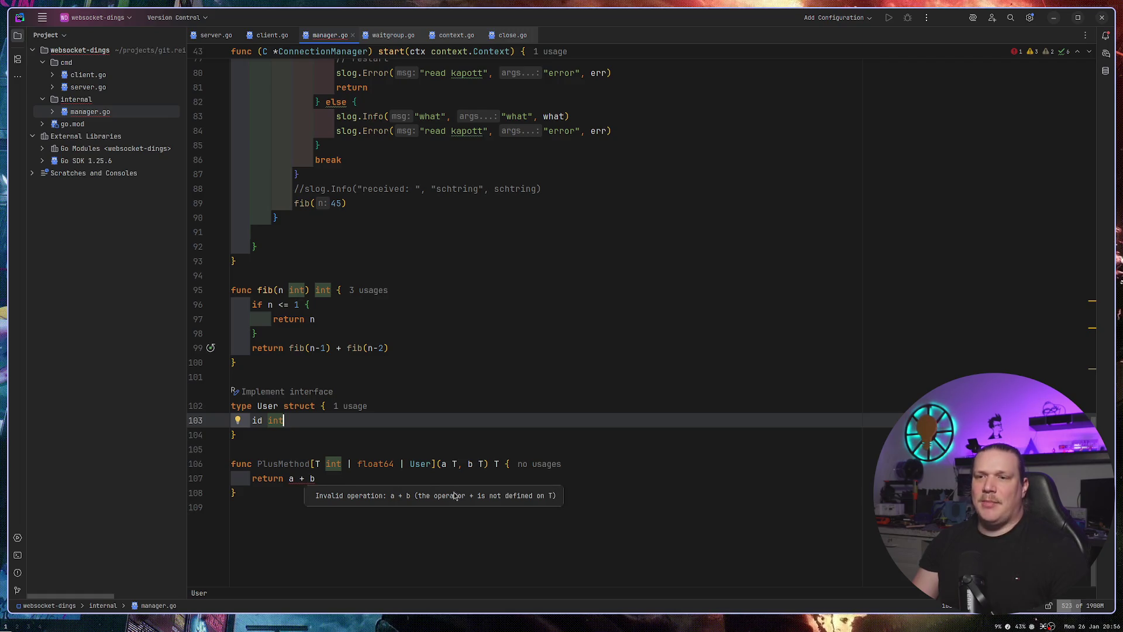
mouse_move(328, 449)
mouse_down()
mouse_move(222, 397)
mouse_move(231, 391)
mouse_up()
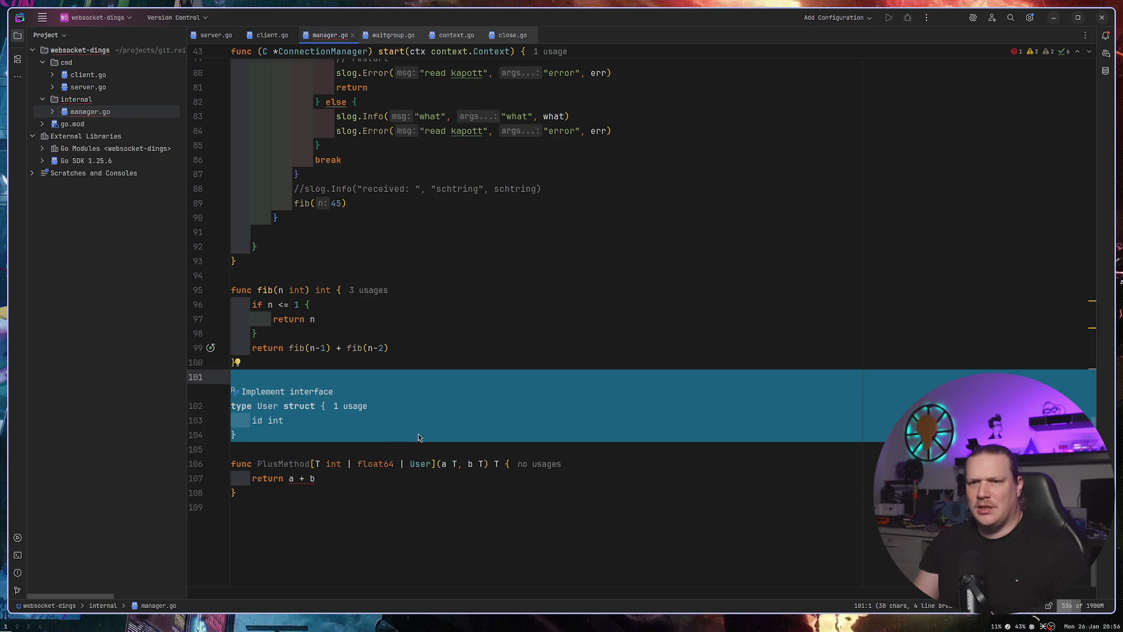
Delete the User struct and remove User from PlusMethod's constraint.
key(Delete)
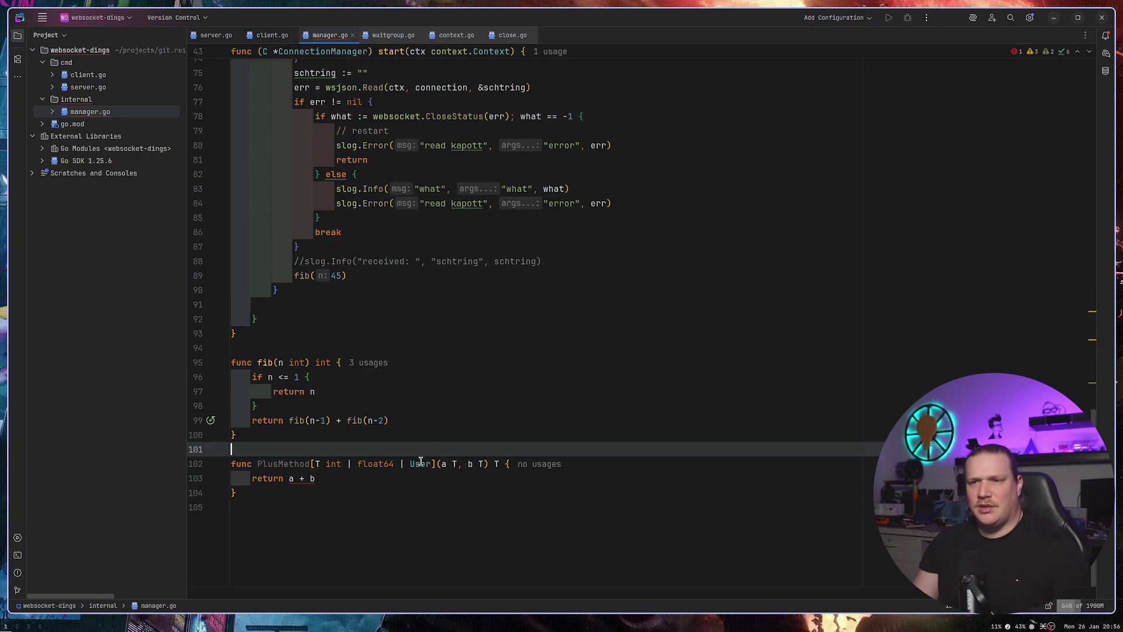
click(431, 463)
key(BackSpace)
key(BackSpace)
key(BackSpace)
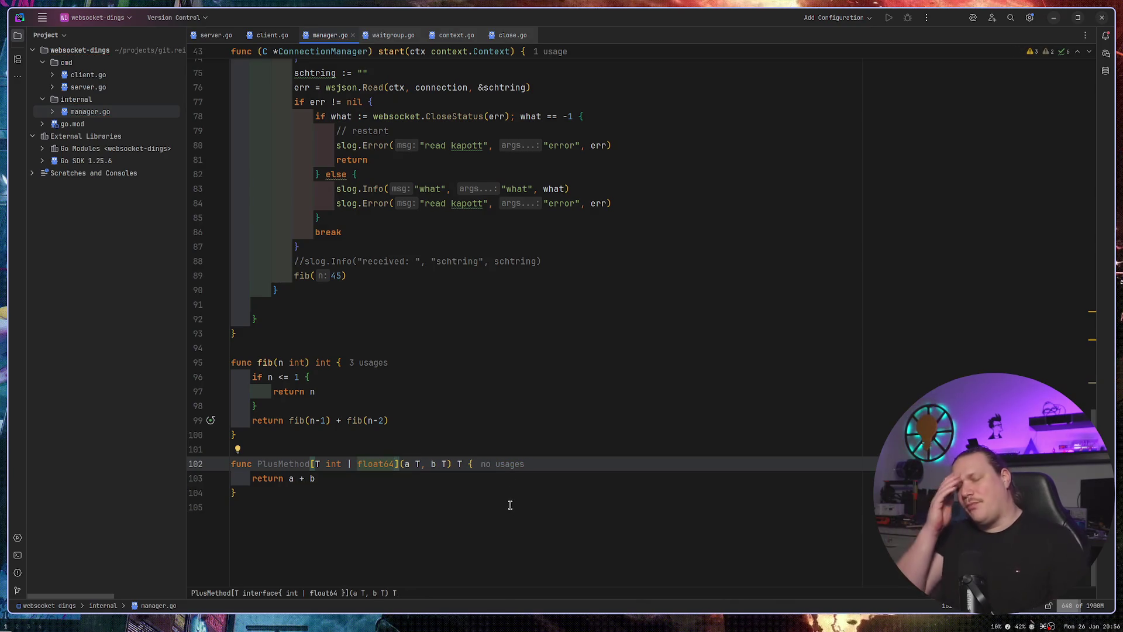
click(546, 320)
click(393, 465)
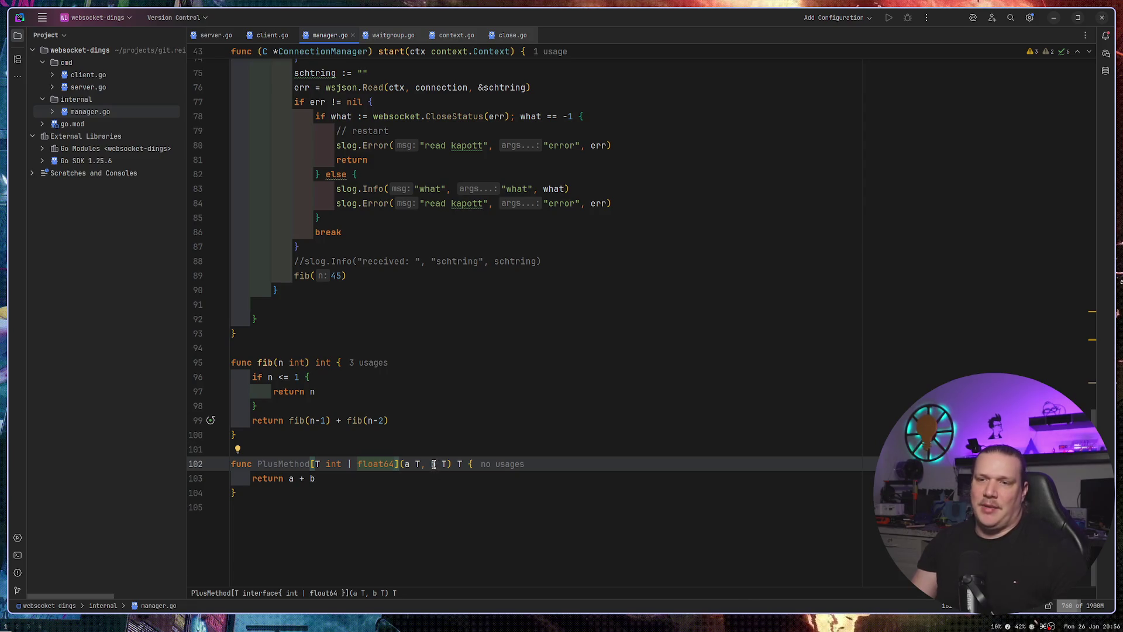
Select and delete the entire PlusMethod function from manager.go.
click(296, 479)
click(454, 386)
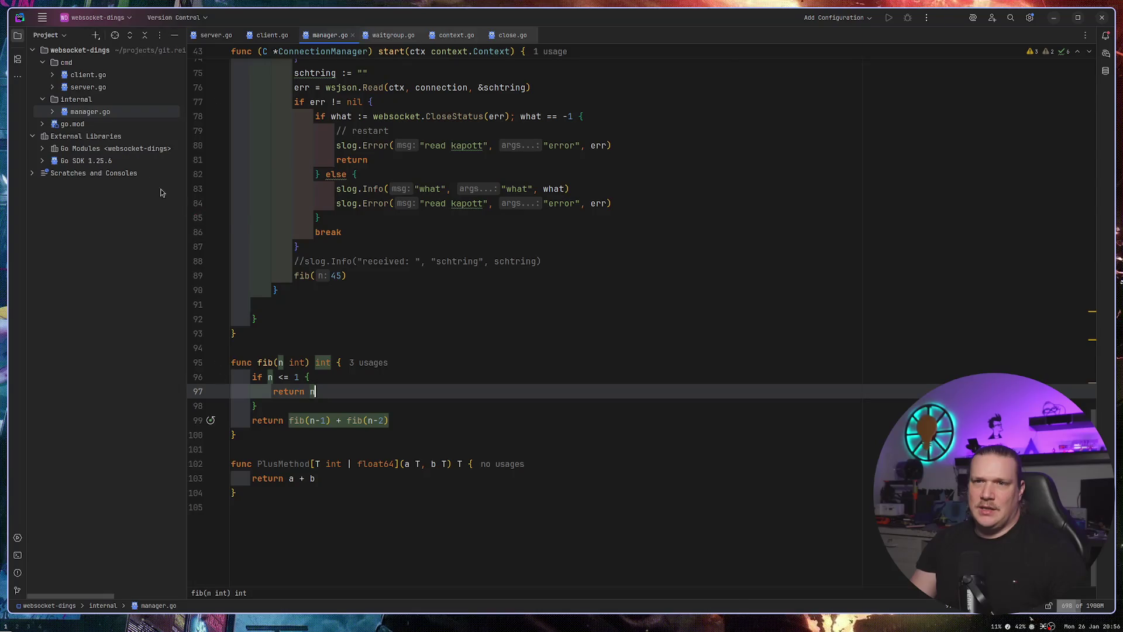
click(455, 318)
drag(257, 508, 231, 462)
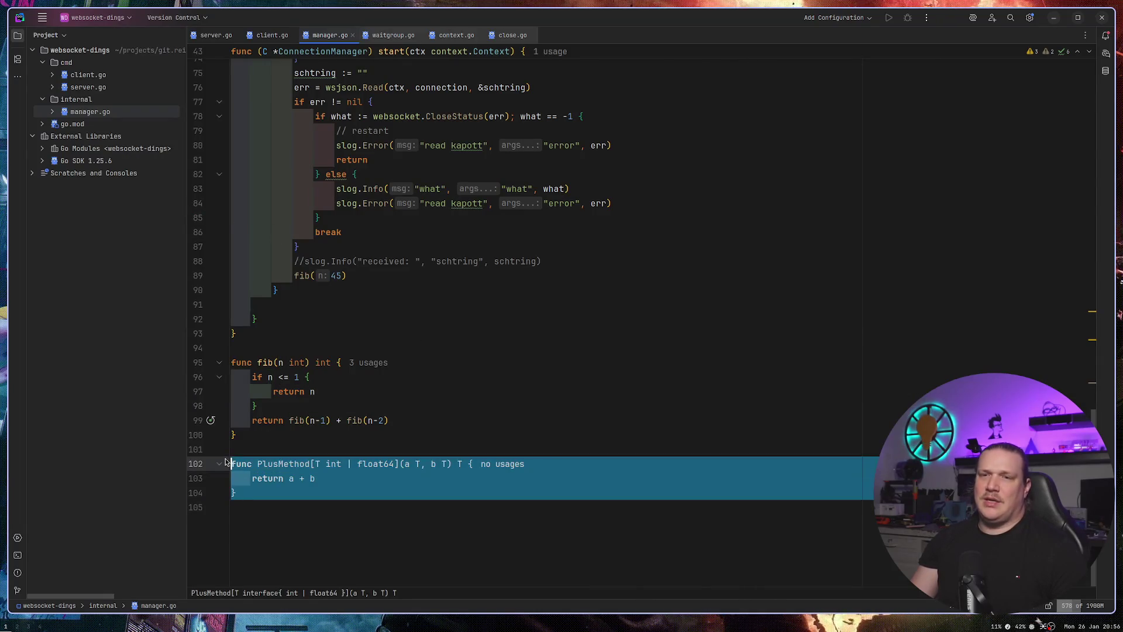
key(BackSpace)
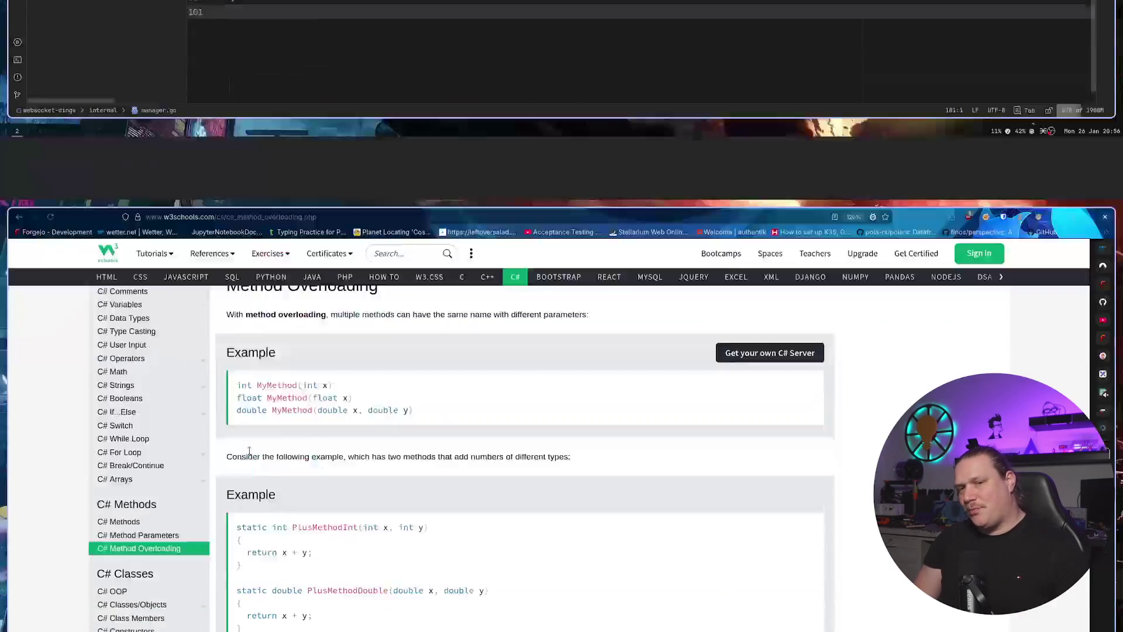
Return to W3Schools and highlight the PlusMethodInt and PlusMethodDouble examples.
key(super+2)
drag(242, 432, 234, 320)
click(444, 320)
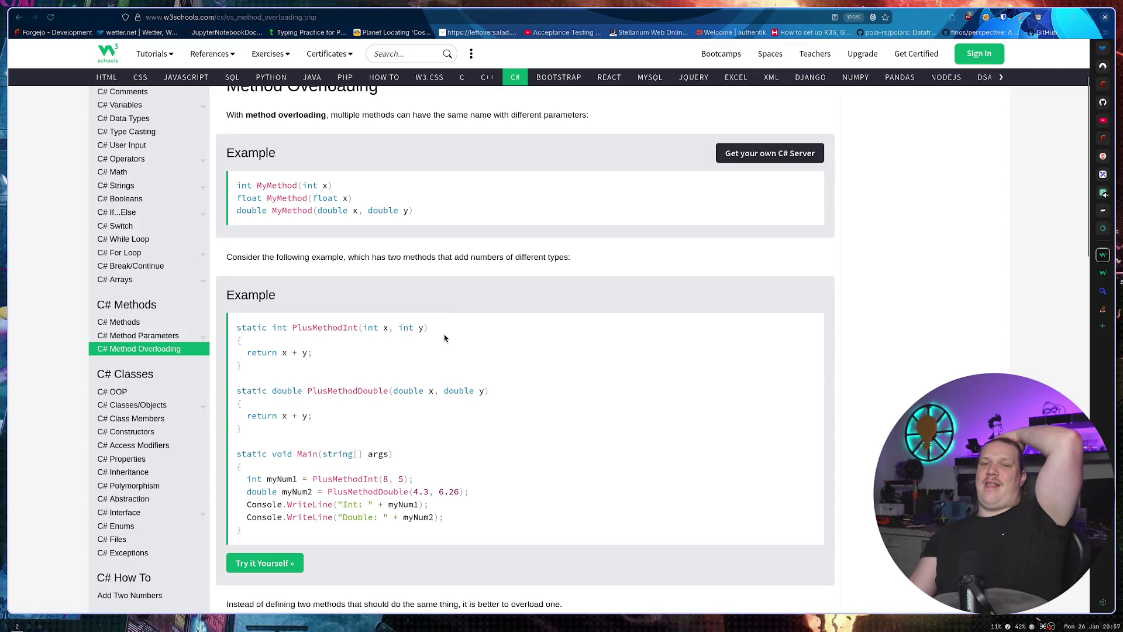
In a new tab, search for 'good example for method overload with c#'.
scroll(443, 338, up, 2)
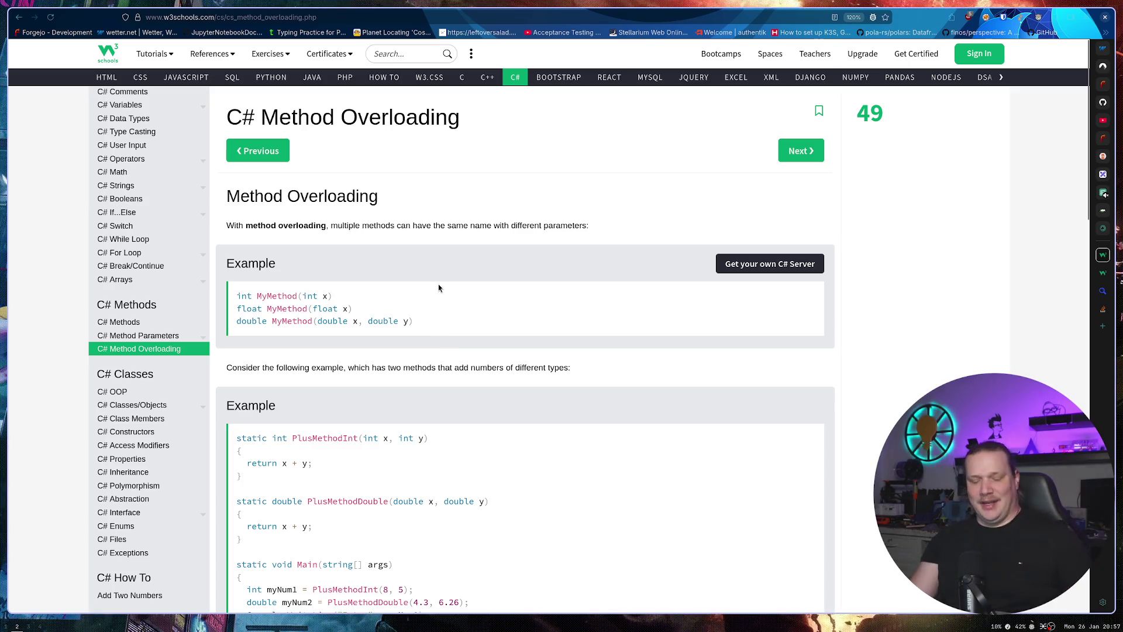
key(ctrl+t)
text(googd exampl)
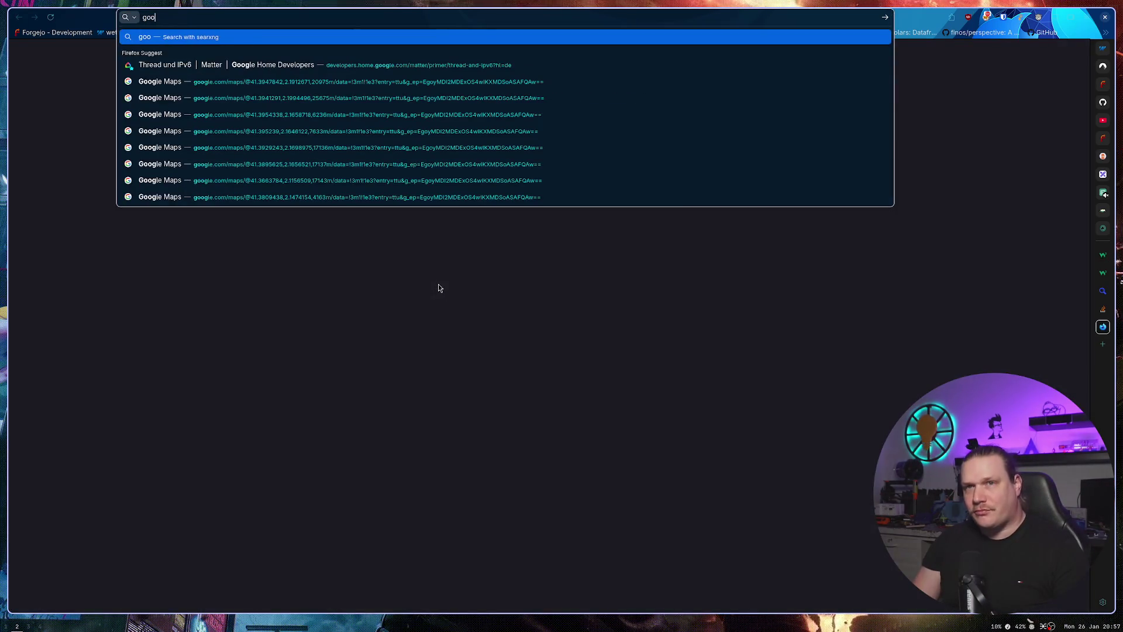
text(e for)
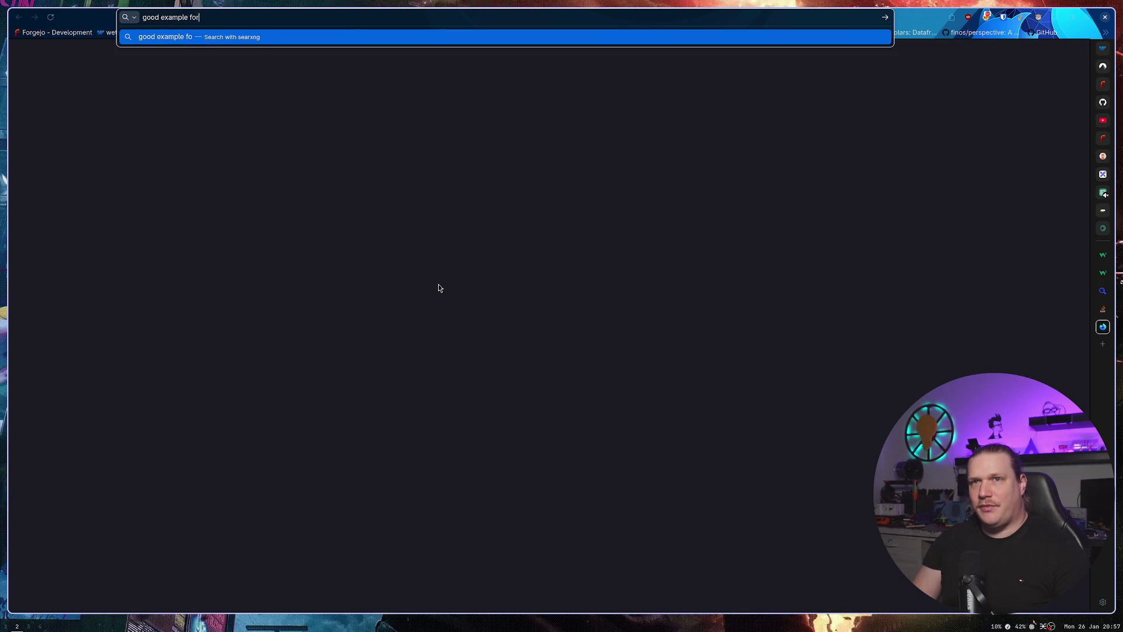
text( method overloa)
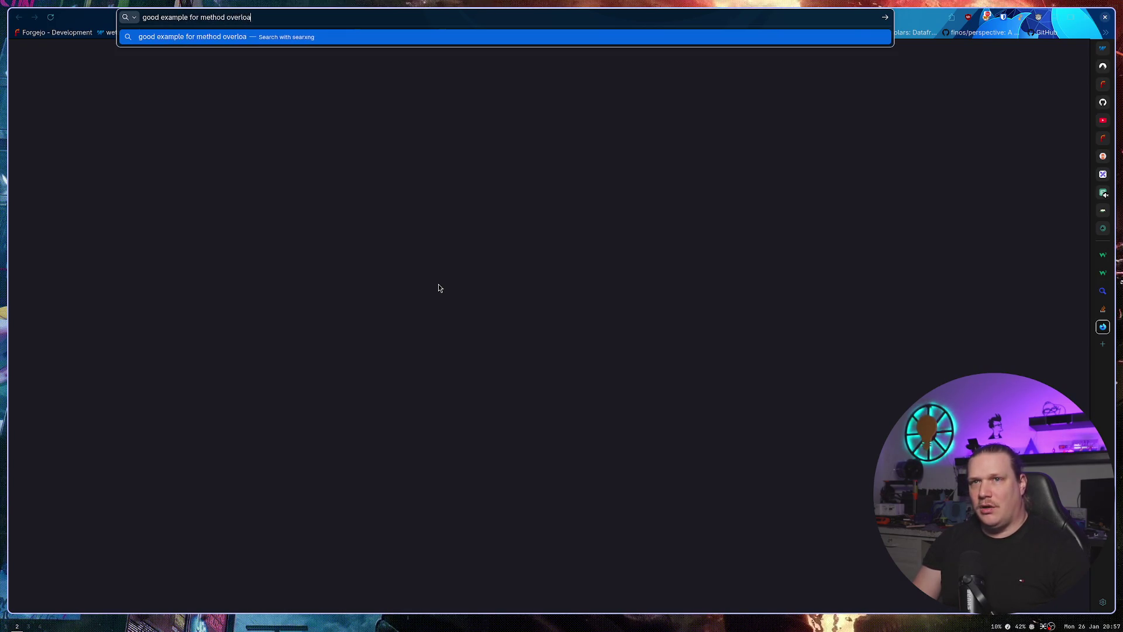
text(d with c#)
key(Return)
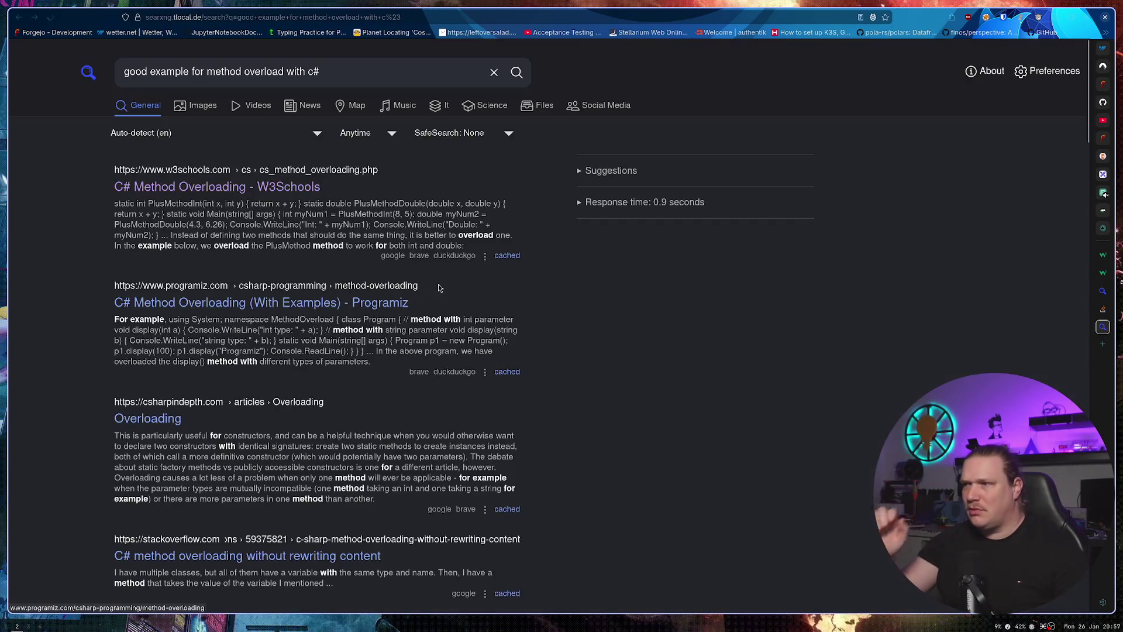
Open the Programiz C# Method Overloading result and scroll to 'By changing the Number of Parameters'.
click(442, 294)
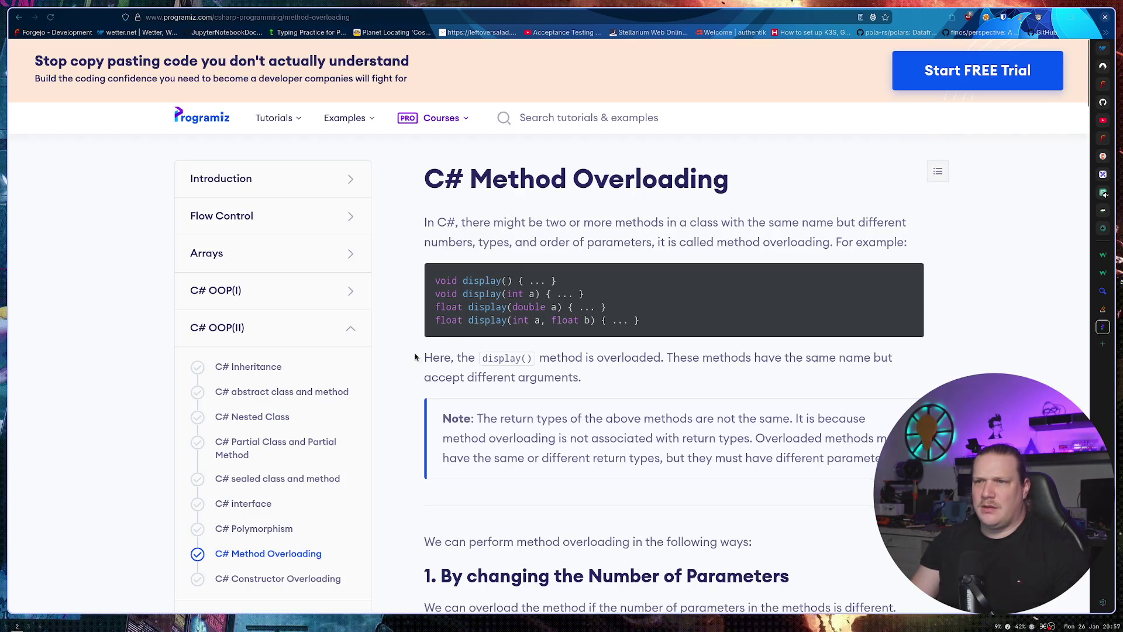
scroll(415, 357, down, 3)
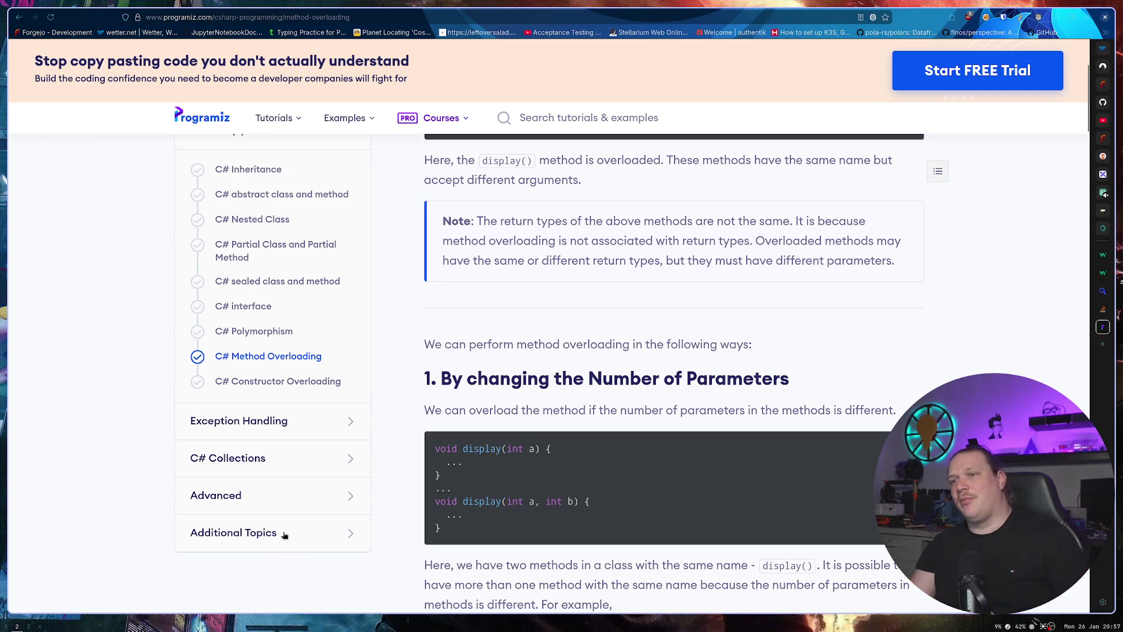
Insert a trial fmt.Println() call in manager.go and view its documentation.
key(super+1)
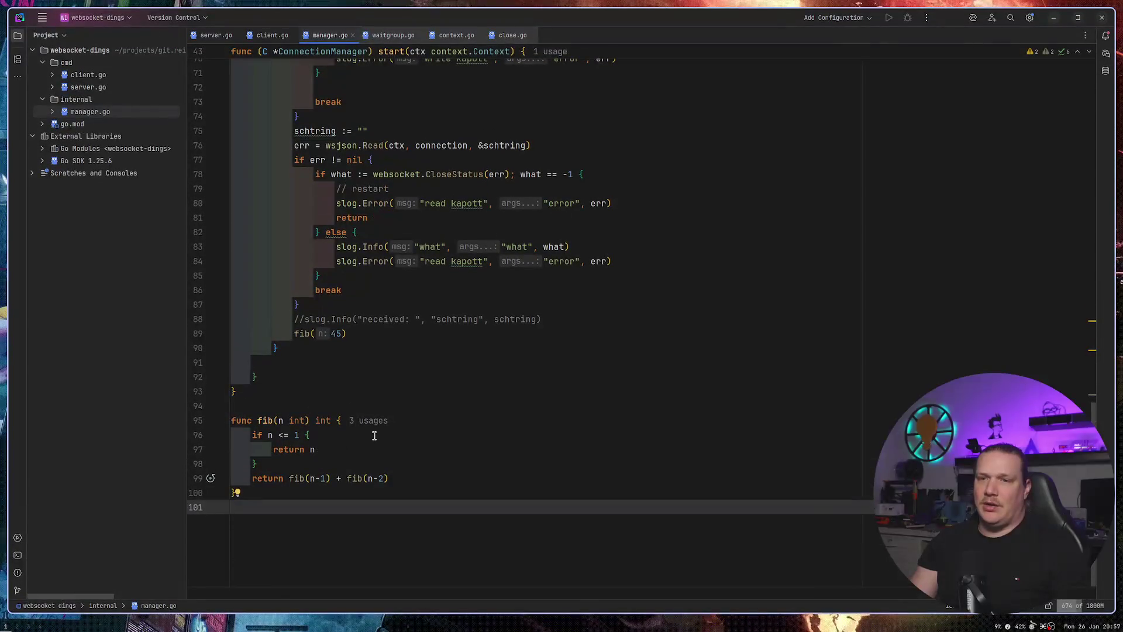
click(424, 348)
click(441, 363)
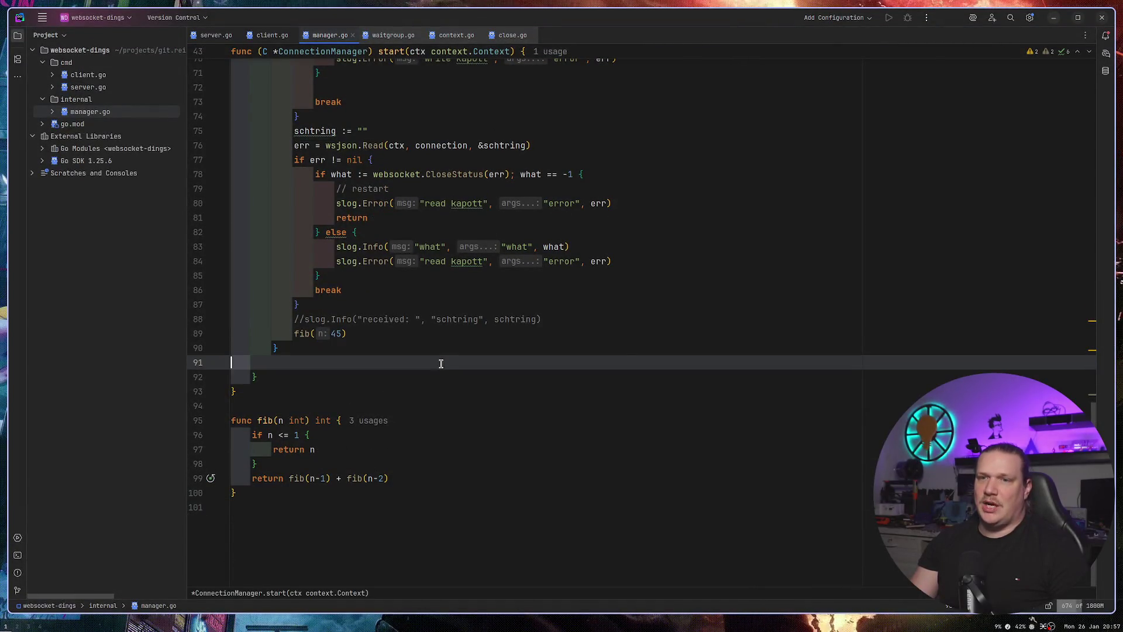
text(fmt.p)
key(BackSpace)
key(BackSpace)
key(BackSpace)
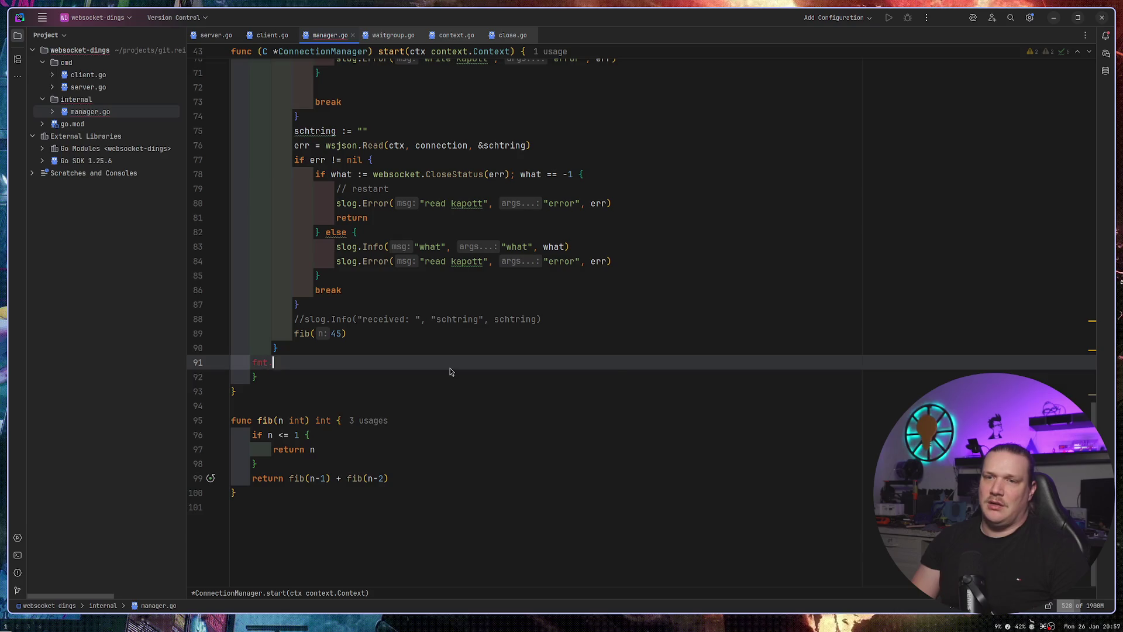
text(fmt.P)
key(Return)
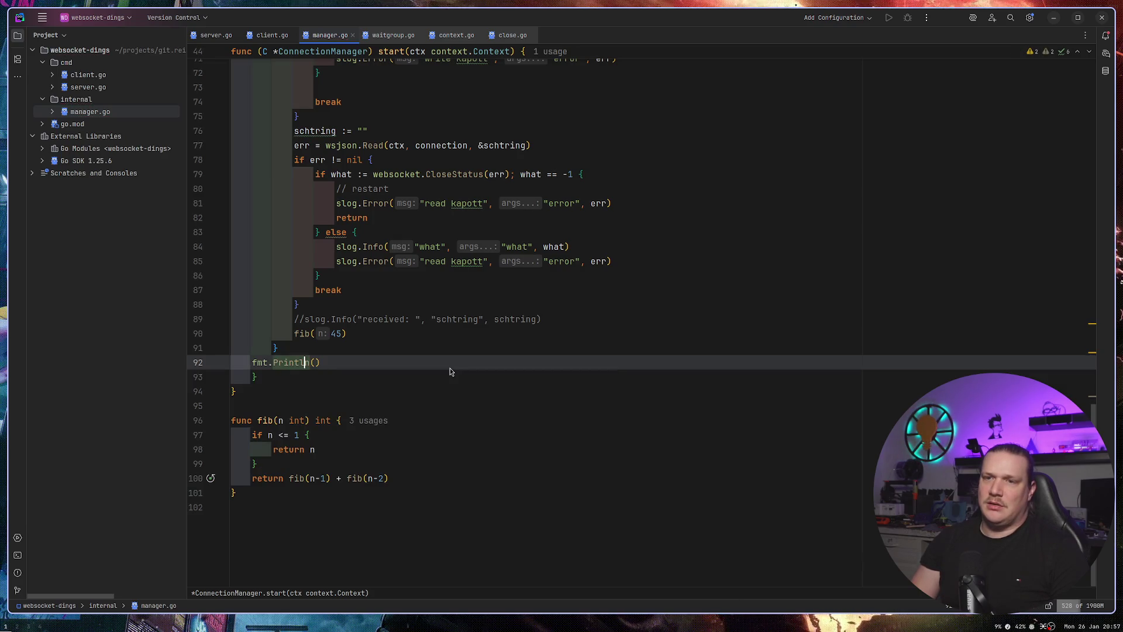
key(ctrl+q)
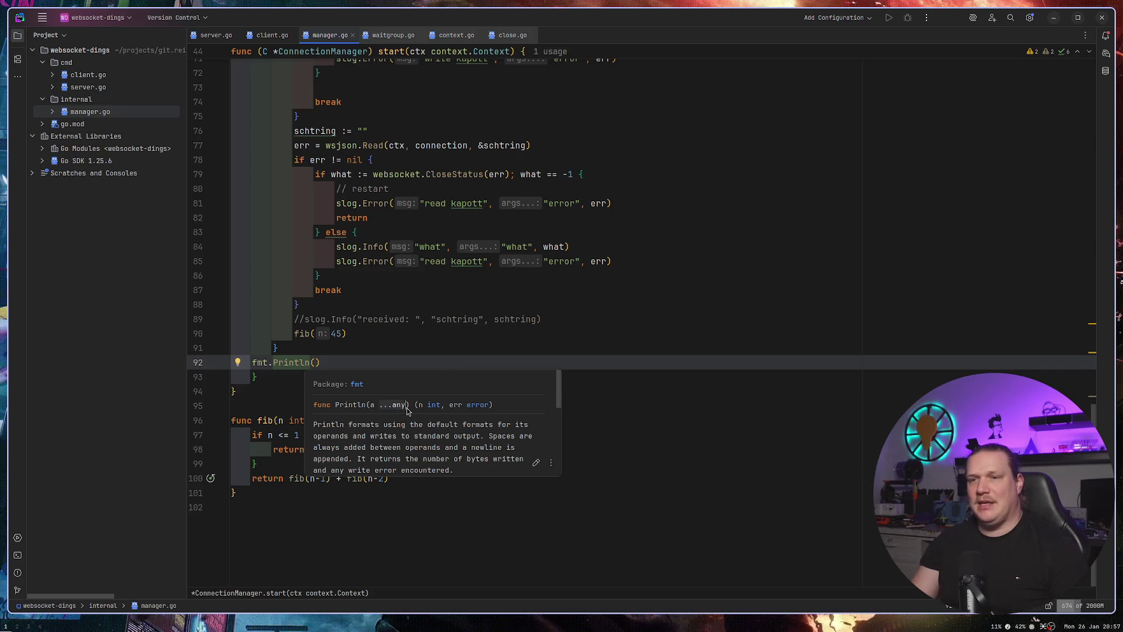
Jump to the Println and Fprintln source in print.go, come back, and delete the trial line.
click(283, 363)
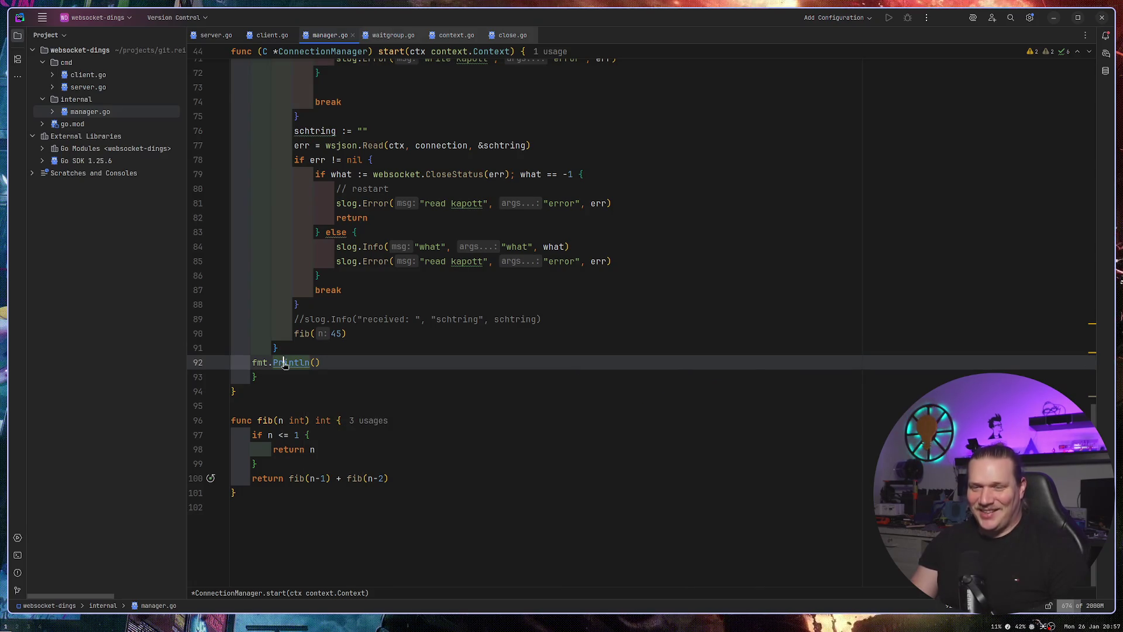
ctrl+click(283, 362)
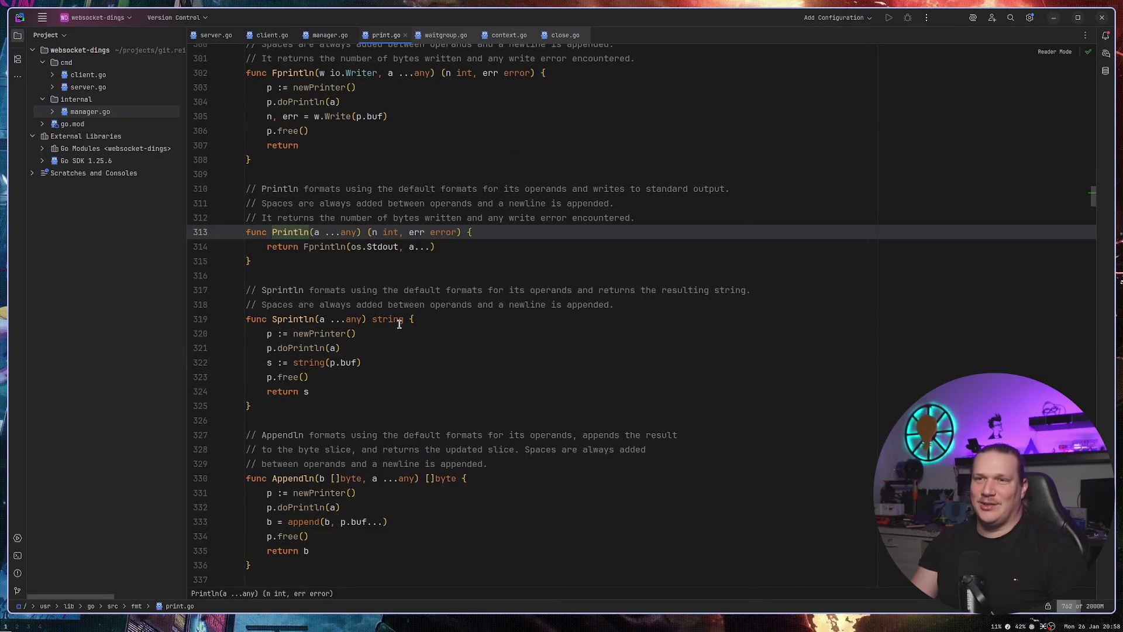
ctrl+click(339, 246)
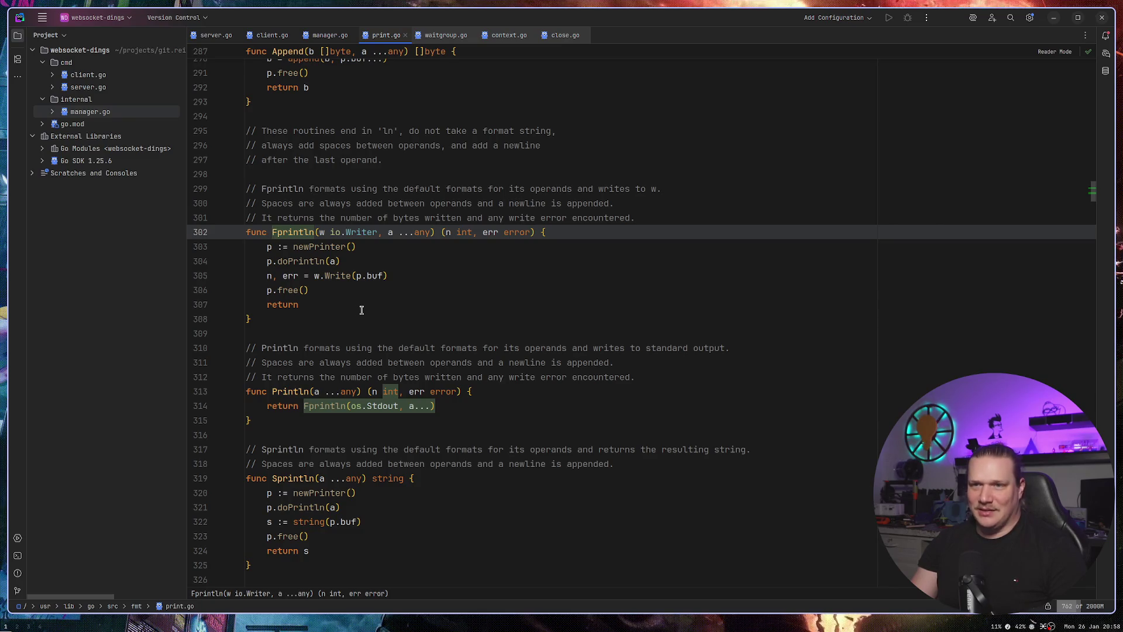
key(ctrl+alt+Left)
key(ctrl+alt+Left)
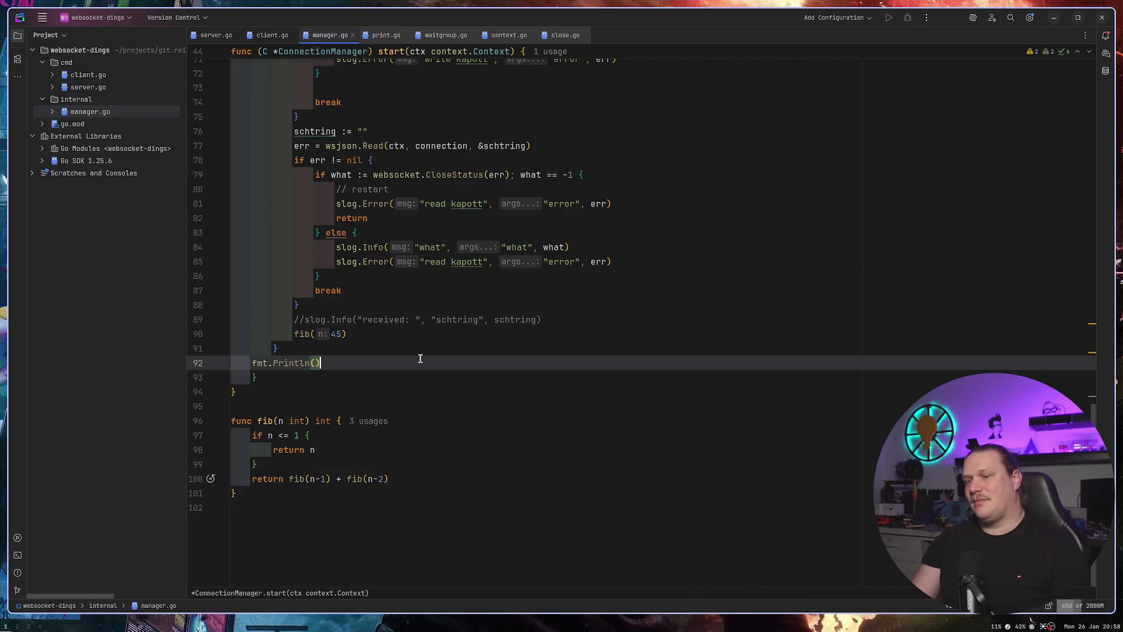
key(ctrl+y)
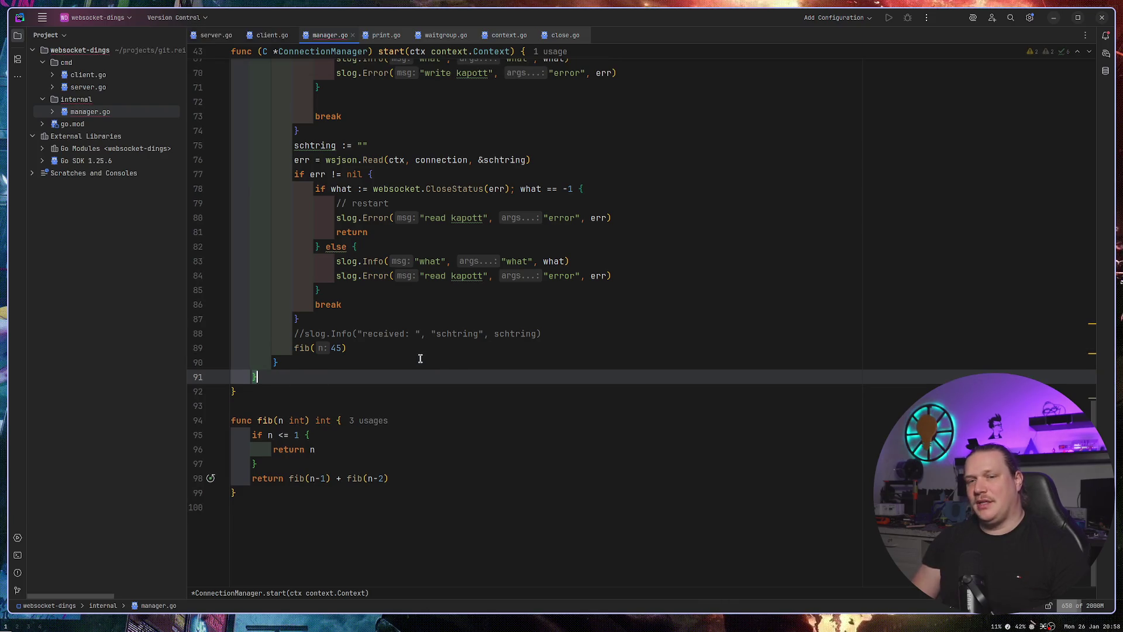
In Programiz, study the parameter-count example's display overloads and p1.display calls.
key(super+2)
scroll(589, 517, down, 1)
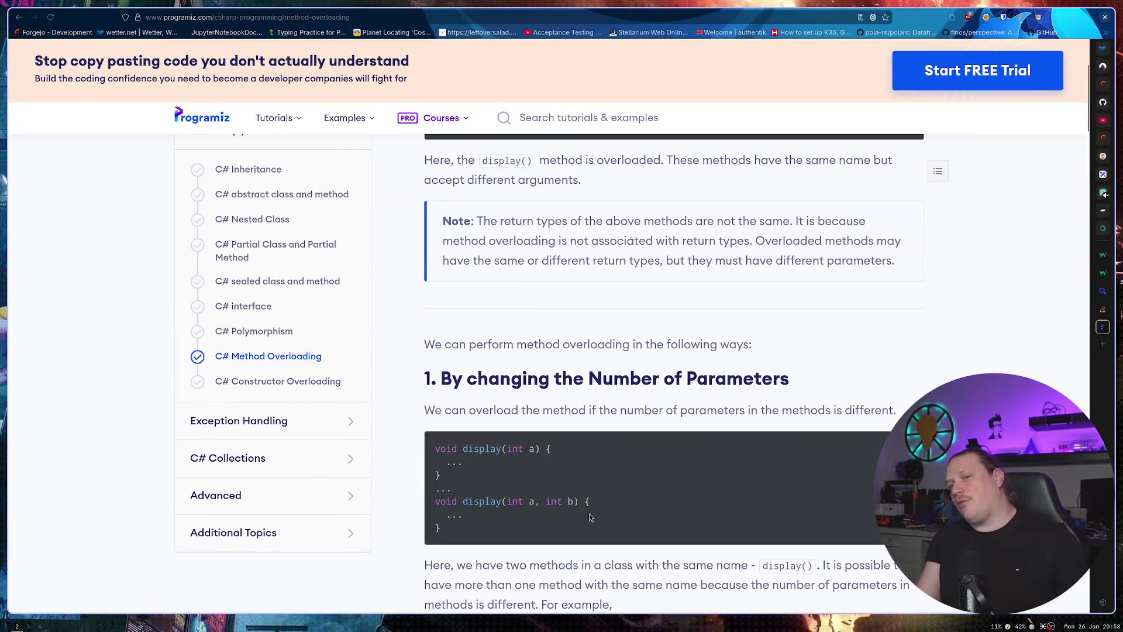
mouse_move(479, 449)
mouse_down()
mouse_move(539, 517)
mouse_move(495, 501)
mouse_move(589, 501)
mouse_up()
click(646, 492)
click(626, 459)
scroll(605, 450, down, 5)
scroll(604, 450, down, 3)
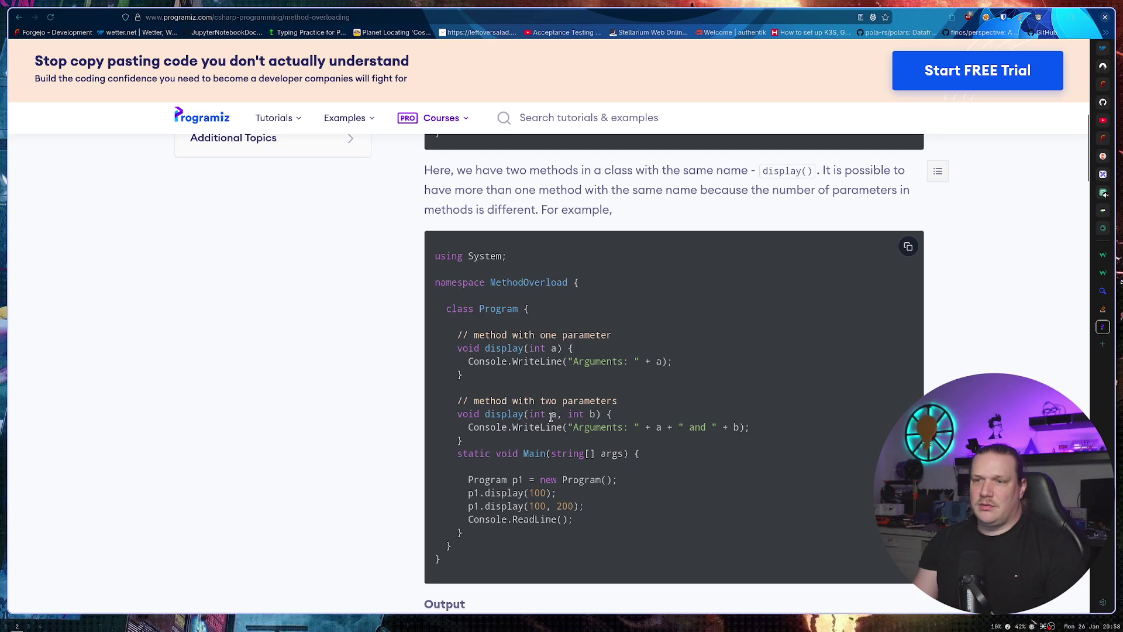
drag(526, 493, 570, 520)
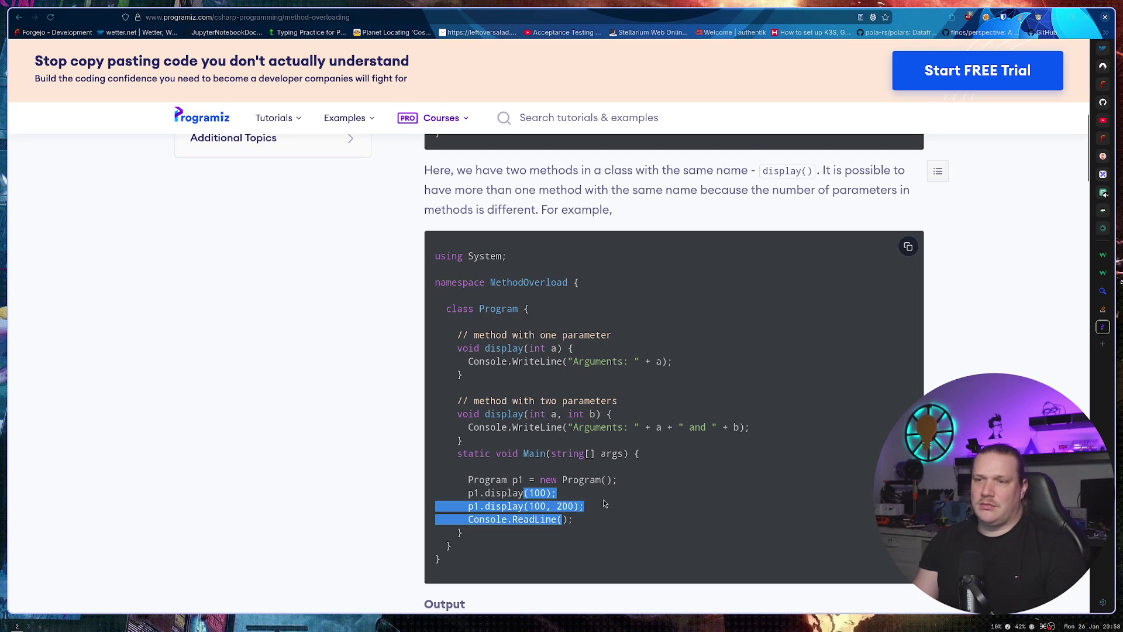
click(561, 516)
Study the data-type example's display(int) and display(string) methods.
scroll(556, 456, down, 5)
scroll(556, 456, down, 4)
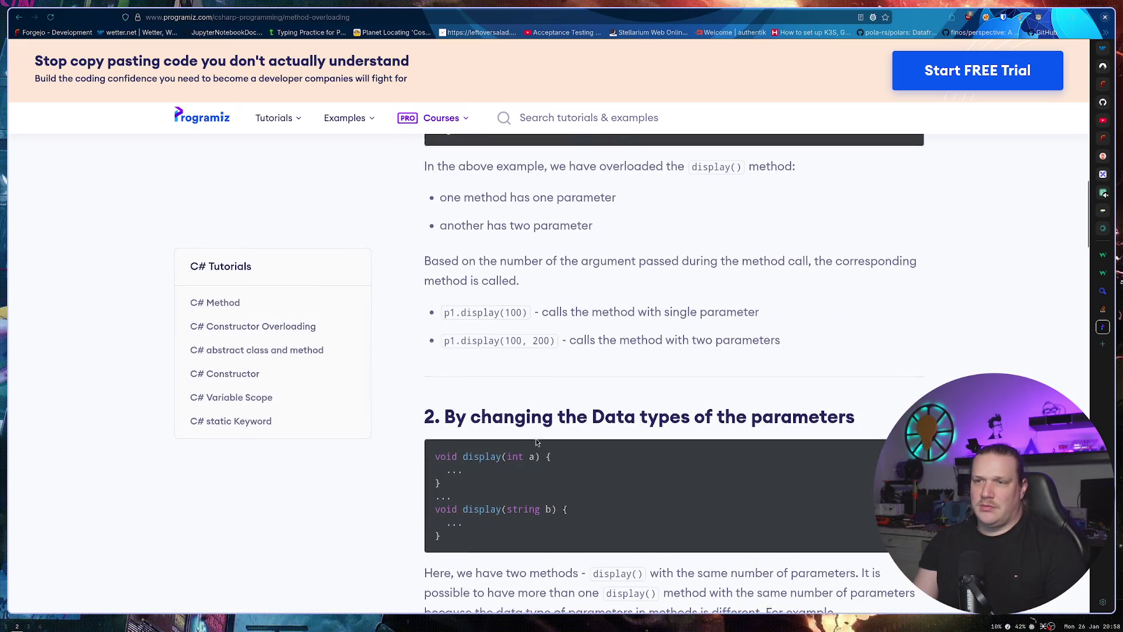
scroll(631, 327, down, 4)
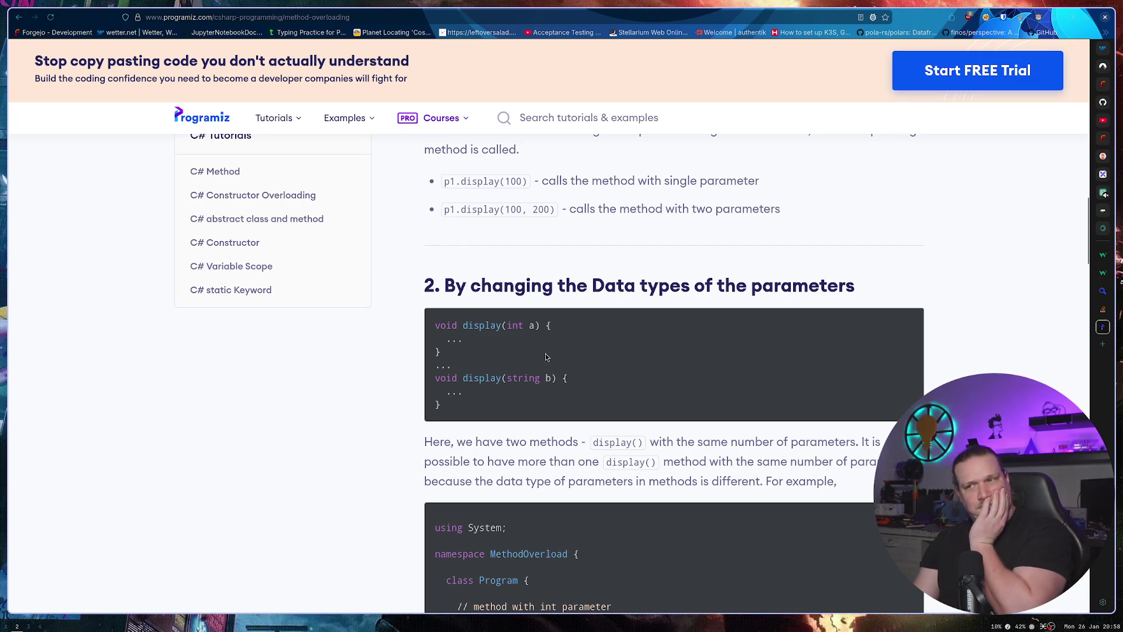
scroll(542, 354, down, 4)
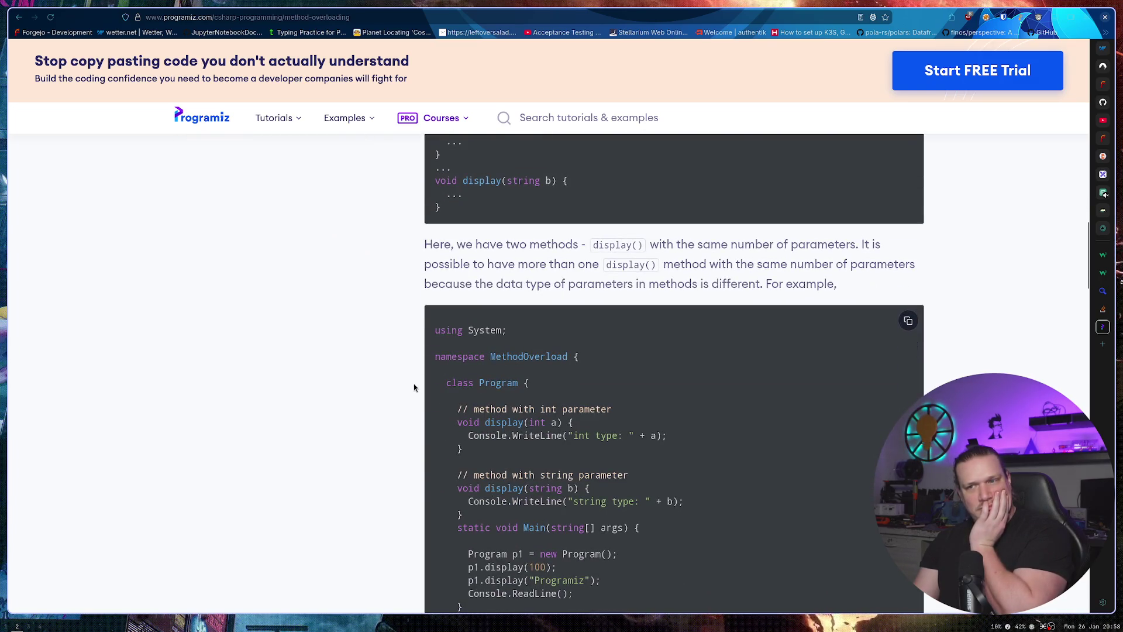
scroll(414, 387, down, 1)
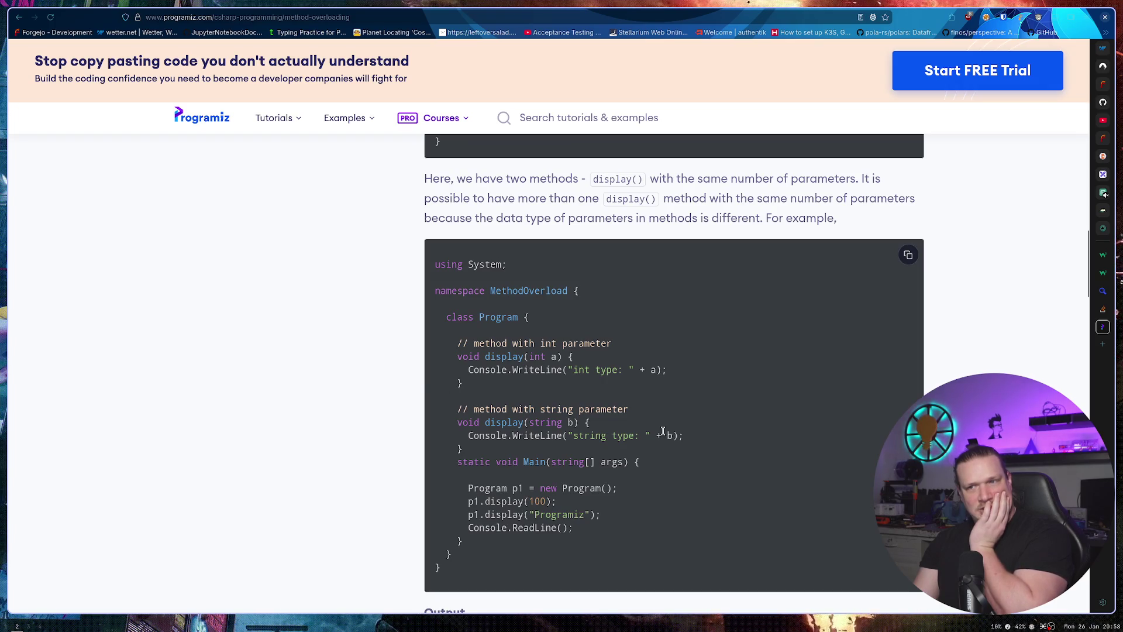
mouse_move(678, 436)
mouse_down()
mouse_move(482, 390)
mouse_move(448, 367)
mouse_up()
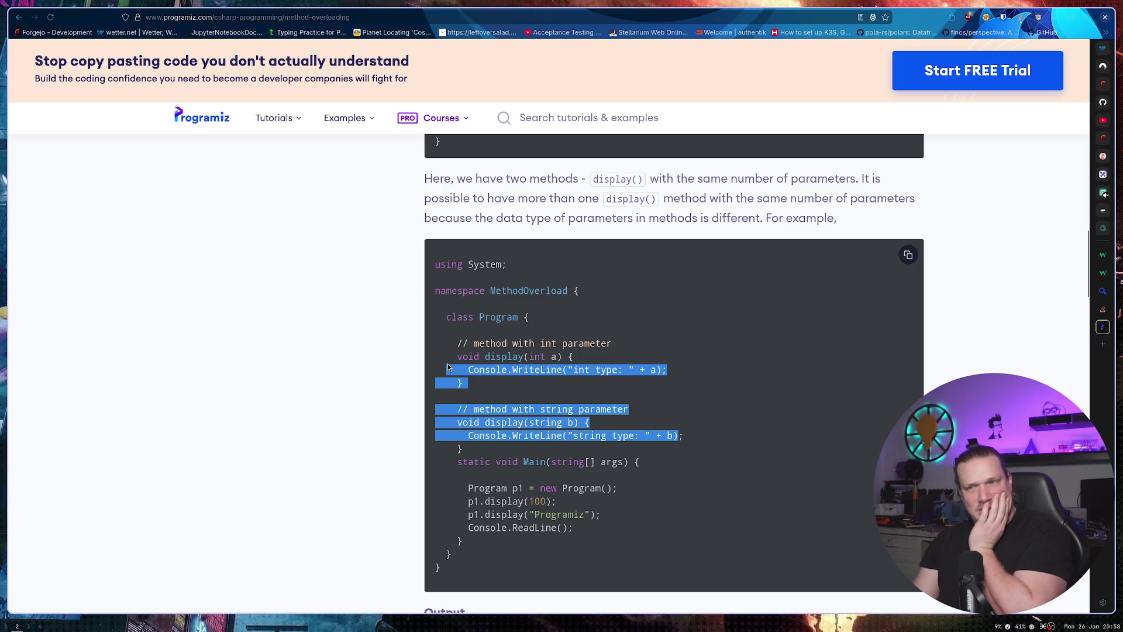
click(728, 336)
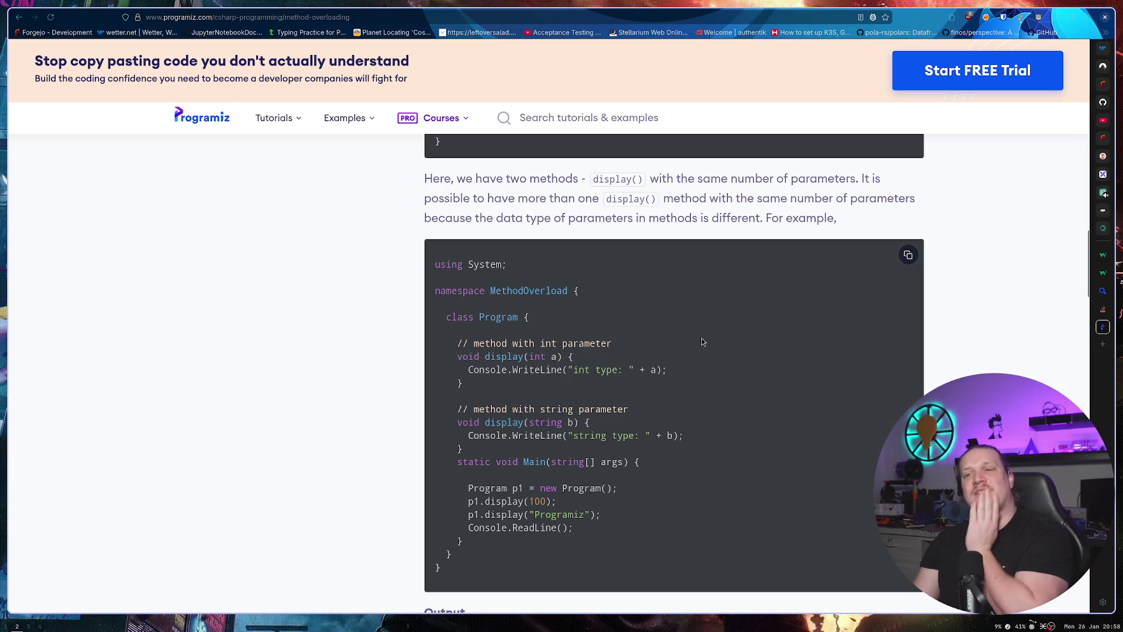
mouse_move(579, 449)
mouse_down()
mouse_move(473, 432)
mouse_move(438, 356)
mouse_up()
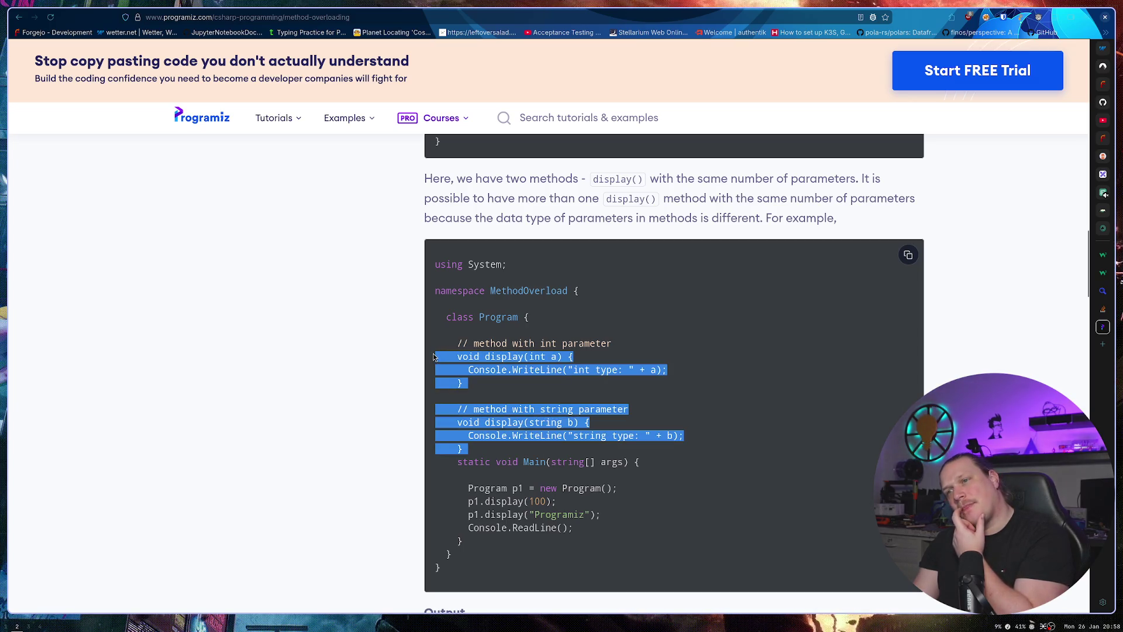
click(602, 328)
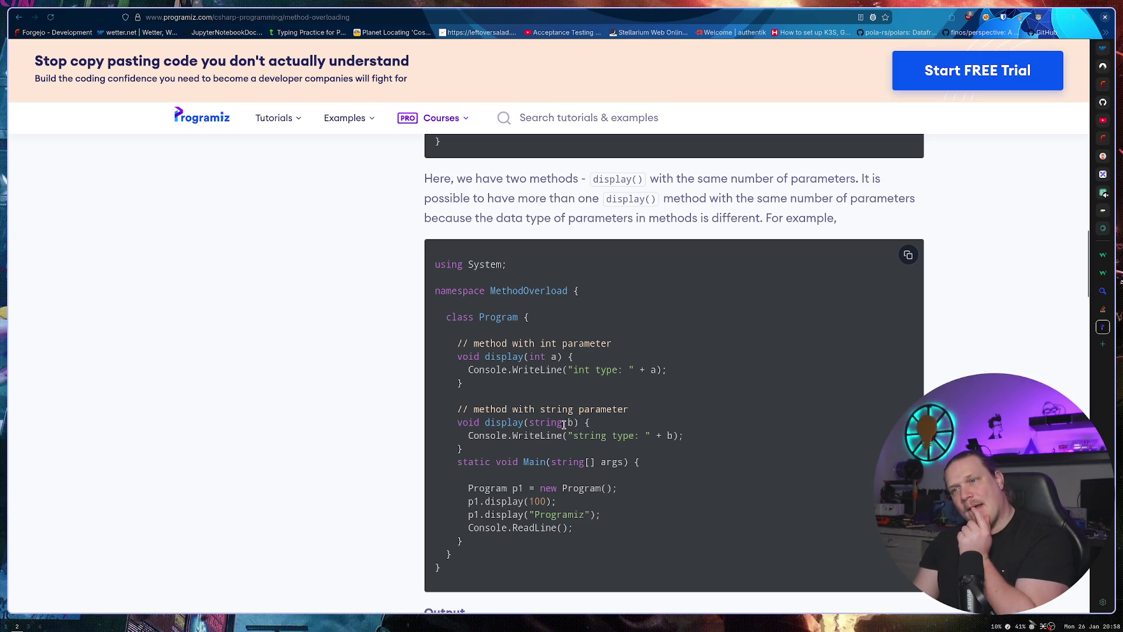
drag(495, 343, 529, 453)
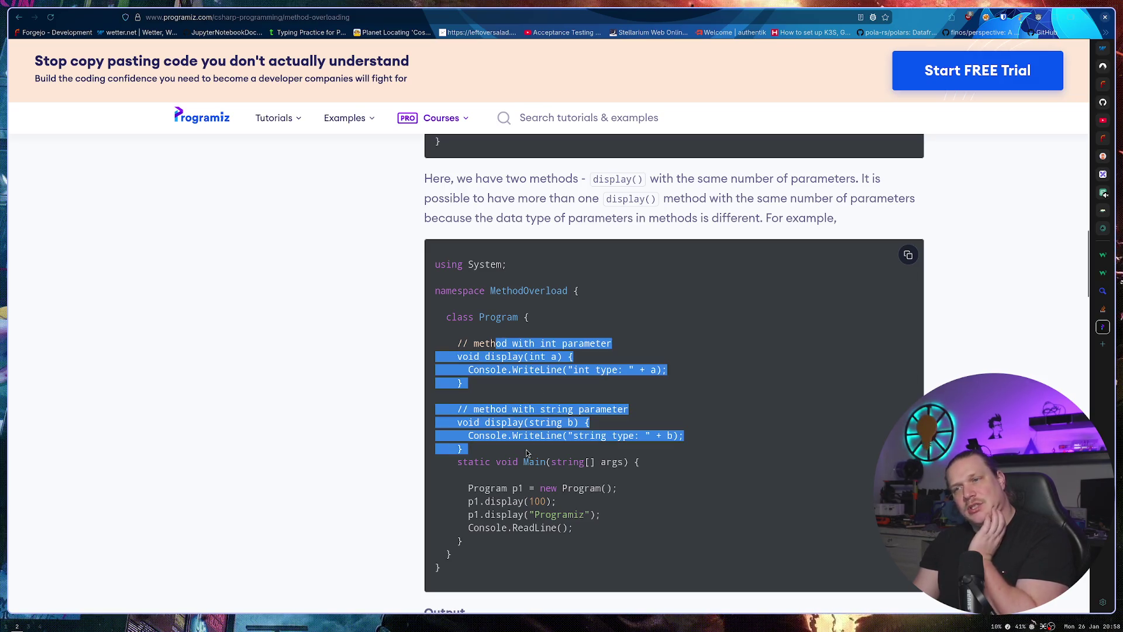
click(713, 398)
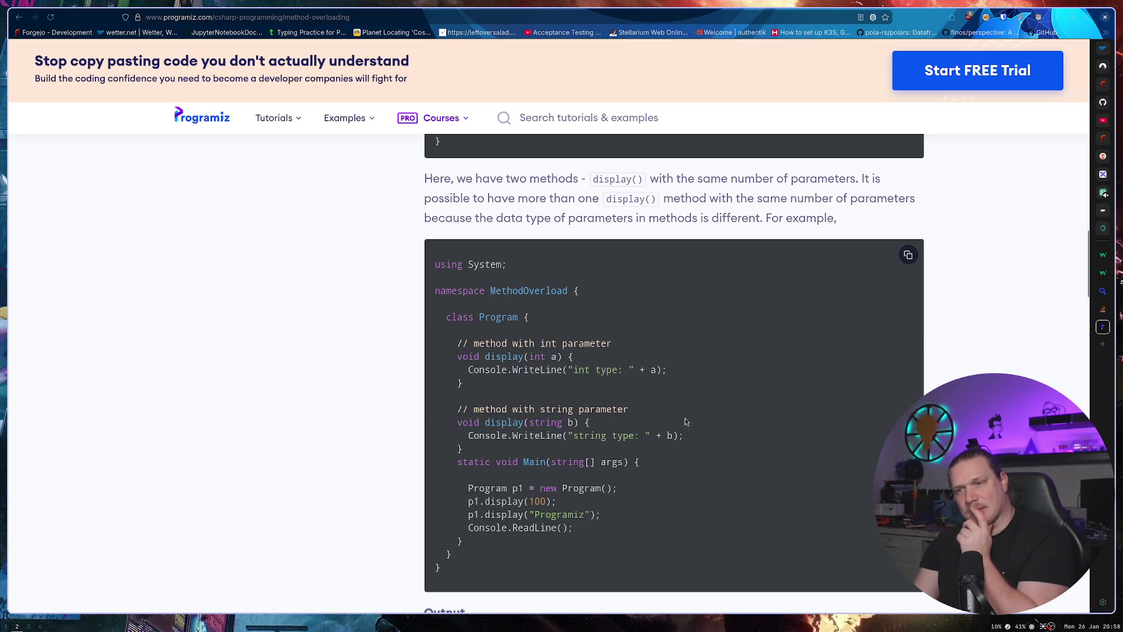
Scroll on to the section on changing the order of parameters.
scroll(686, 389, down, 3)
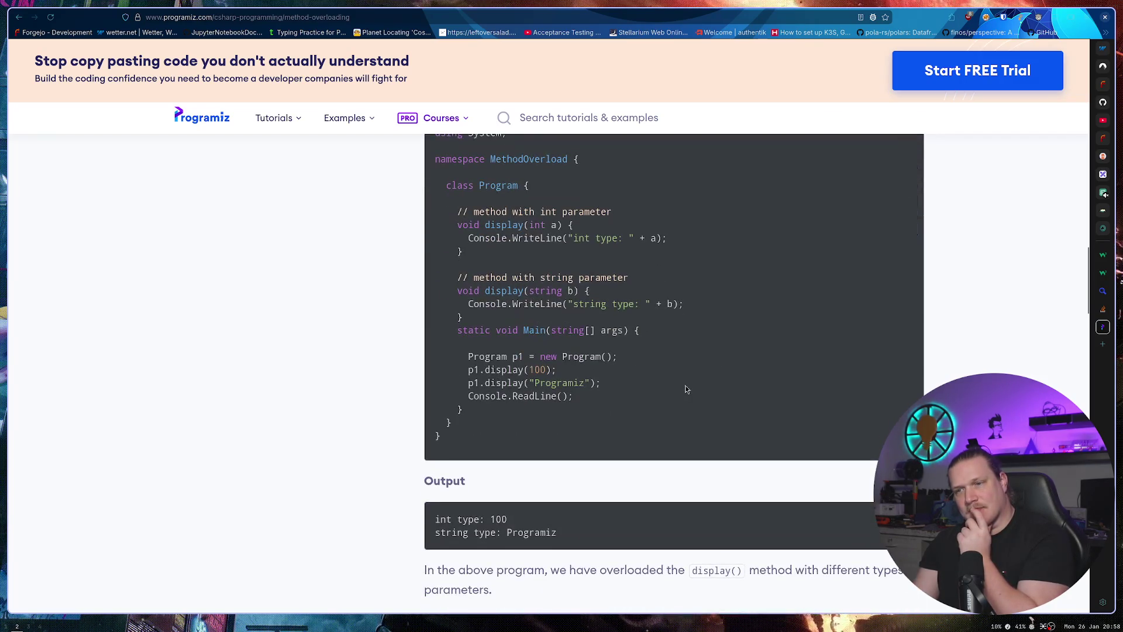
right_click(683, 385)
click(714, 349)
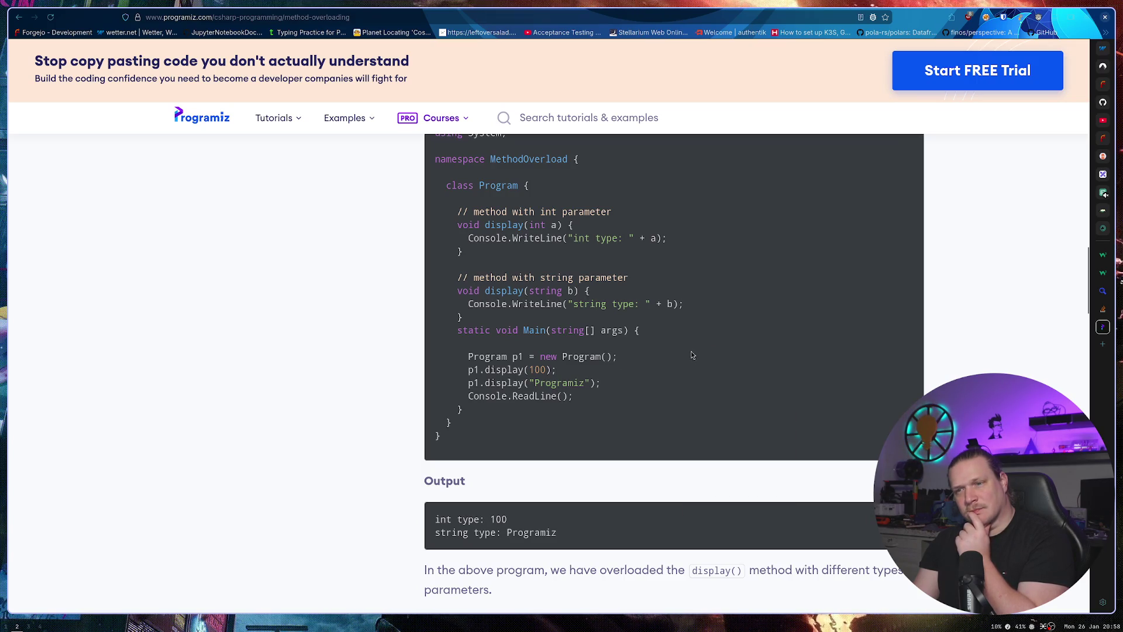
scroll(690, 351, down, 10)
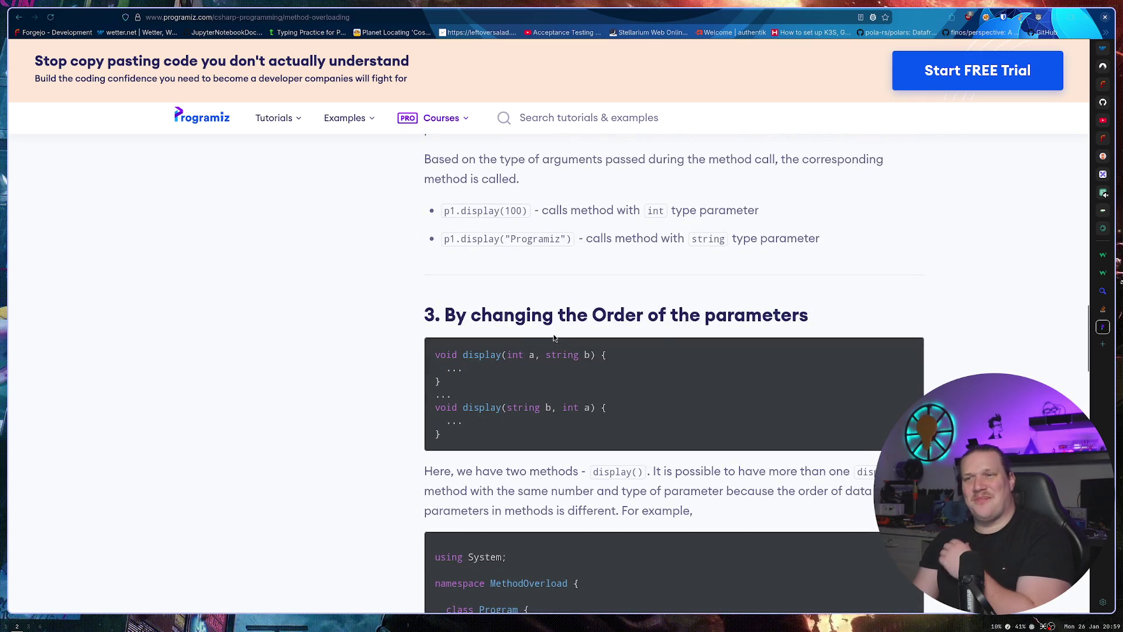
Highlight the reordered display signatures, then scroll back up to the article's title.
drag(475, 349, 556, 436)
click(552, 433)
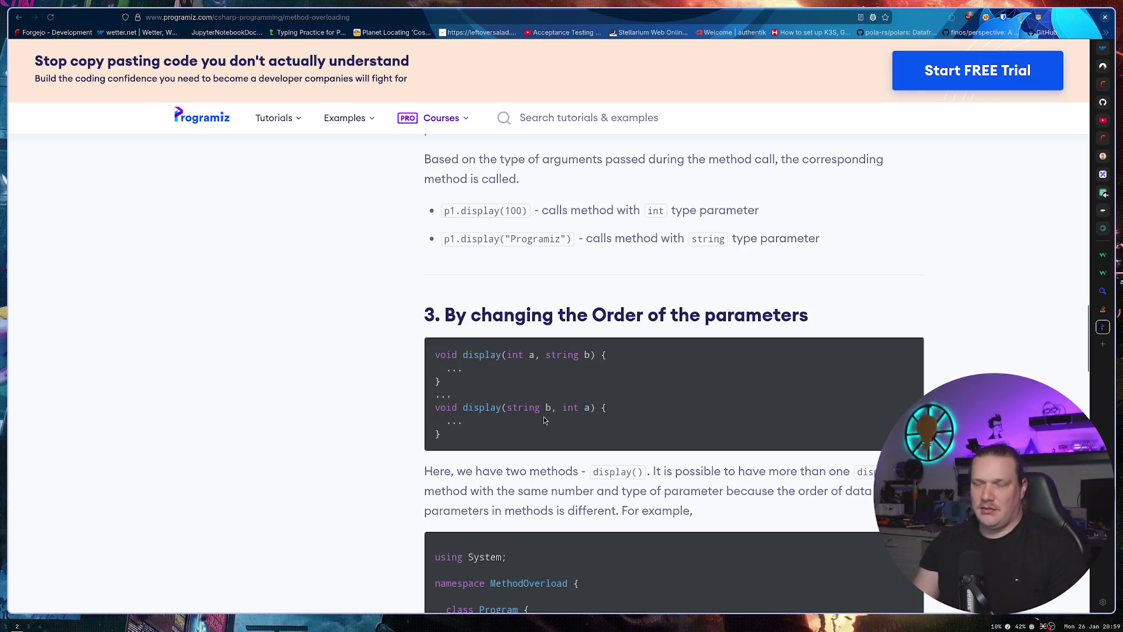
scroll(525, 431, down, 5)
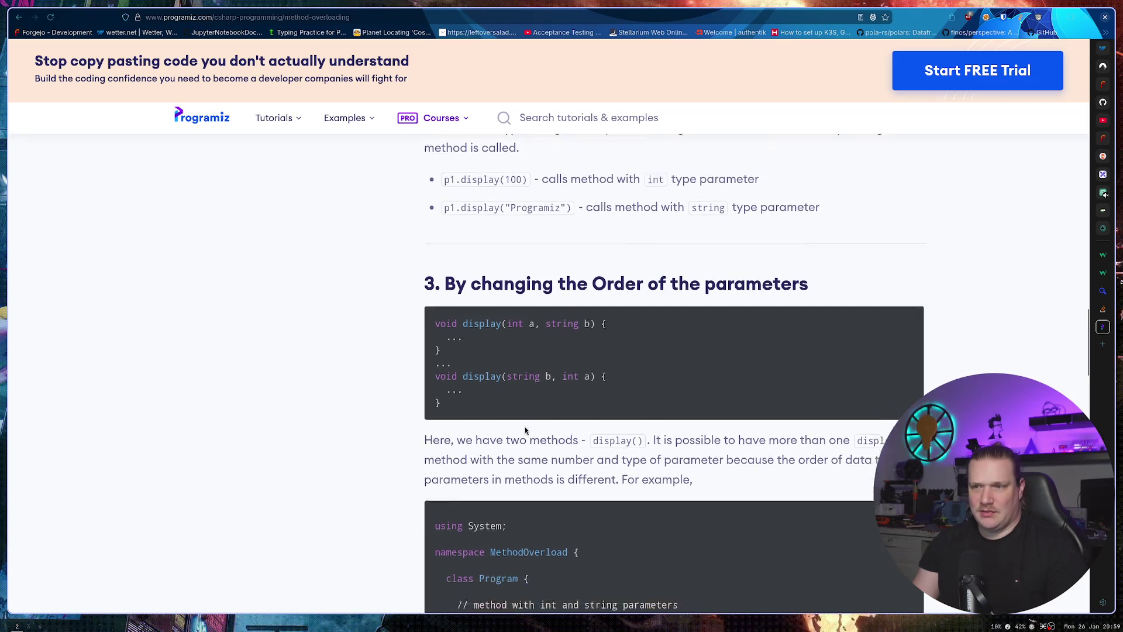
scroll(517, 410, down, 13)
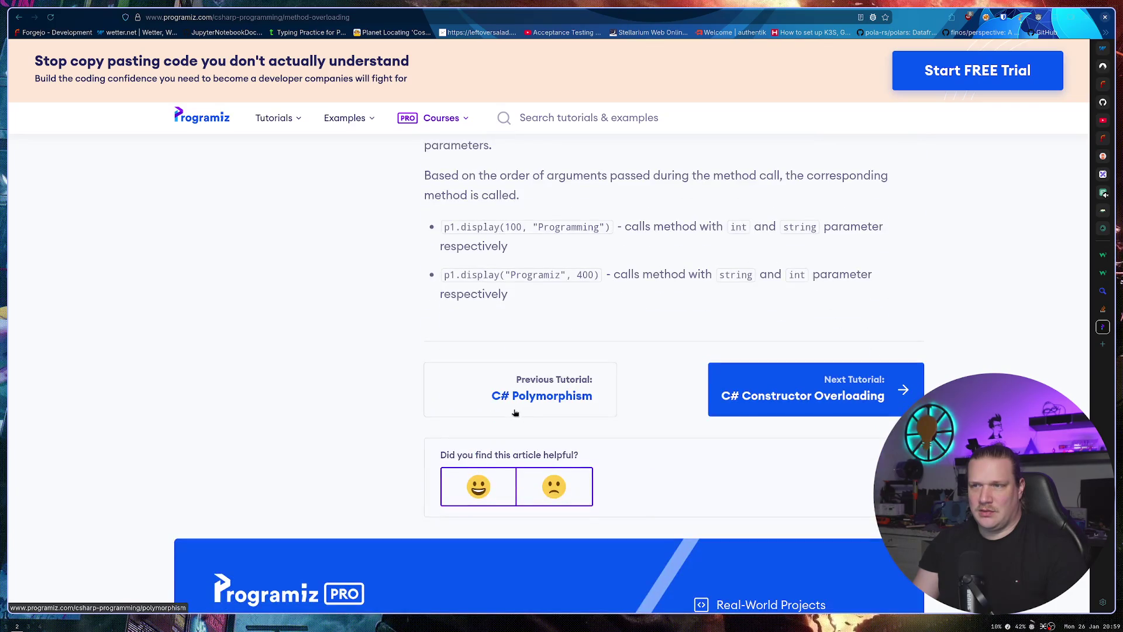
scroll(517, 412, up, 15)
scroll(494, 430, up, 6)
scroll(492, 440, down, 6)
scroll(477, 427, up, 20)
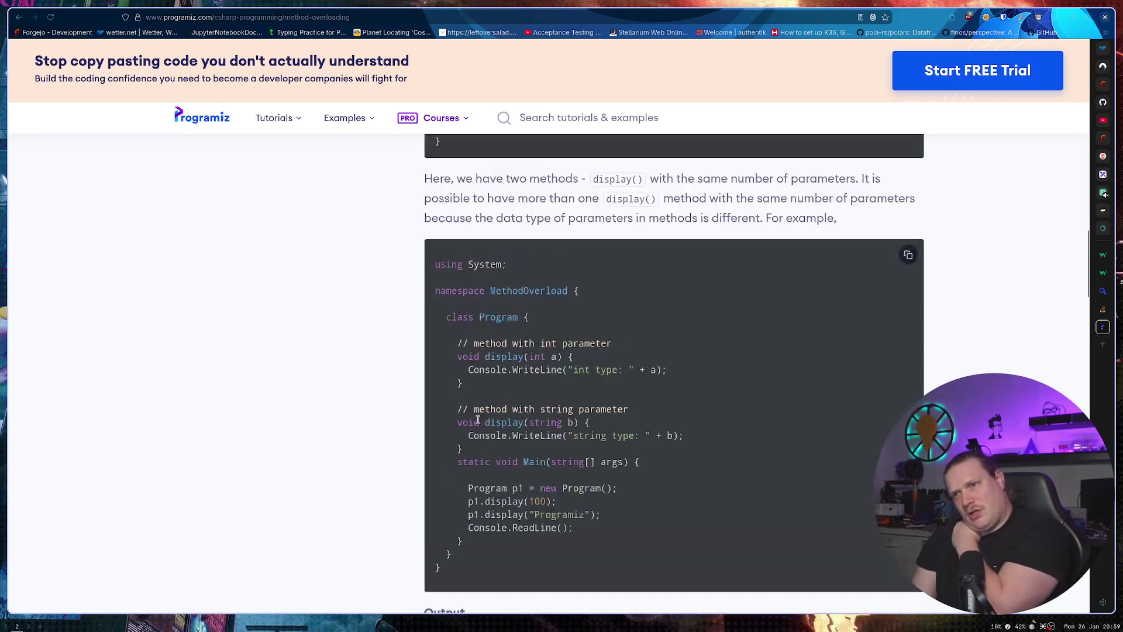
scroll(480, 427, up, 6)
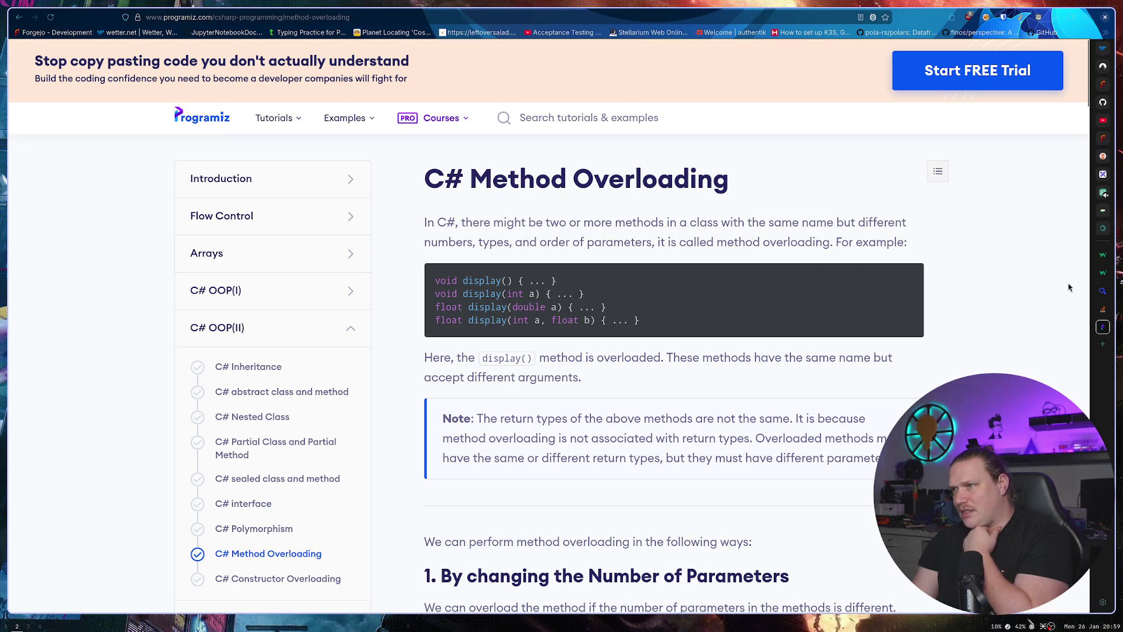
click(1103, 273)
Bring up the W3Schools C# Method Overloading tab, then start a new tab.
click(1103, 255)
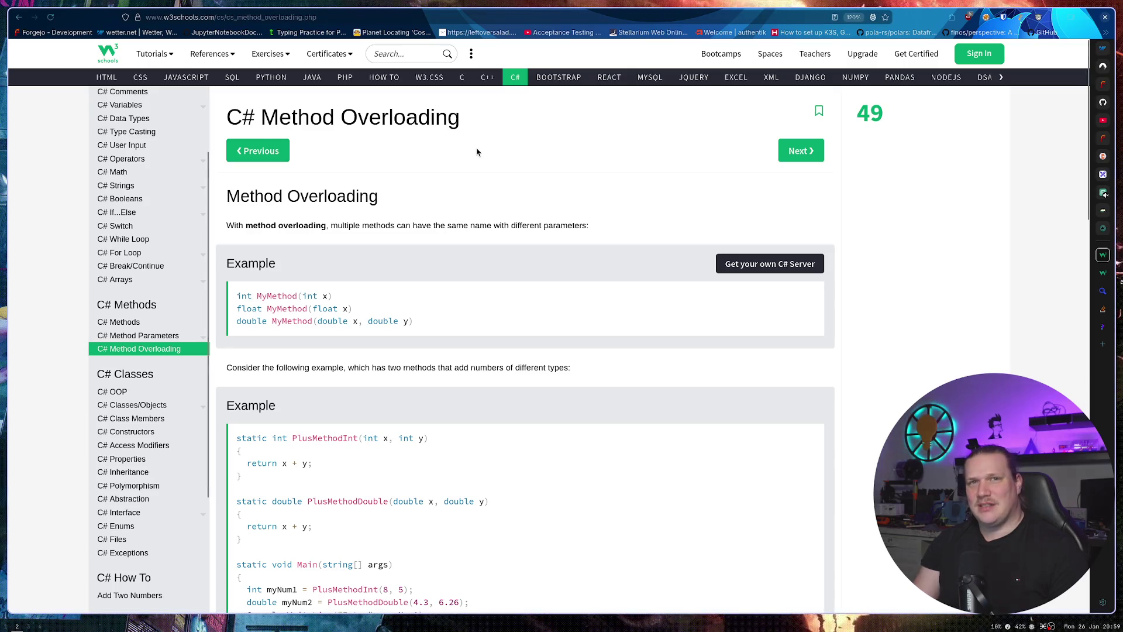
key(ctrl+t)
Search 'Variadic functions' and open Wikipedia's article down to its C average() example.
text(Variadic functions.)
key(BackSpace)
key(Return)
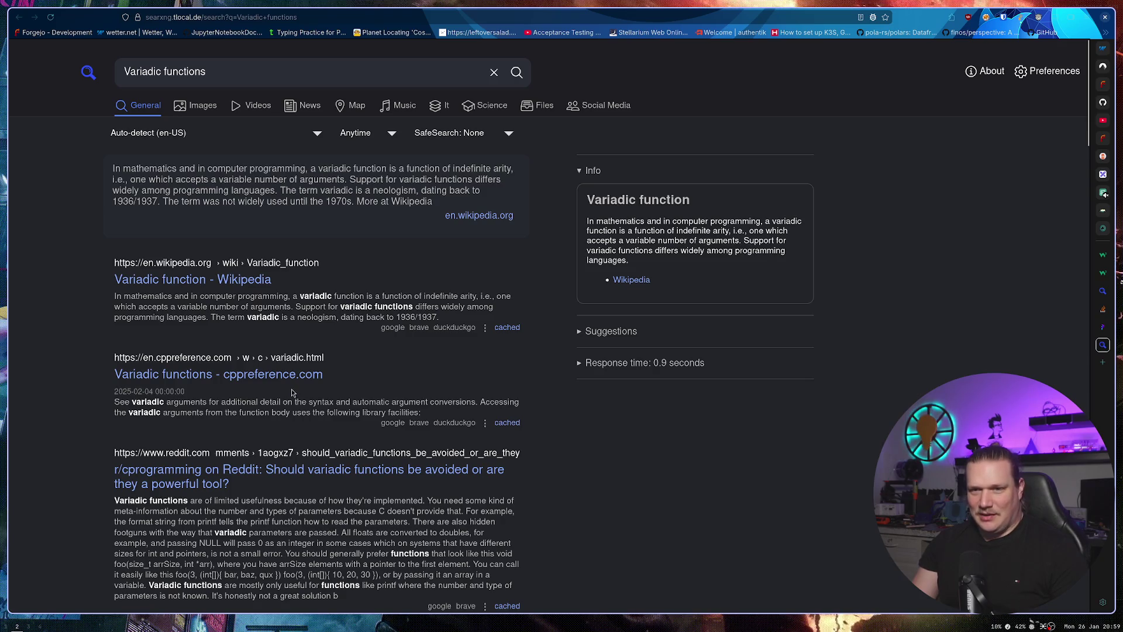
click(195, 282)
scroll(393, 308, down, 5)
scroll(393, 308, down, 4)
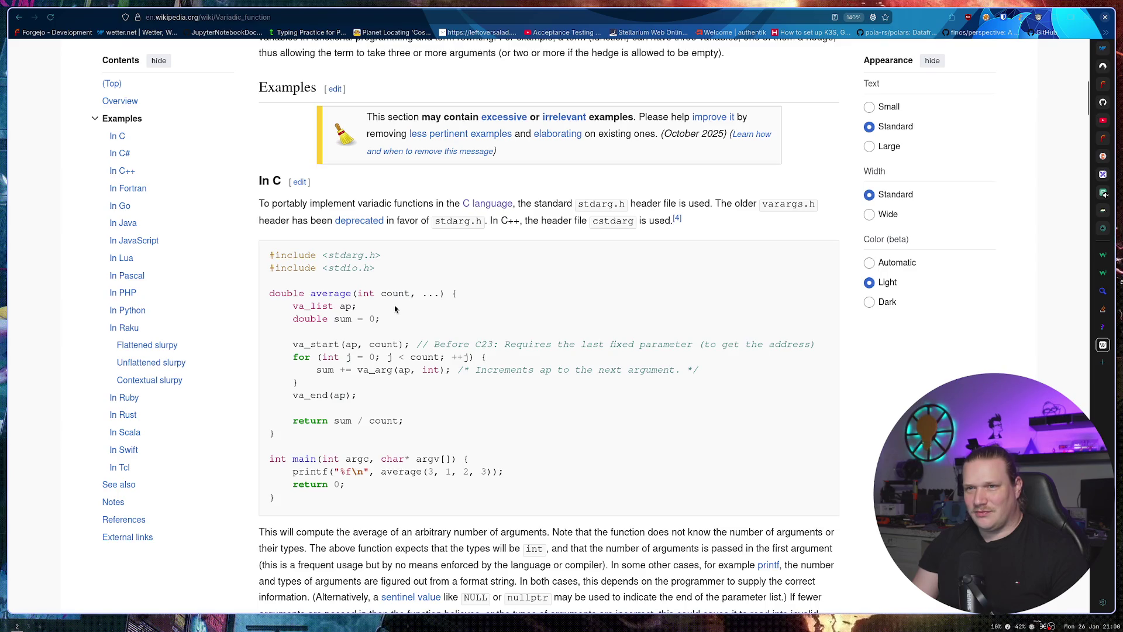
Highlight the ', ...' ellipsis in the C average() signature, then clear the highlight.
drag(422, 294, 442, 295)
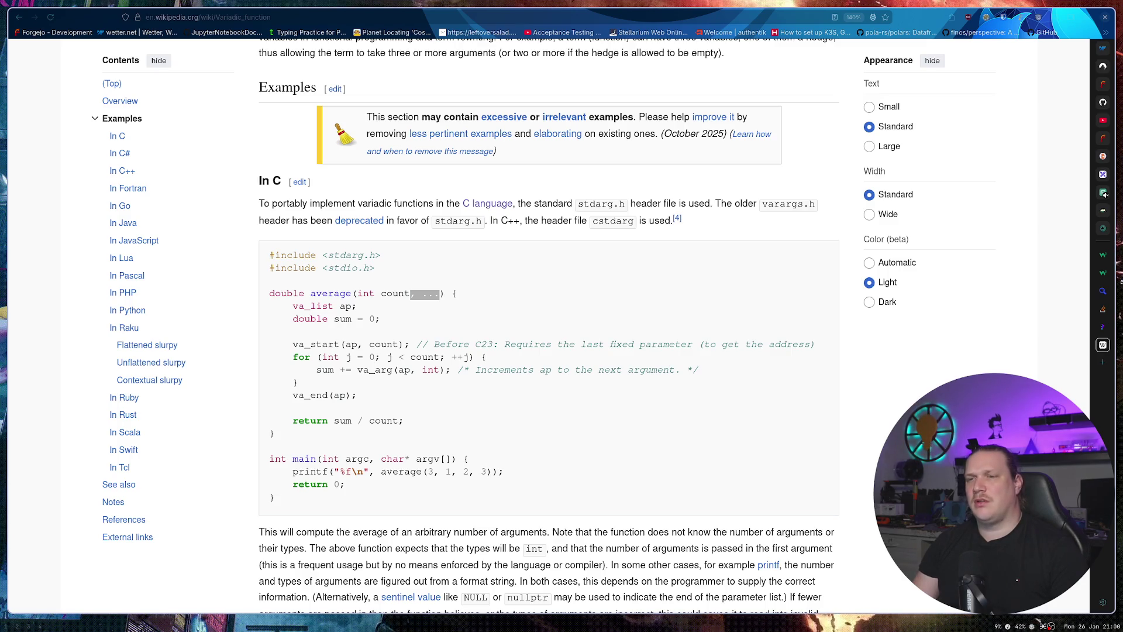
click(675, 282)
Scroll the Variadic function article to the In C# section's params example.
scroll(675, 282, down, 5)
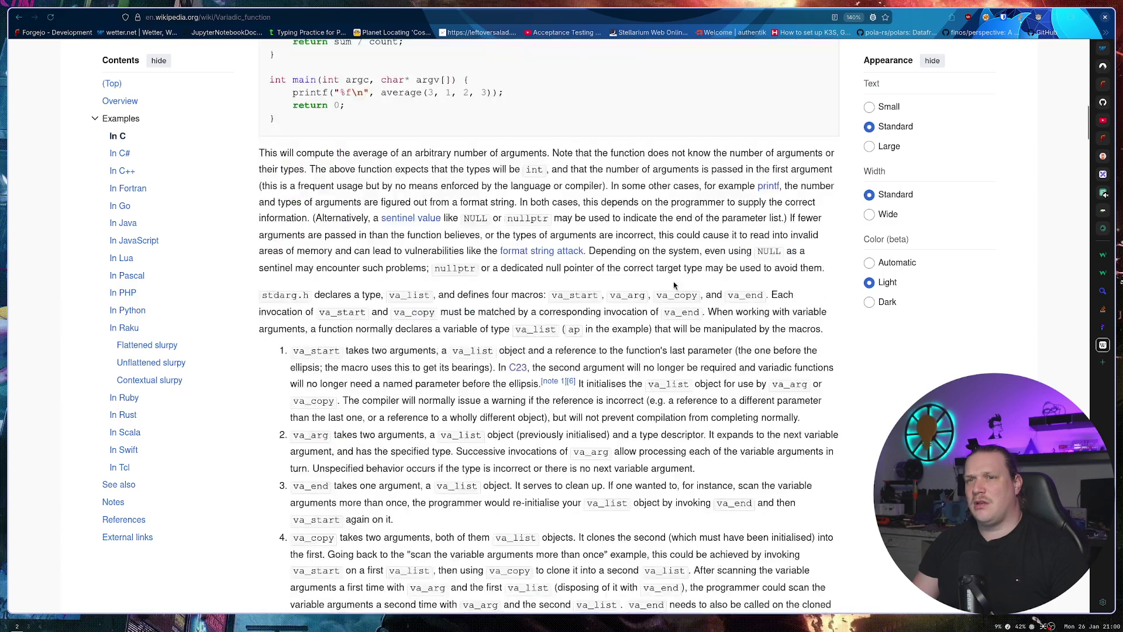
scroll(675, 285, down, 5)
scroll(669, 284, down, 2)
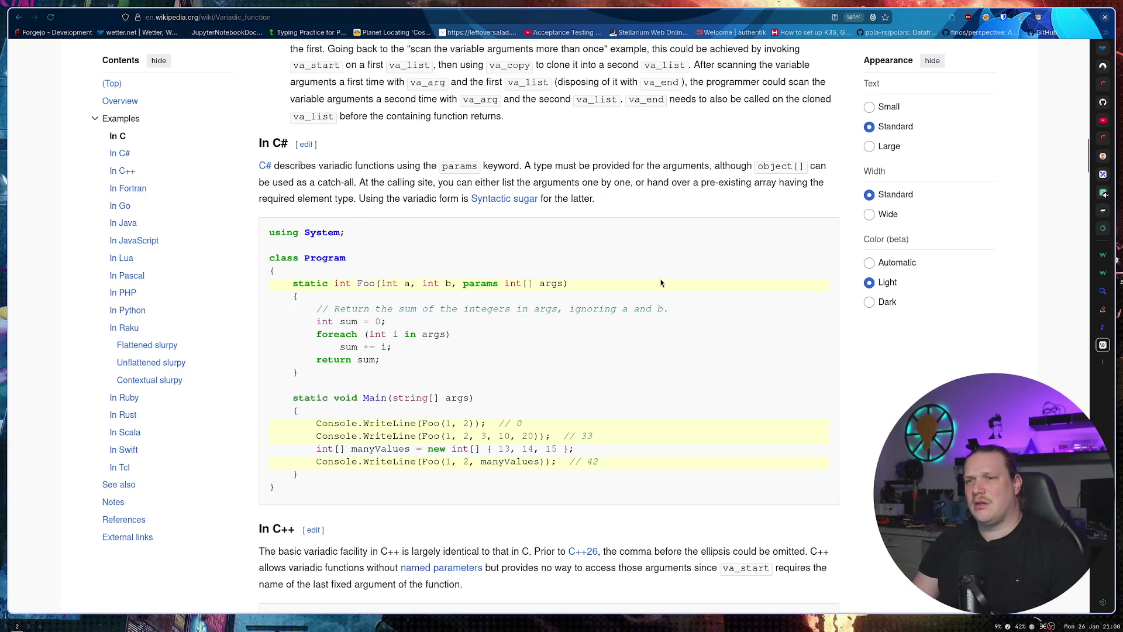
scroll(661, 283, down, 5)
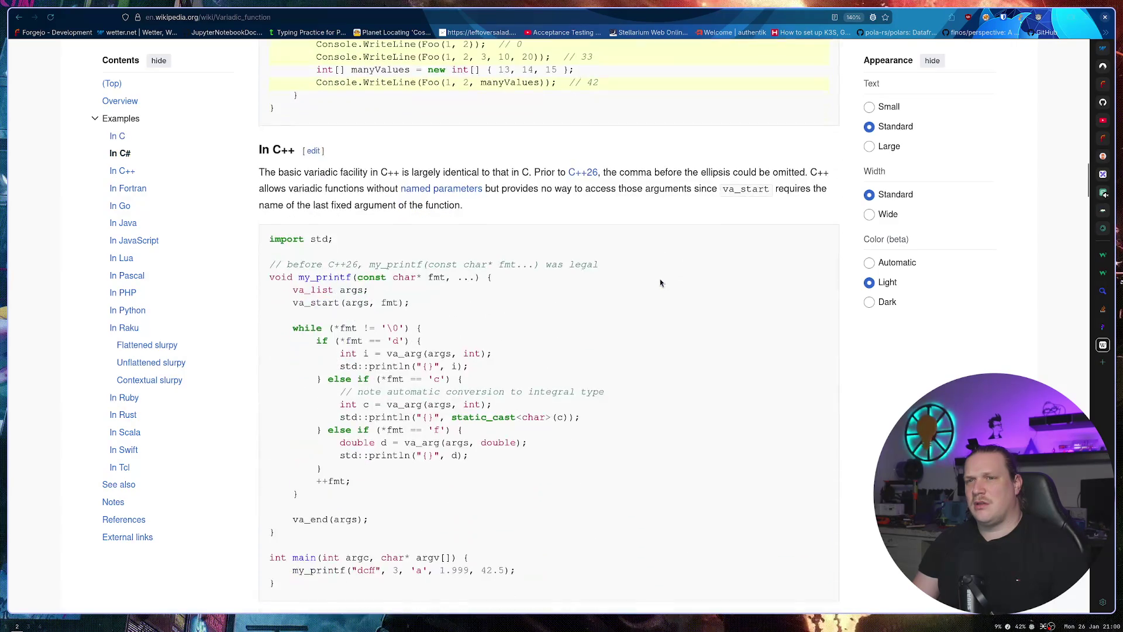
scroll(658, 279, up, 2)
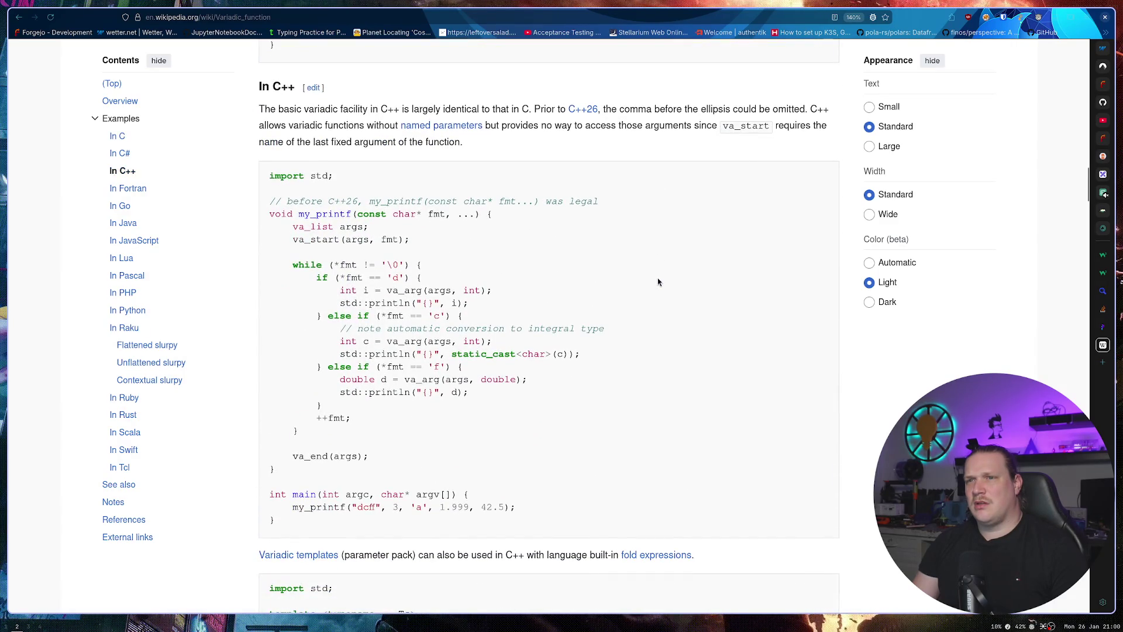
scroll(645, 277, up, 3)
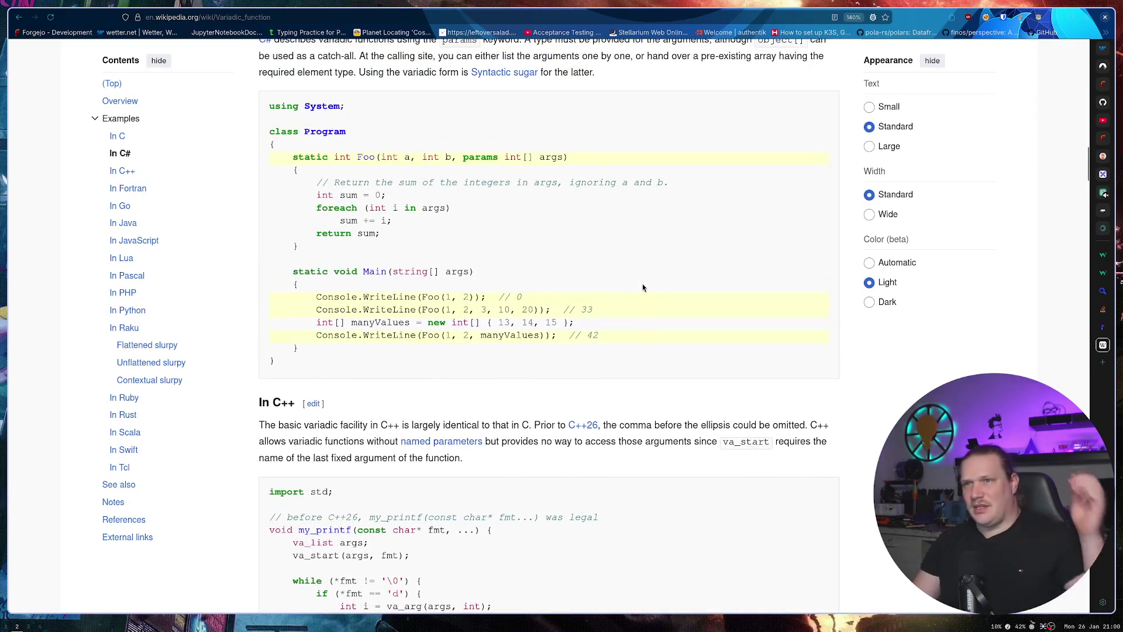
scroll(643, 287, up, 2)
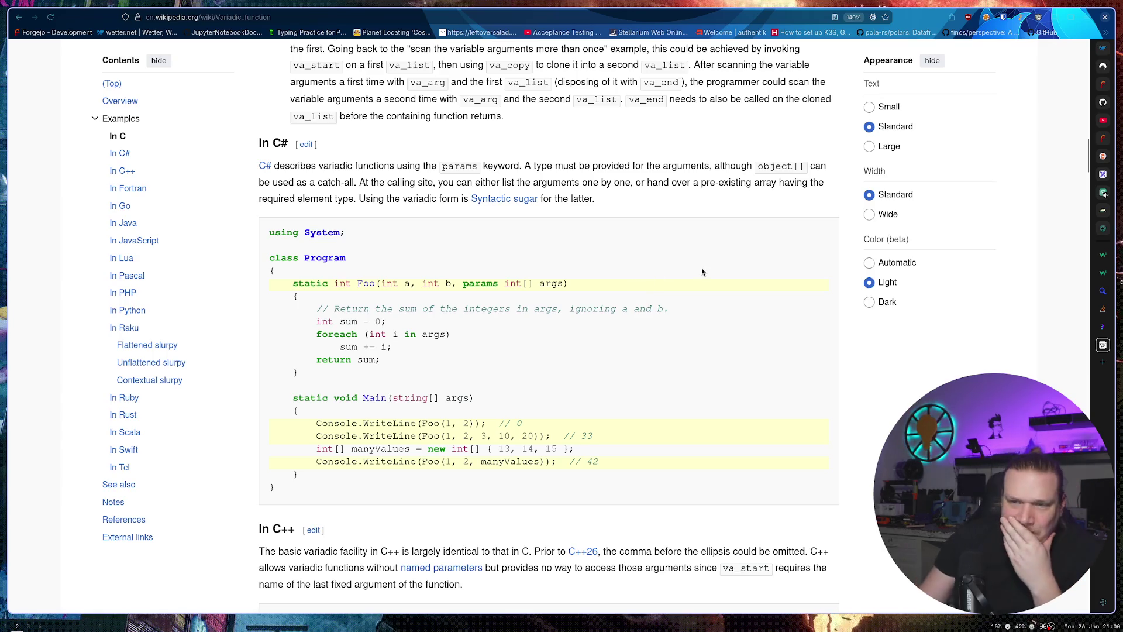
right_click(540, 316)
click(556, 279)
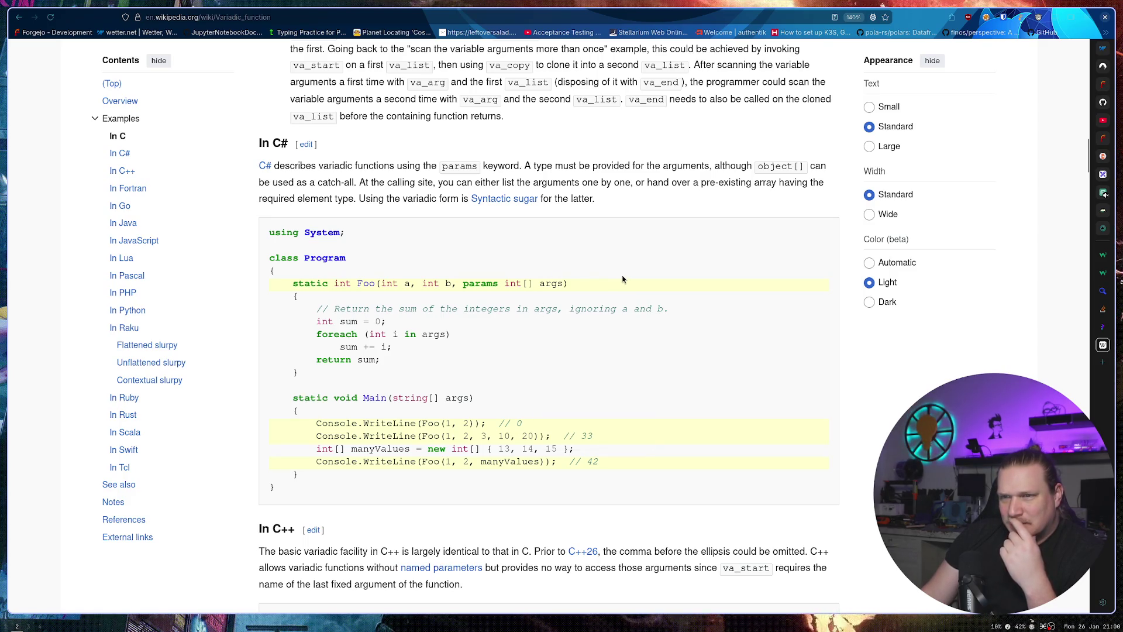
Highlight params int[] args, then select just the int element type.
mouse_move(562, 284)
mouse_down()
mouse_move(460, 283)
mouse_move(552, 283)
mouse_up()
click(528, 282)
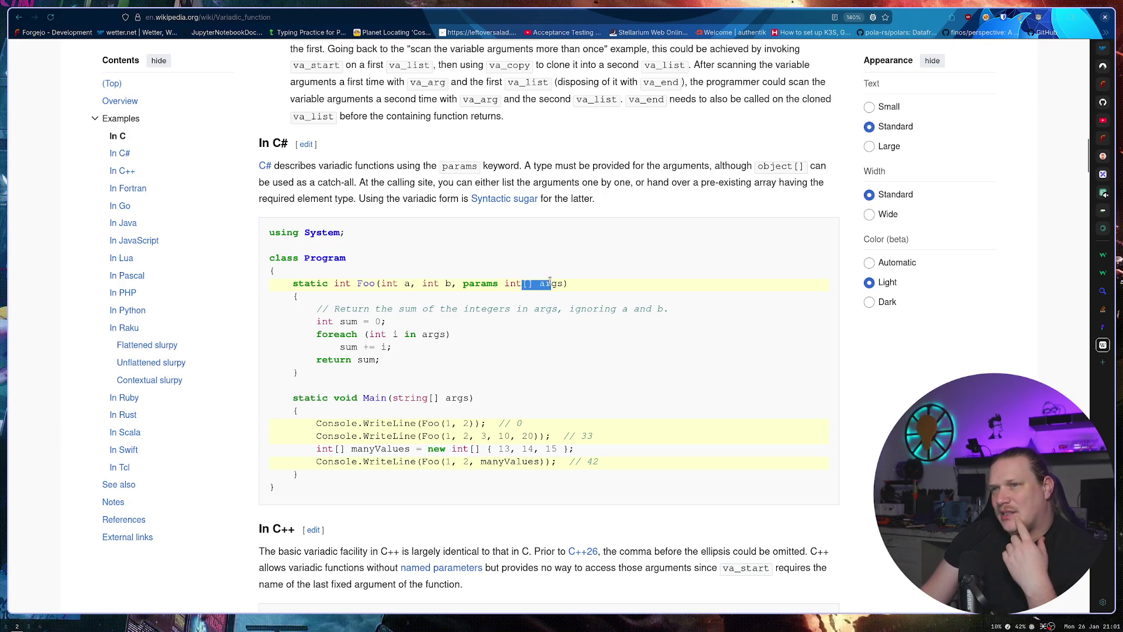
double_click(511, 285)
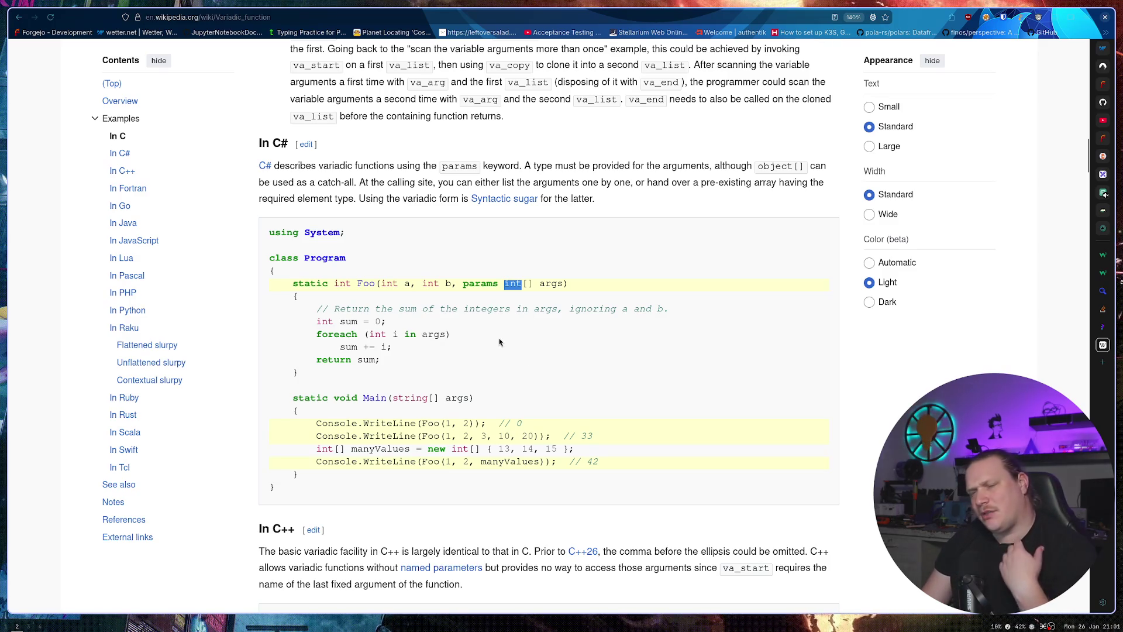
Scroll further down the Variadic function article to the Rust macro example.
scroll(500, 342, down, 4)
scroll(496, 342, down, 20)
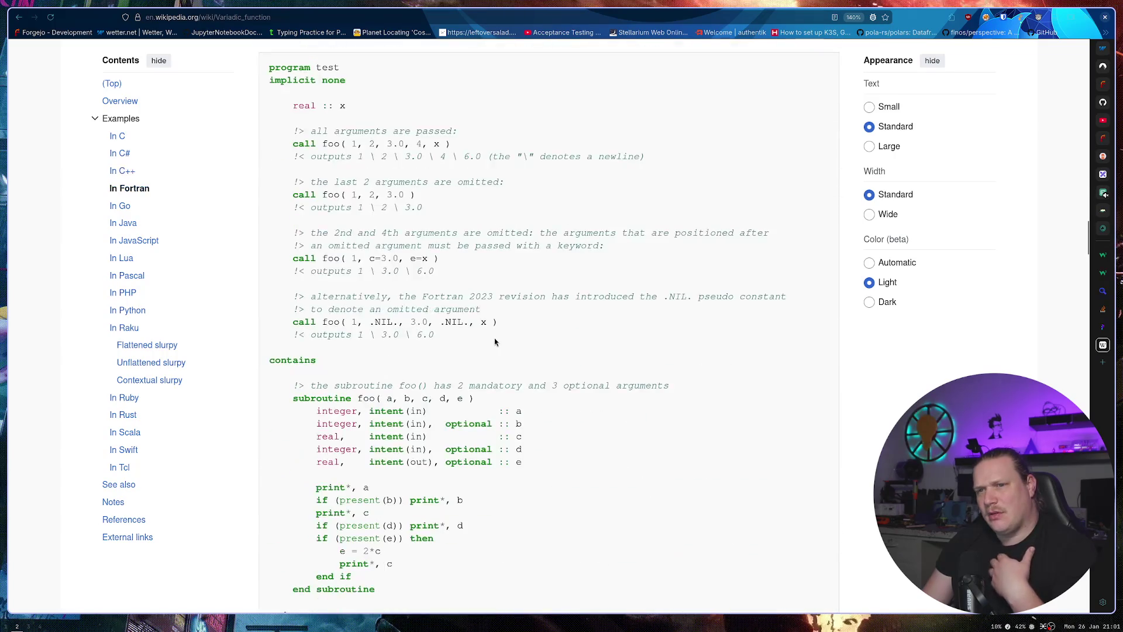
scroll(494, 342, down, 7)
scroll(517, 344, up, 5)
scroll(517, 343, up, 2)
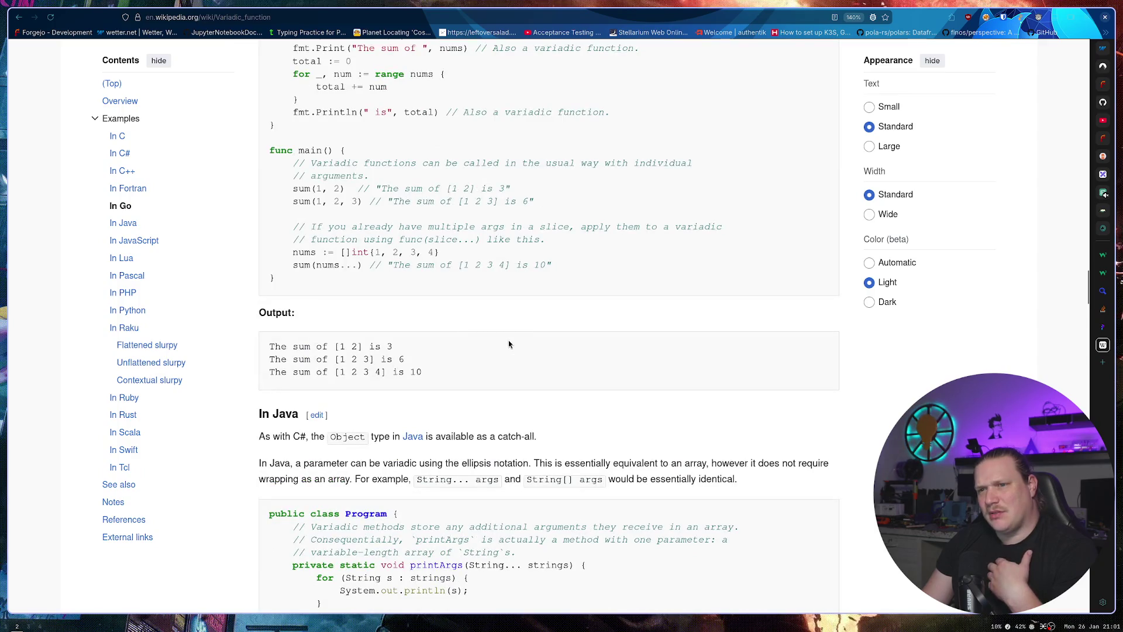
scroll(500, 344, down, 6)
scroll(501, 344, down, 7)
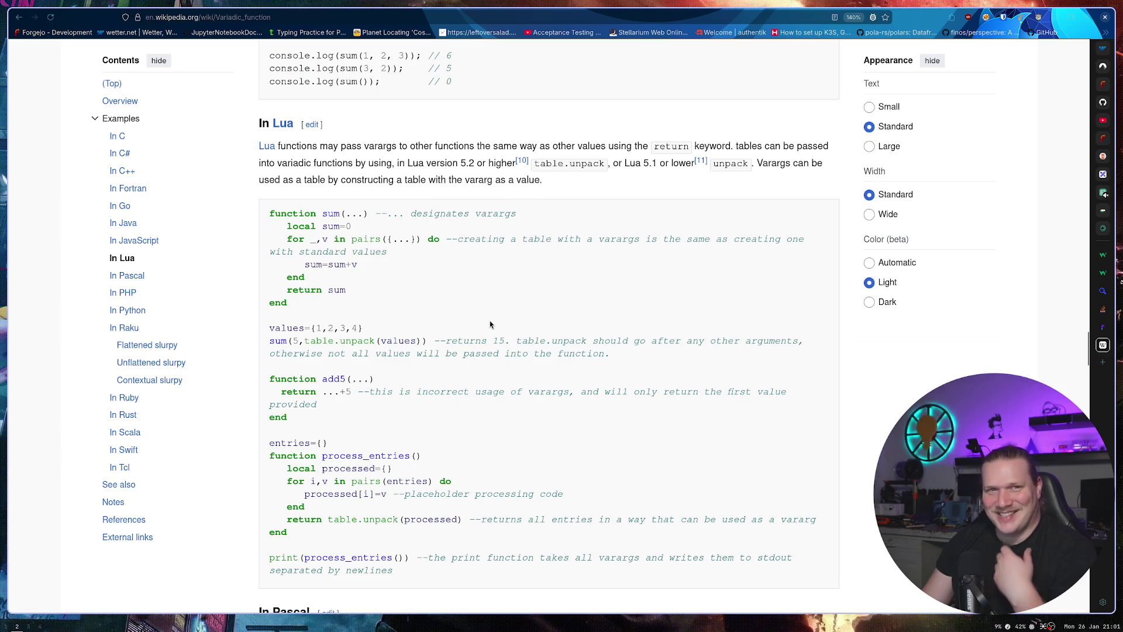
scroll(480, 304, down, 15)
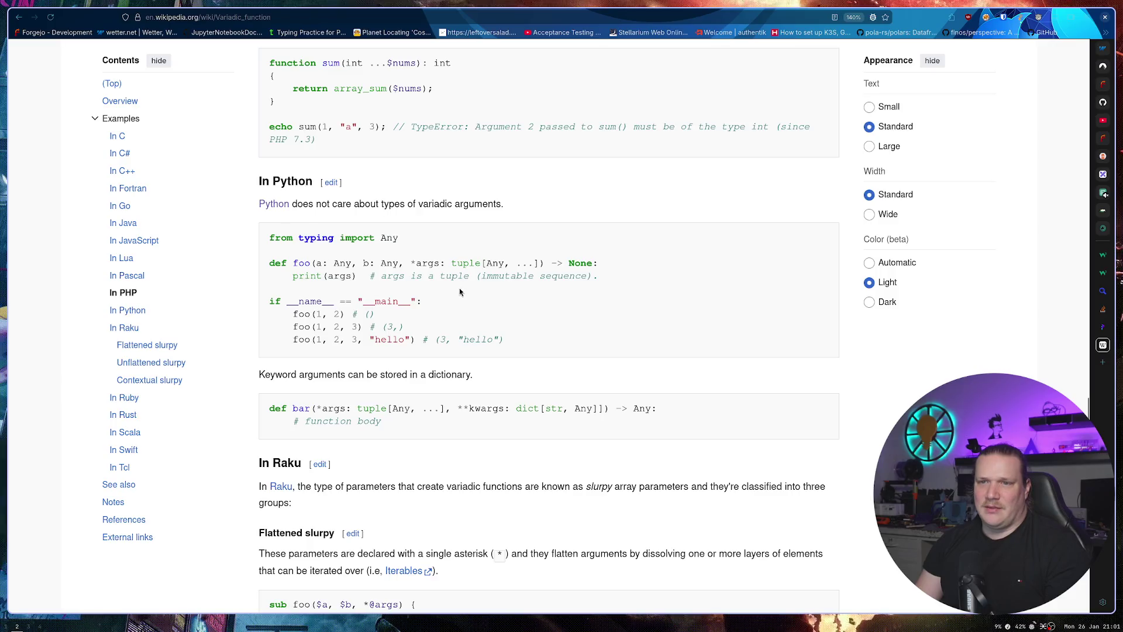
scroll(458, 290, down, 10)
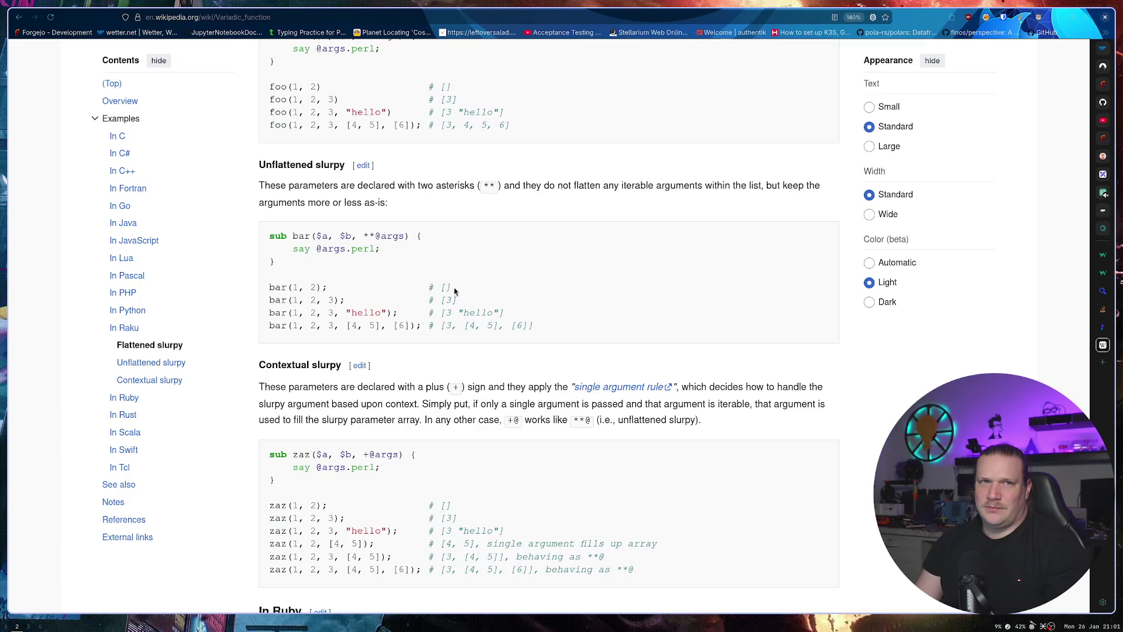
scroll(449, 288, down, 3)
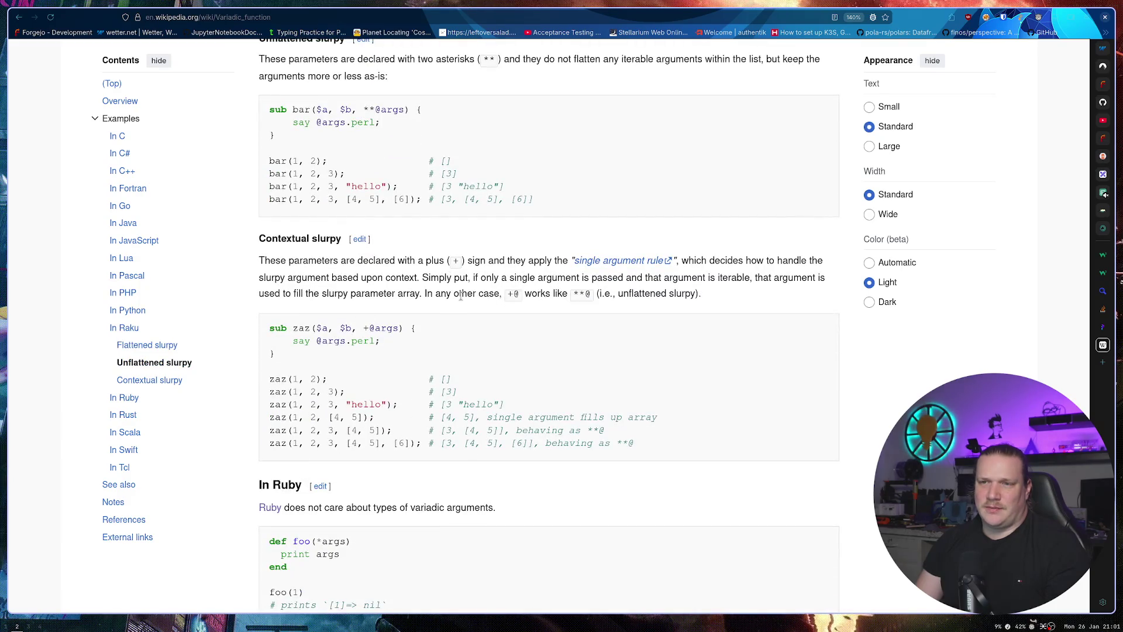
scroll(450, 291, down, 3)
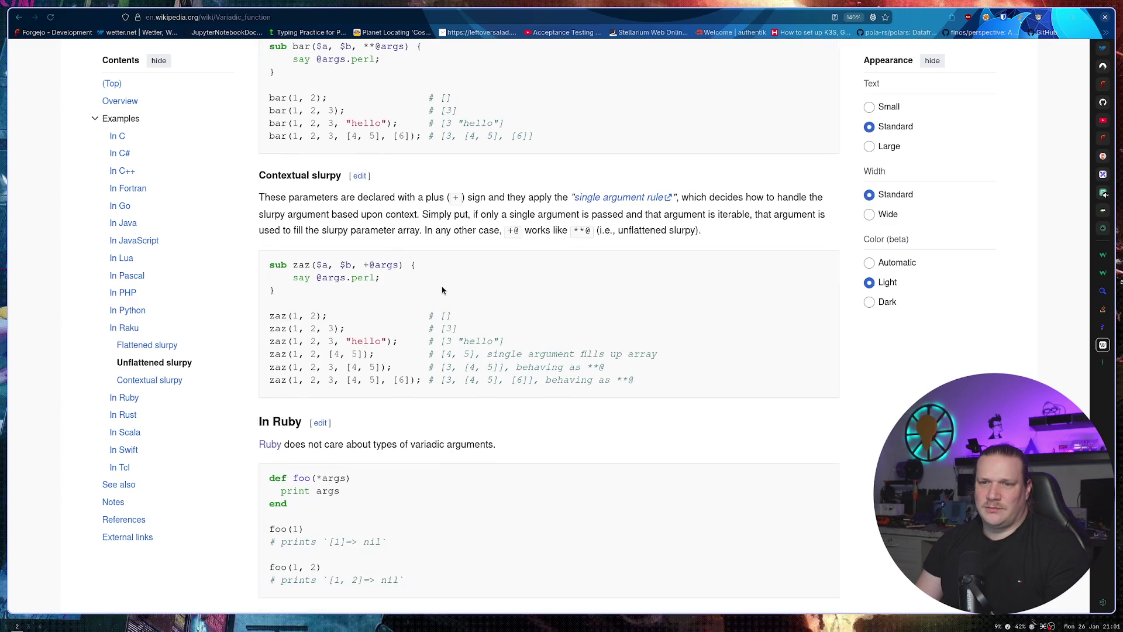
scroll(442, 291, down, 9)
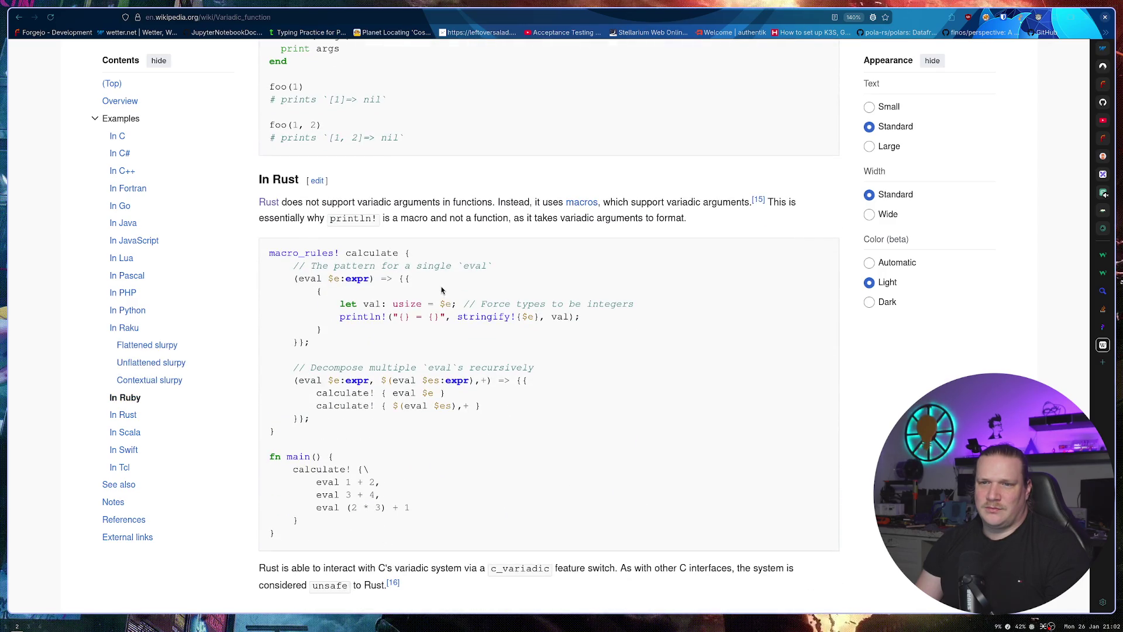
Highlight the Rust macro's first line, then select the word macro_rules.
triple_click(417, 258)
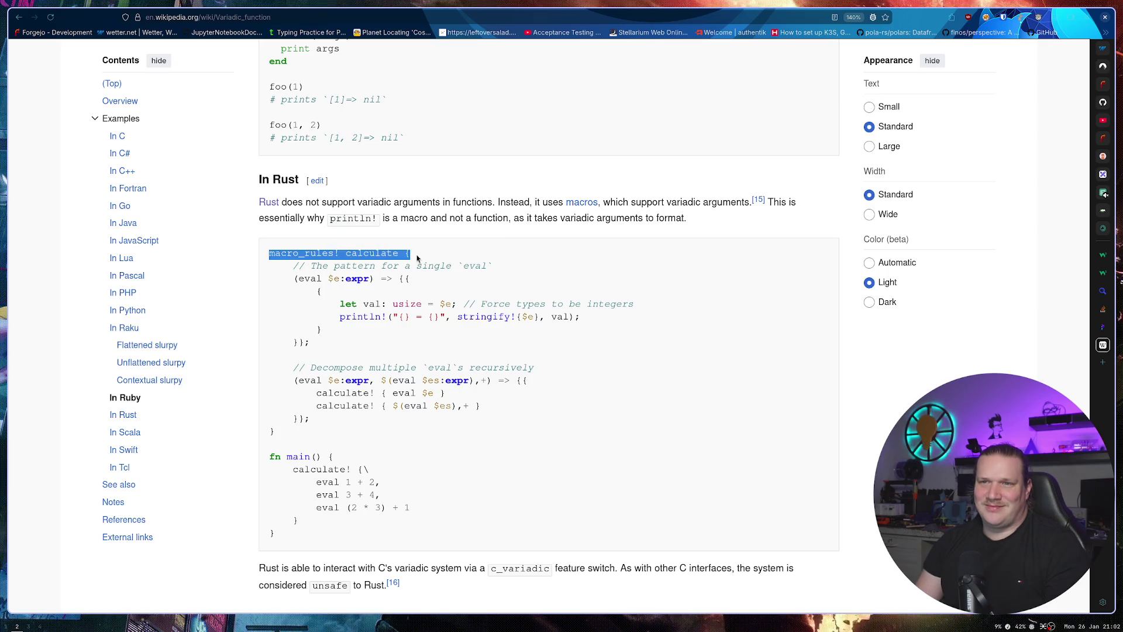
click(449, 261)
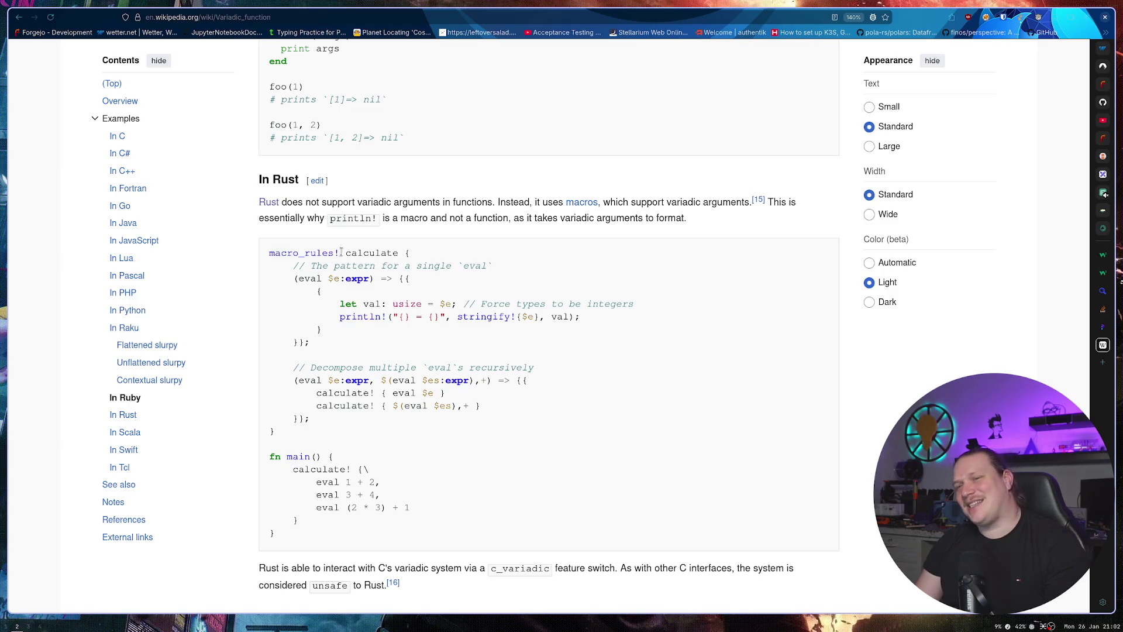
double_click(296, 256)
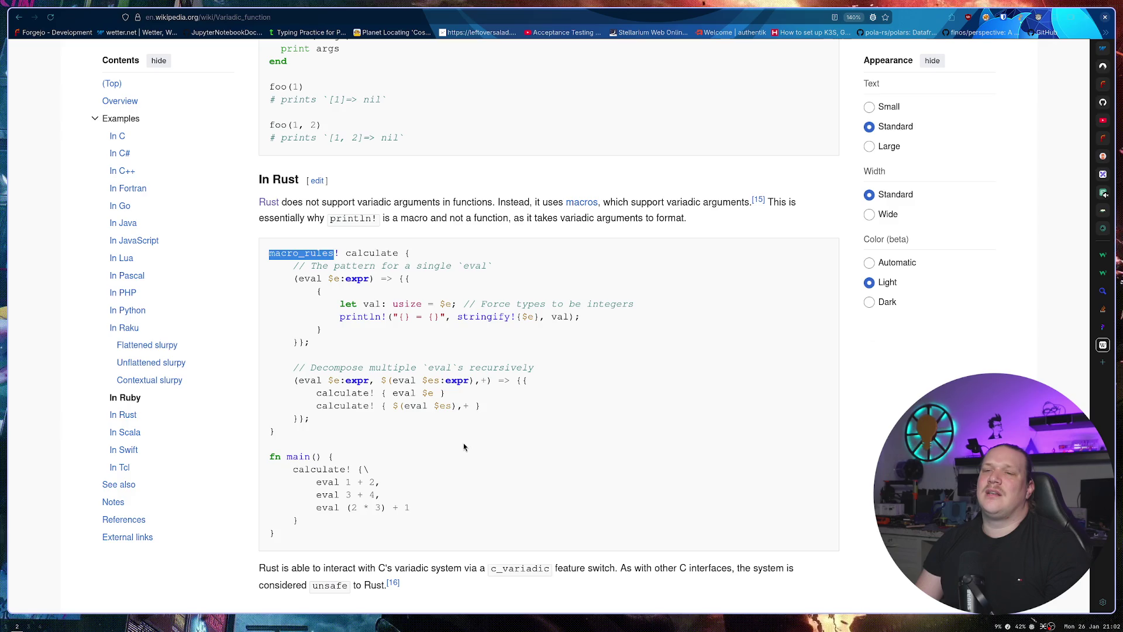
Scroll to the article's end and switch via W3Schools to the Programiz C# Method Overloading page.
scroll(417, 462, down, 8)
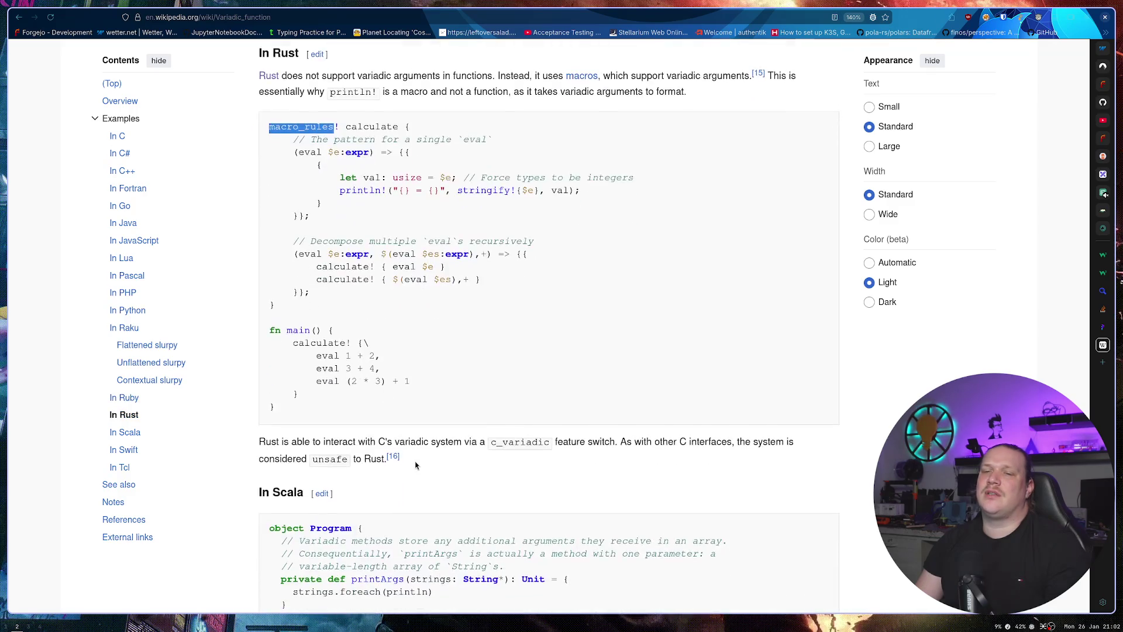
scroll(397, 459, down, 15)
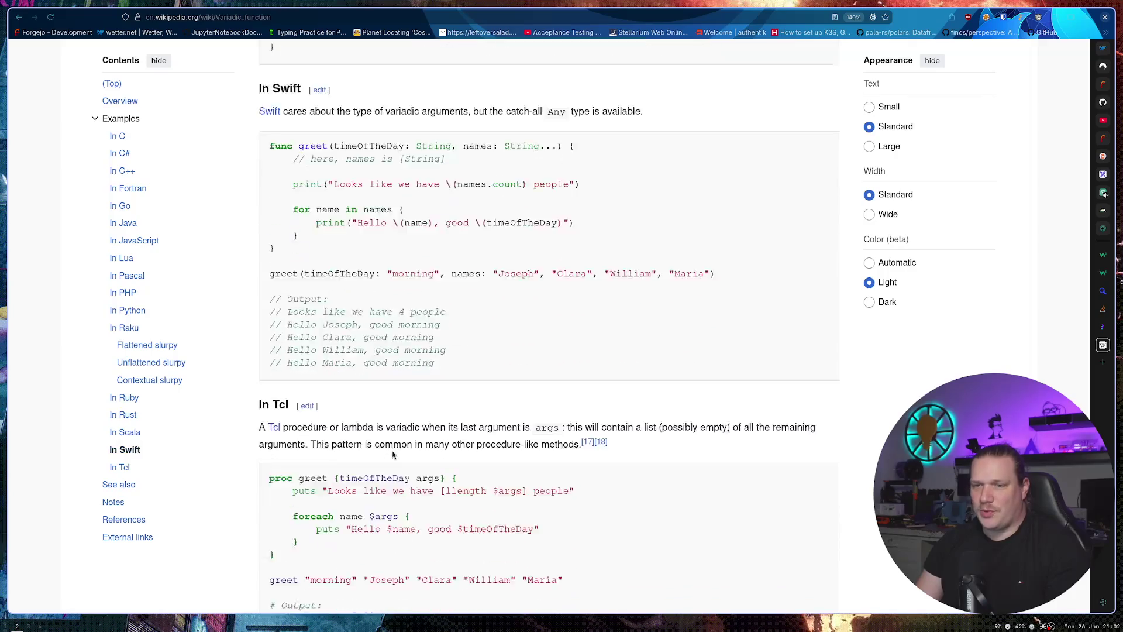
scroll(394, 436, down, 5)
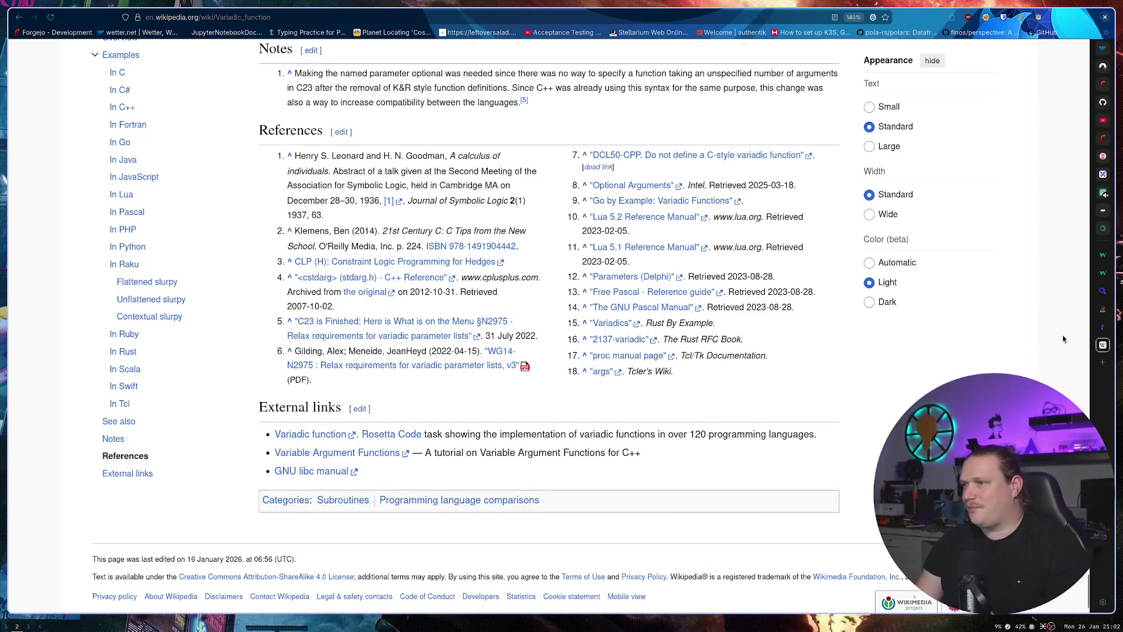
click(1103, 255)
click(1097, 329)
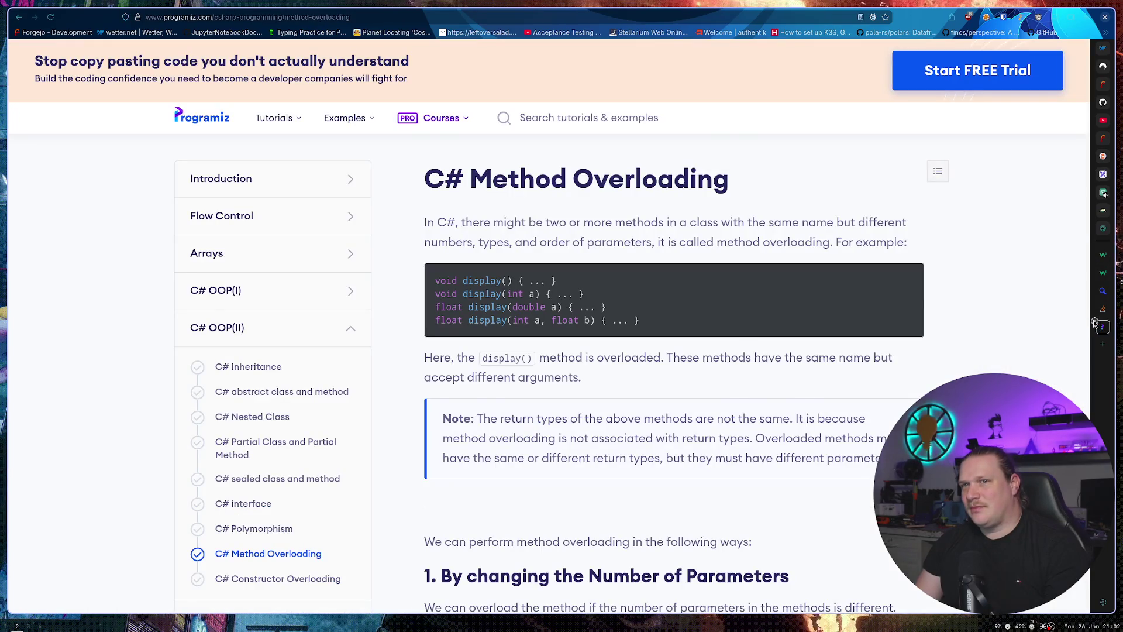
Close the Programiz, Q&A, SearXNG and Tryit Editor tabs.
middle_click(1094, 323)
middle_click(1097, 308)
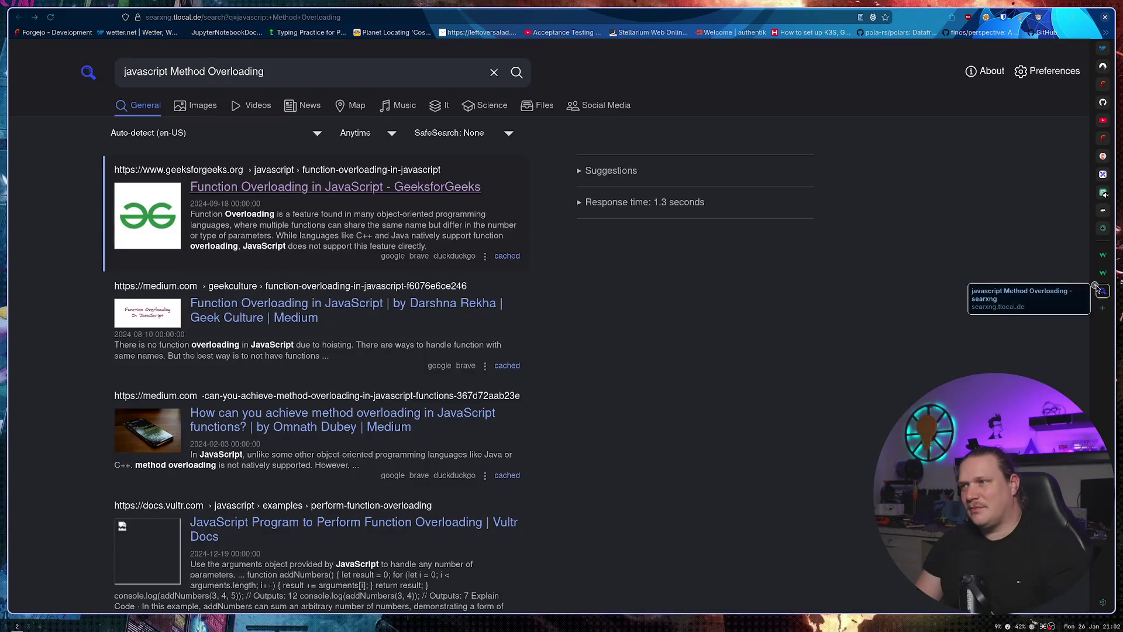
middle_click(1097, 289)
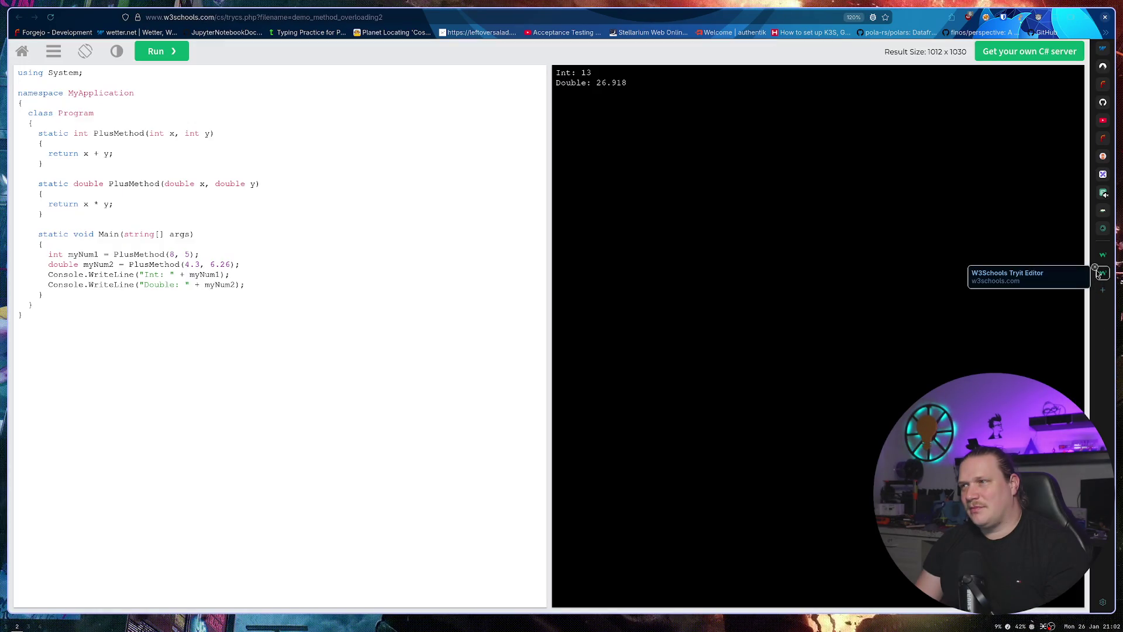
middle_click(1097, 272)
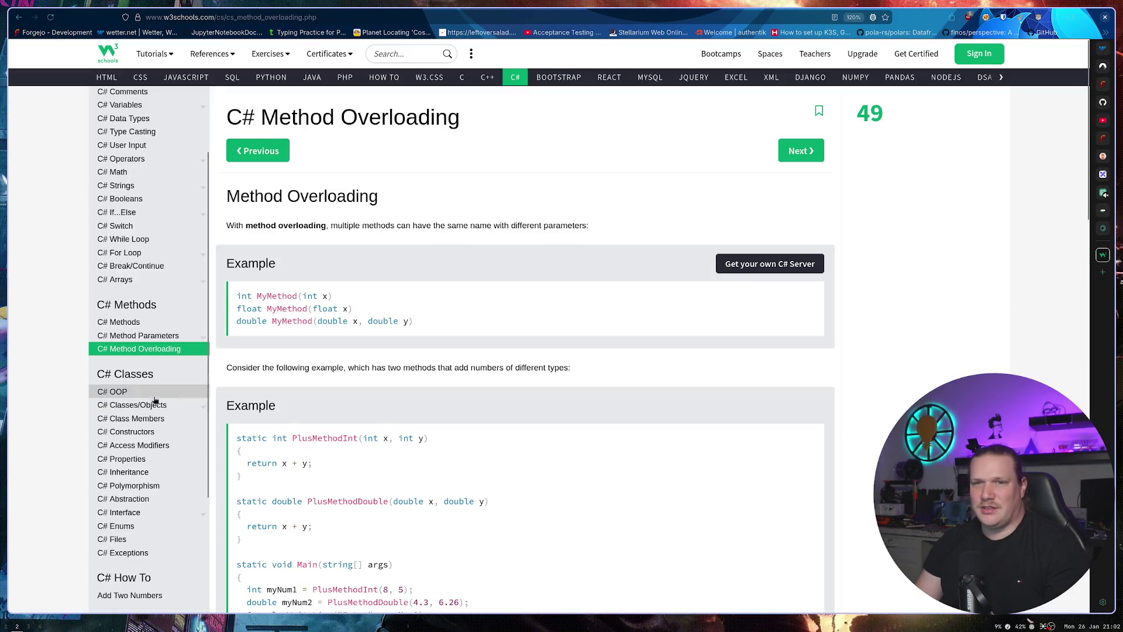
Scroll the W3Schools C# sidebar down and open the C# Quiz page.
scroll(146, 364, down, 3)
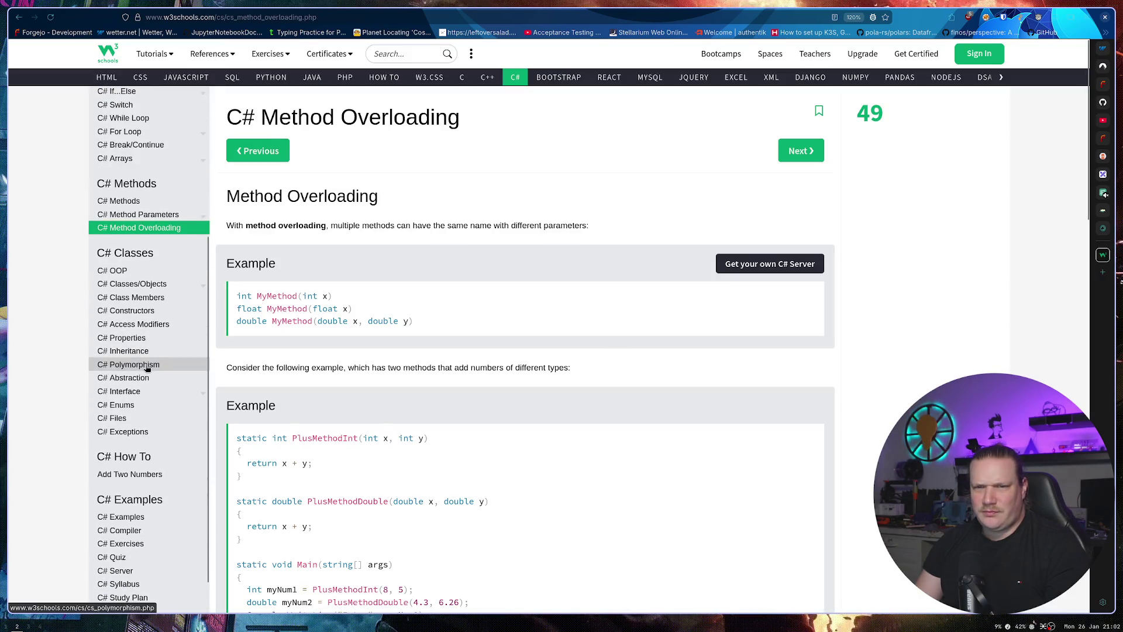
scroll(148, 370, down, 3)
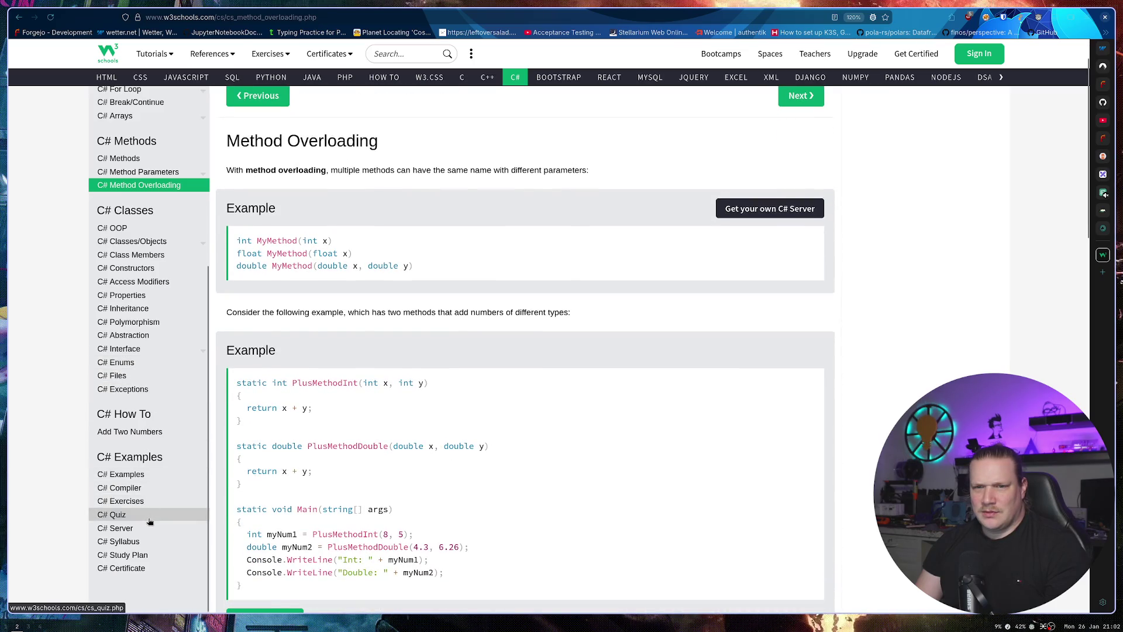
click(140, 515)
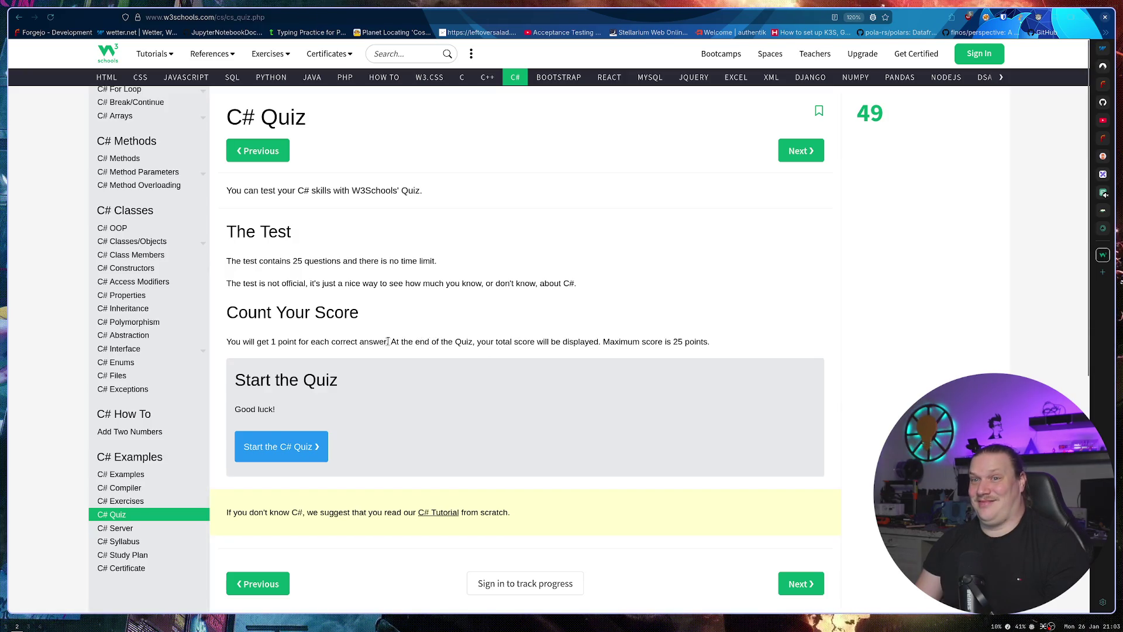
Highlight lines of the quiz introduction, then start the C# quiz.
drag(234, 341, 760, 337)
click(759, 337)
drag(283, 190, 226, 190)
click(374, 180)
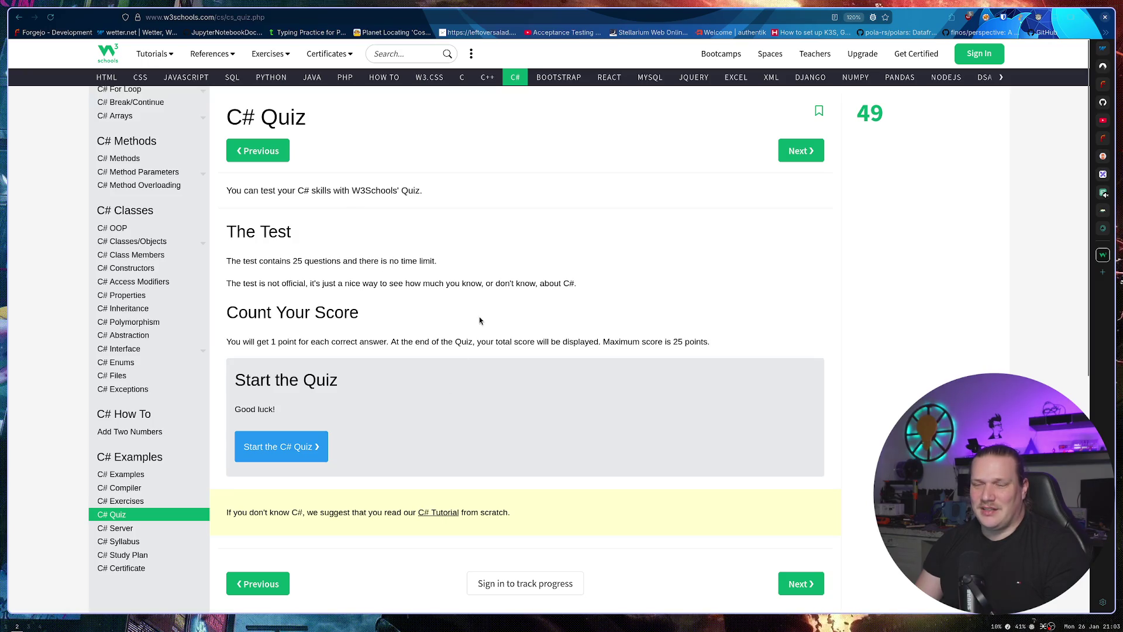
click(311, 439)
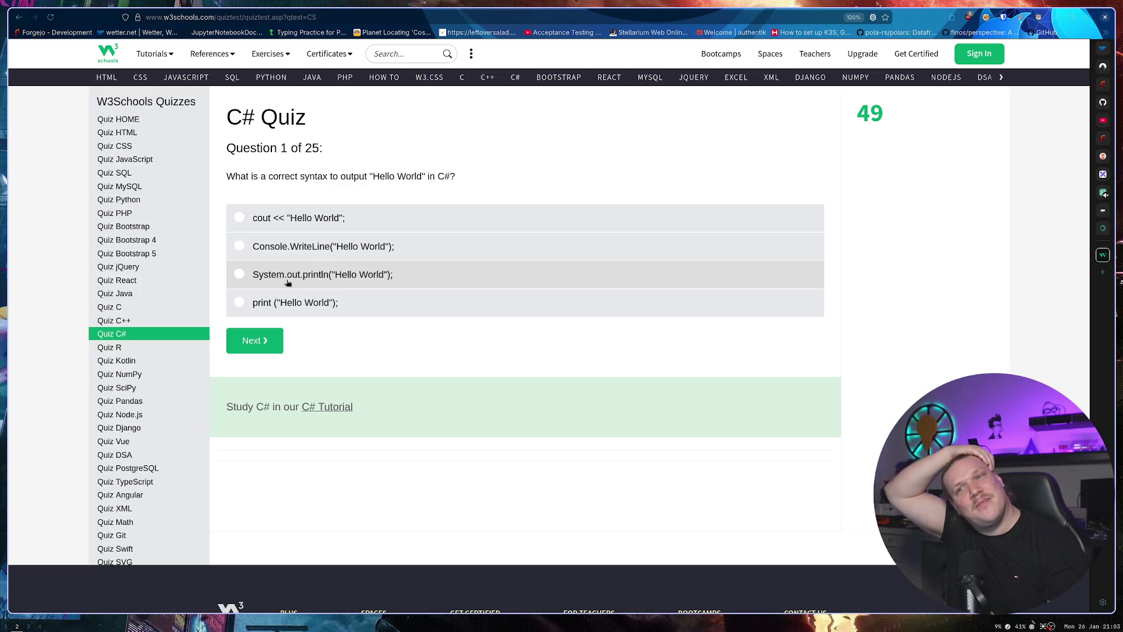
Answer question 1 with Console.WriteLine("Hello World"); and question 2 (C# alias of C++) with False.
click(288, 252)
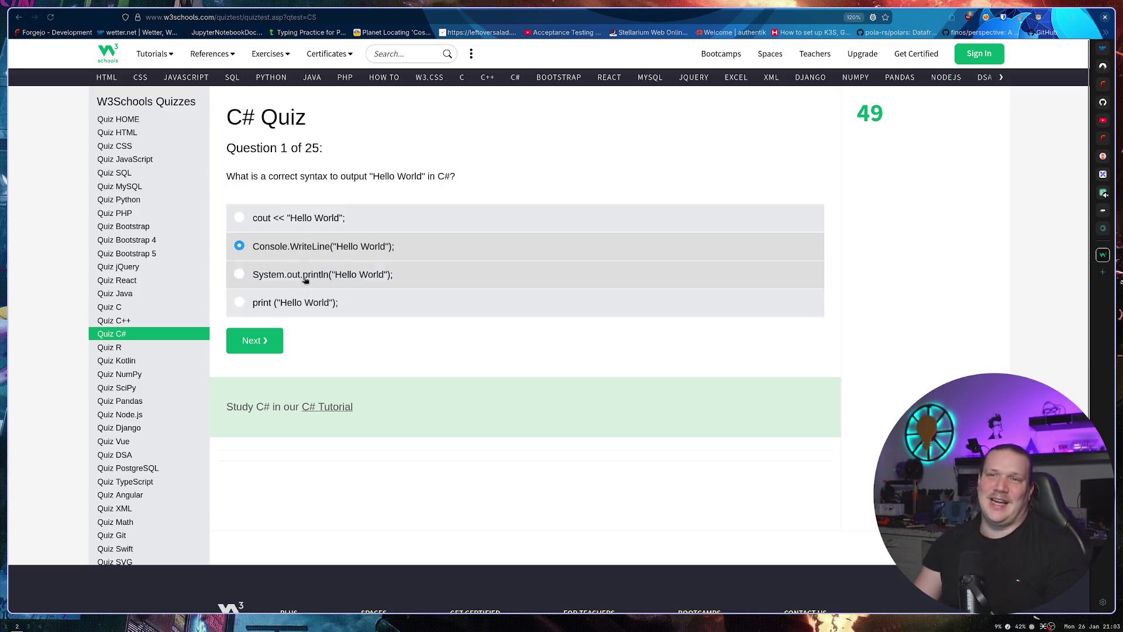
click(271, 351)
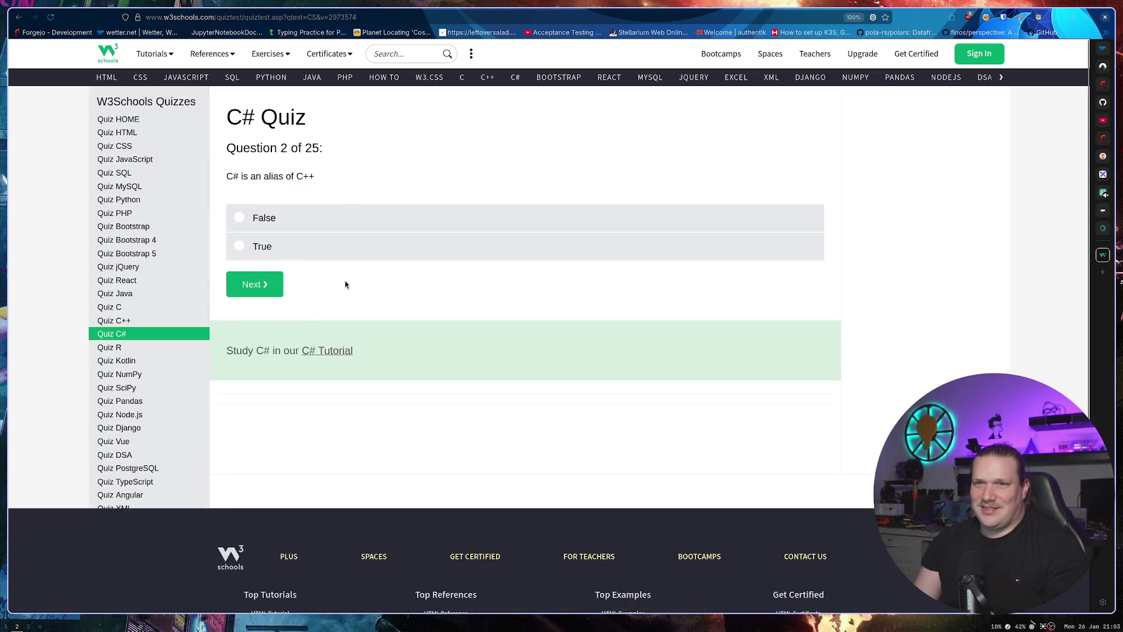
triple_click(328, 180)
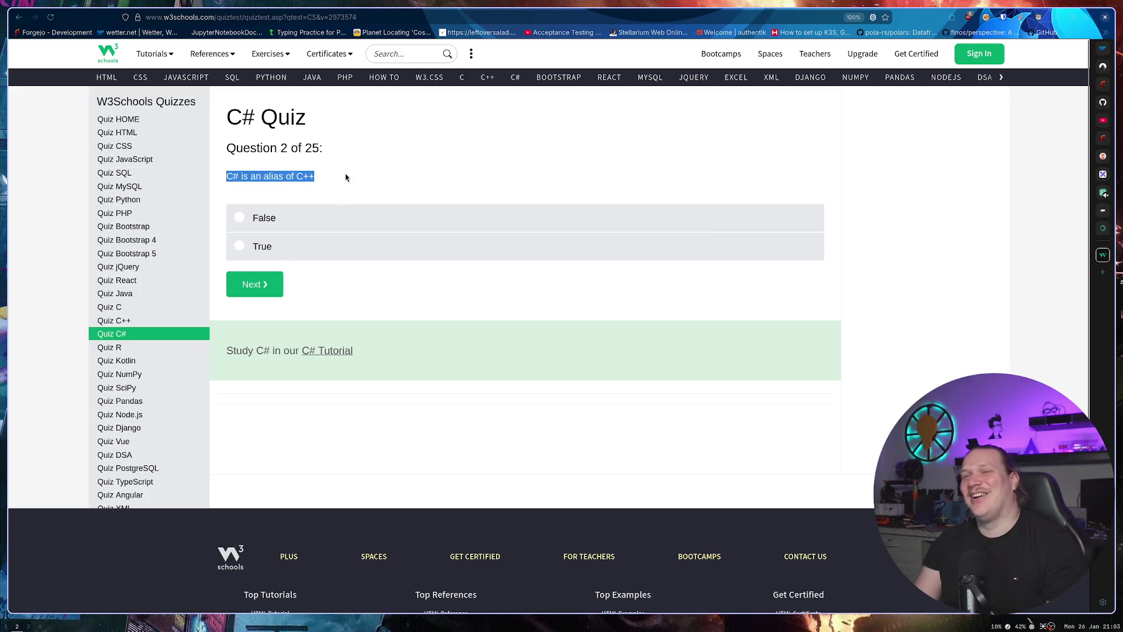
click(345, 174)
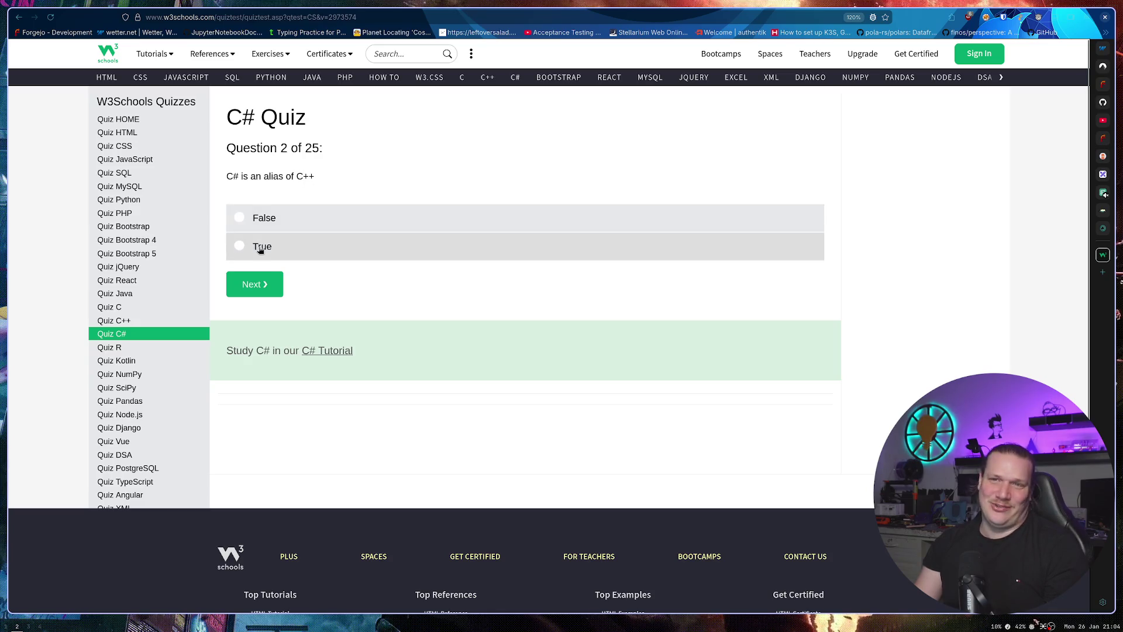
click(285, 223)
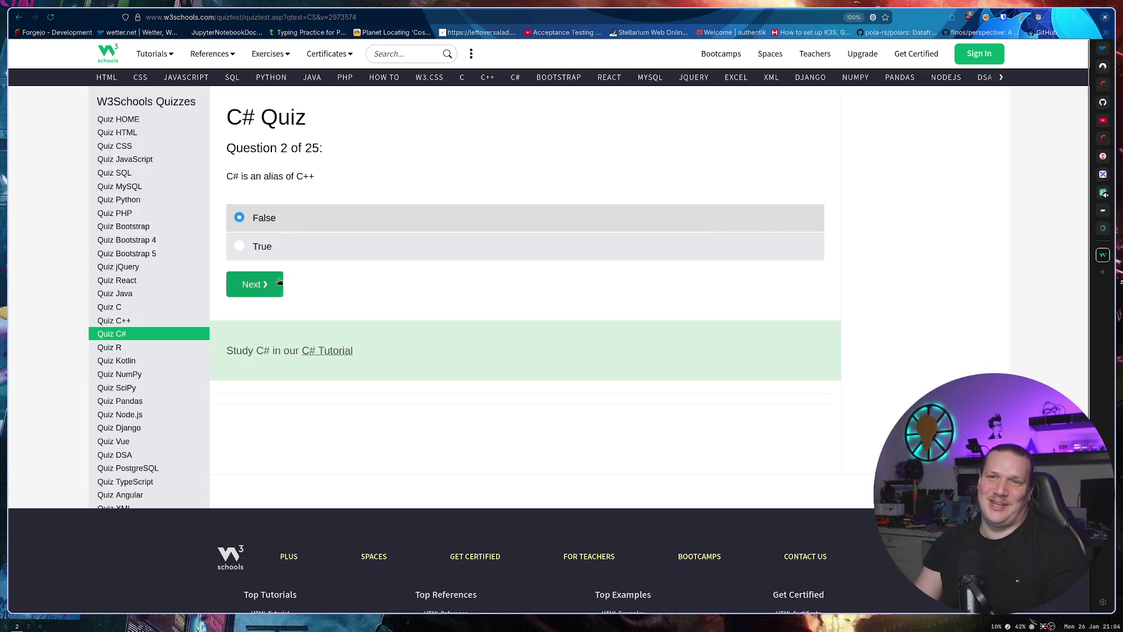
click(271, 289)
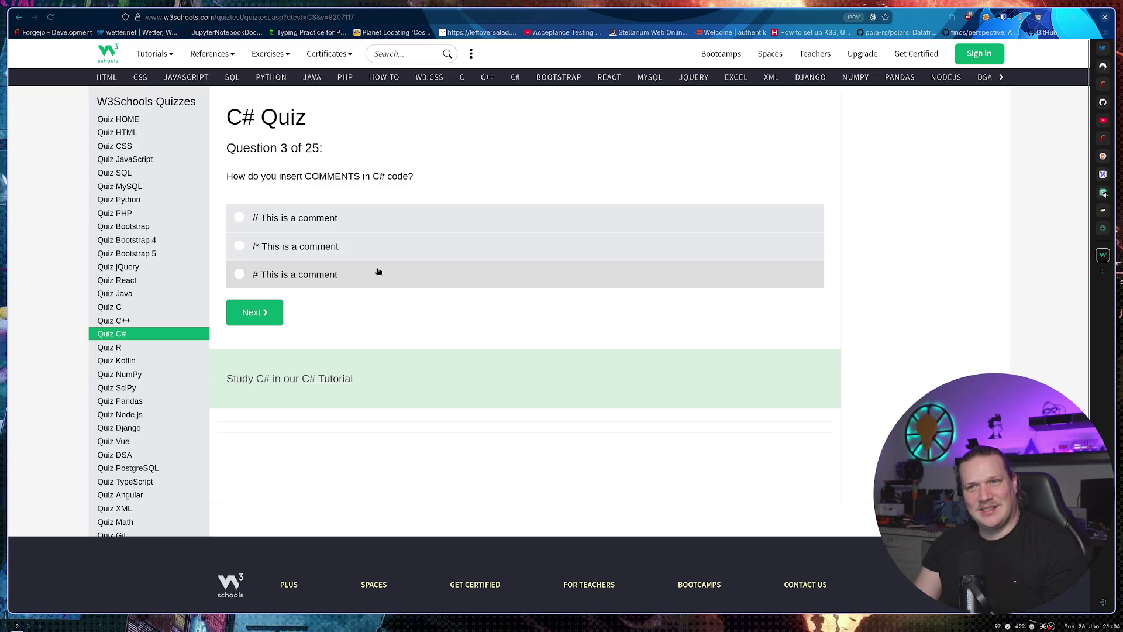
Answer '// This is a comment' and string for questions 3–4, then pick int x = 5; for question 5.
click(355, 220)
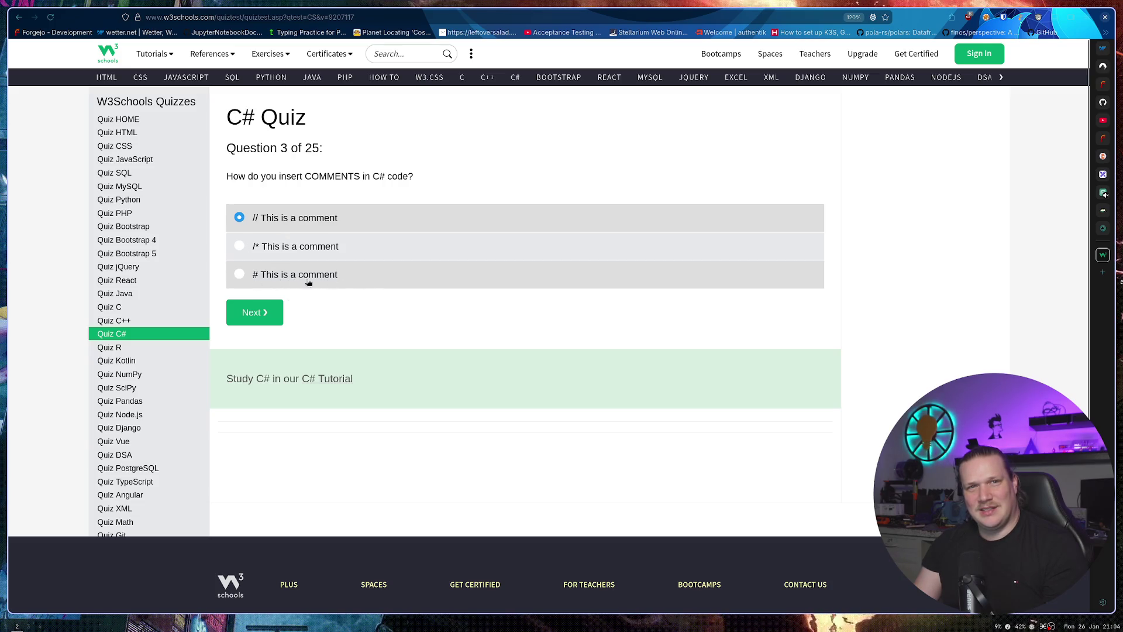
click(253, 313)
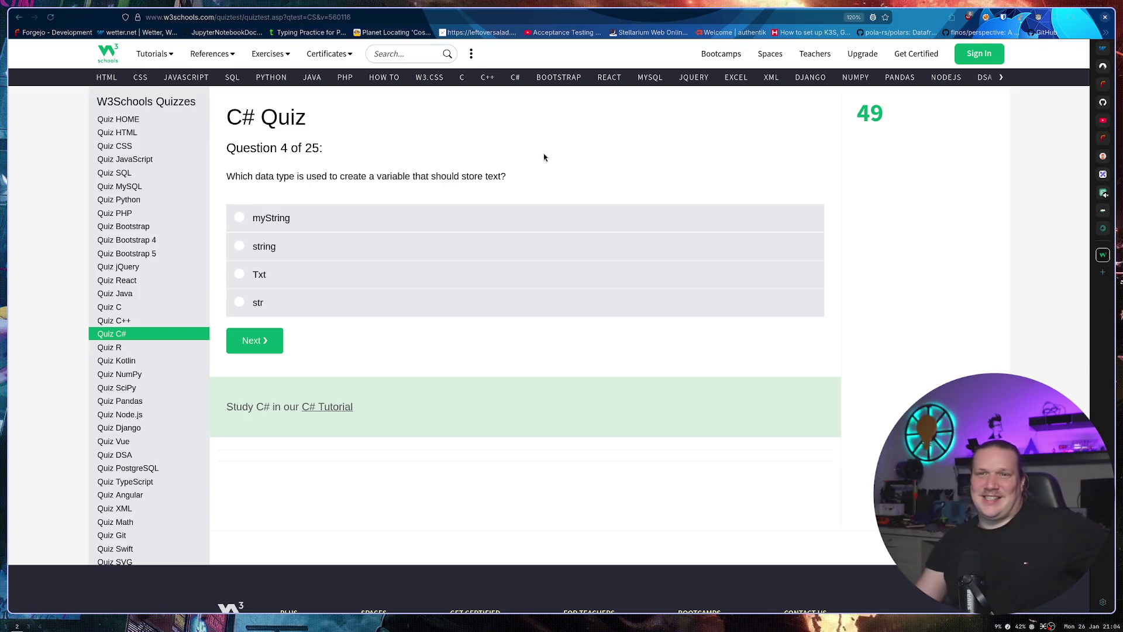
click(314, 257)
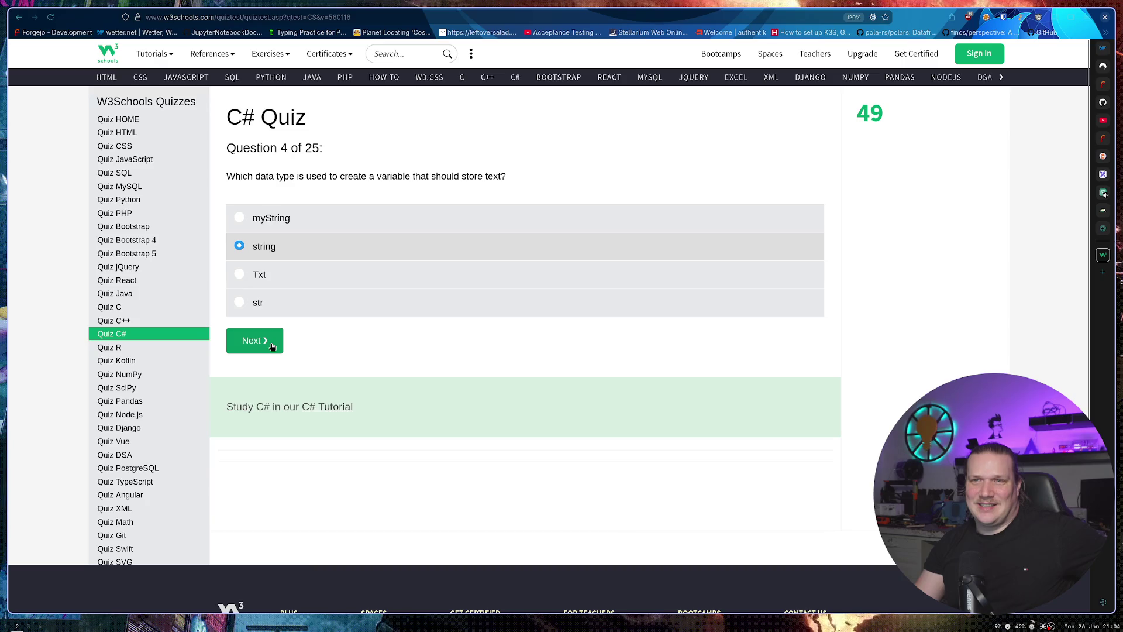
click(272, 346)
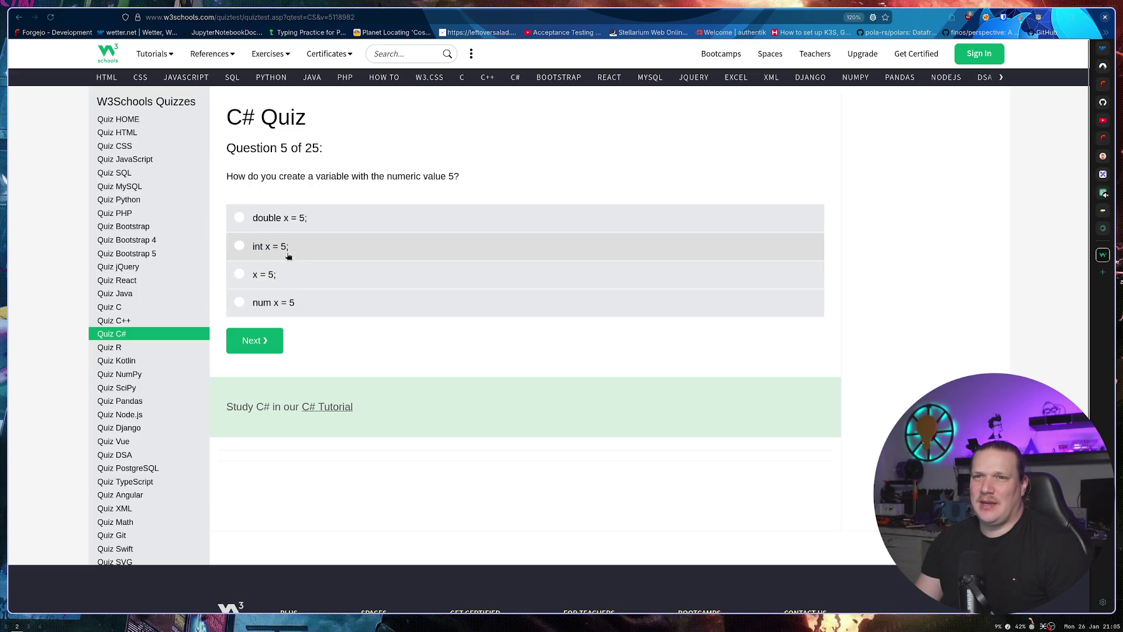
click(314, 248)
Submit int x = 5;, then answer double x = 2.8D;, length() and the + sign for questions 6–8.
click(253, 340)
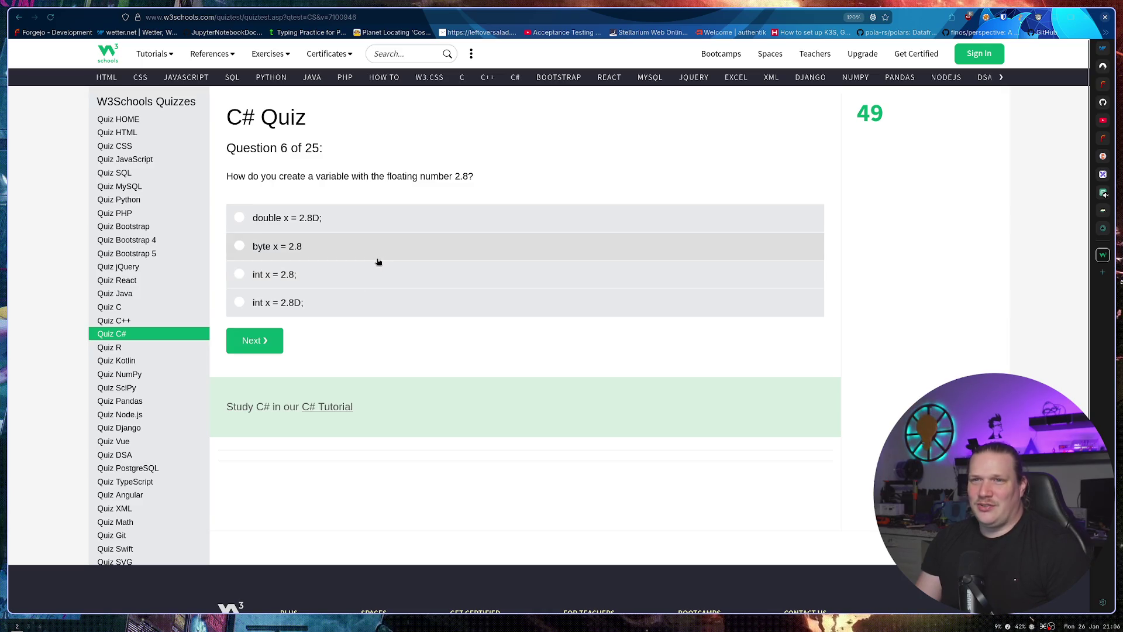
click(359, 223)
click(252, 340)
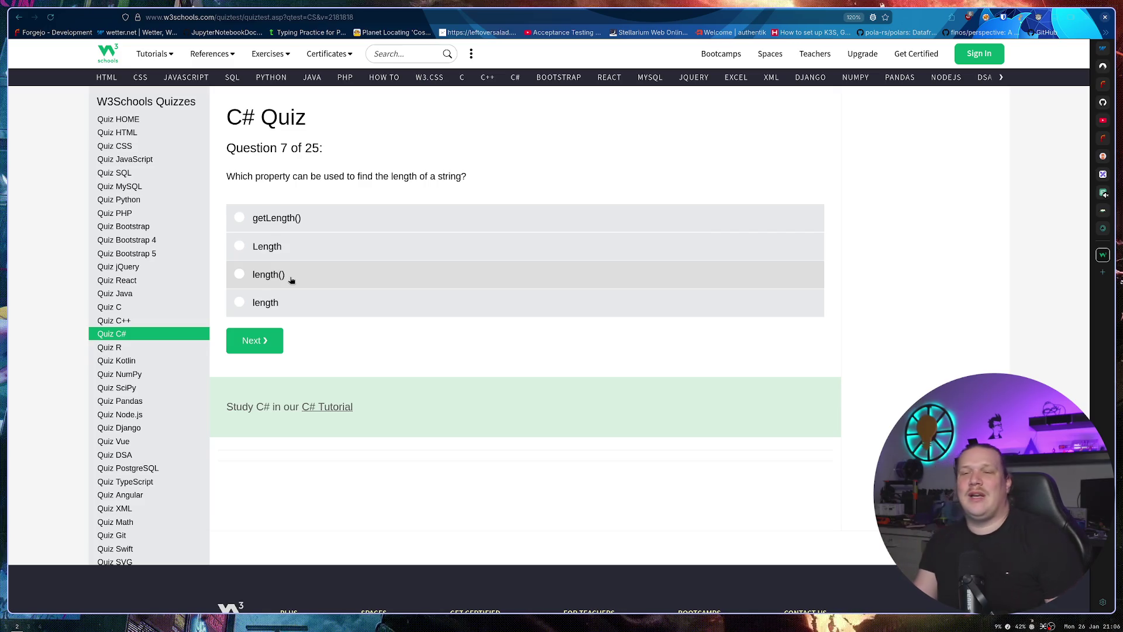
click(291, 279)
click(264, 345)
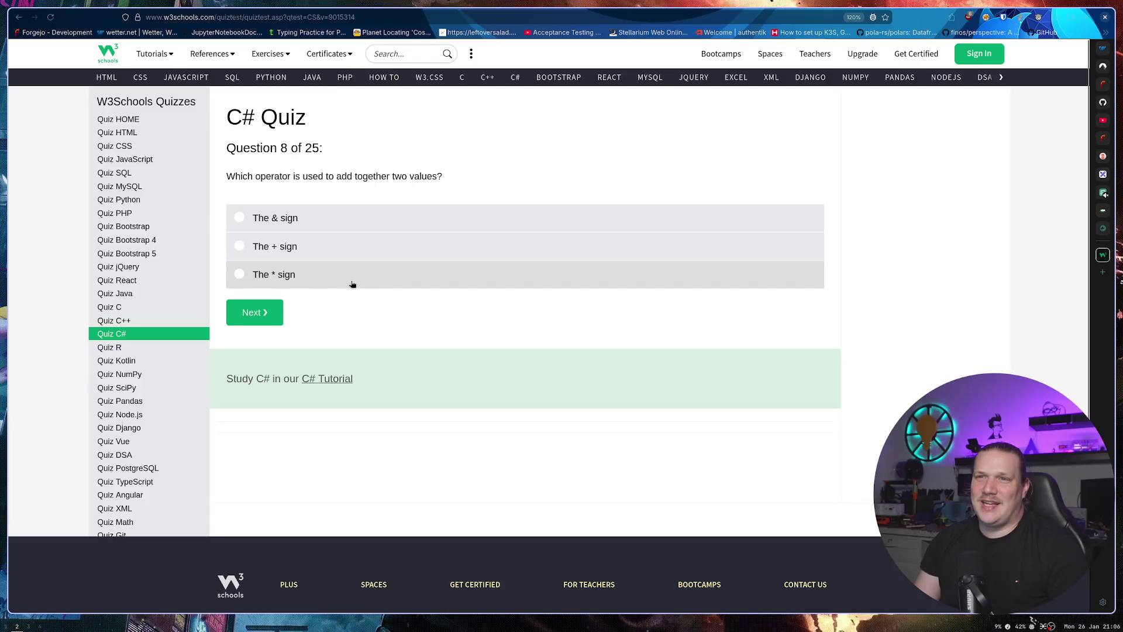
click(335, 250)
click(262, 313)
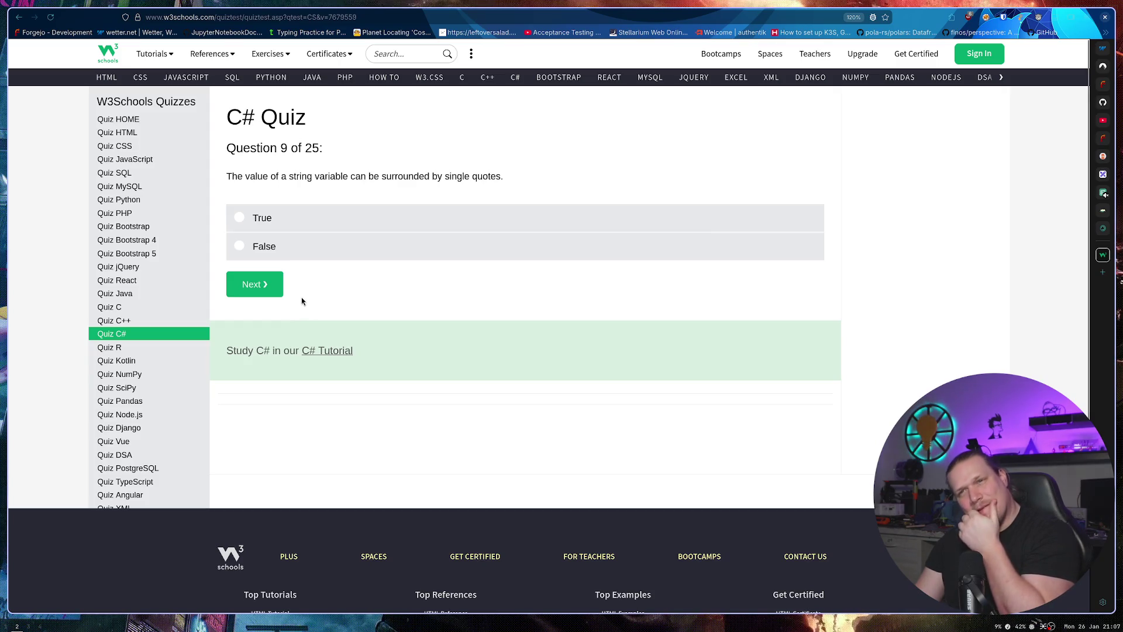
Answer True for single-quoted strings (question 9) and True for type casting (question 10).
click(318, 227)
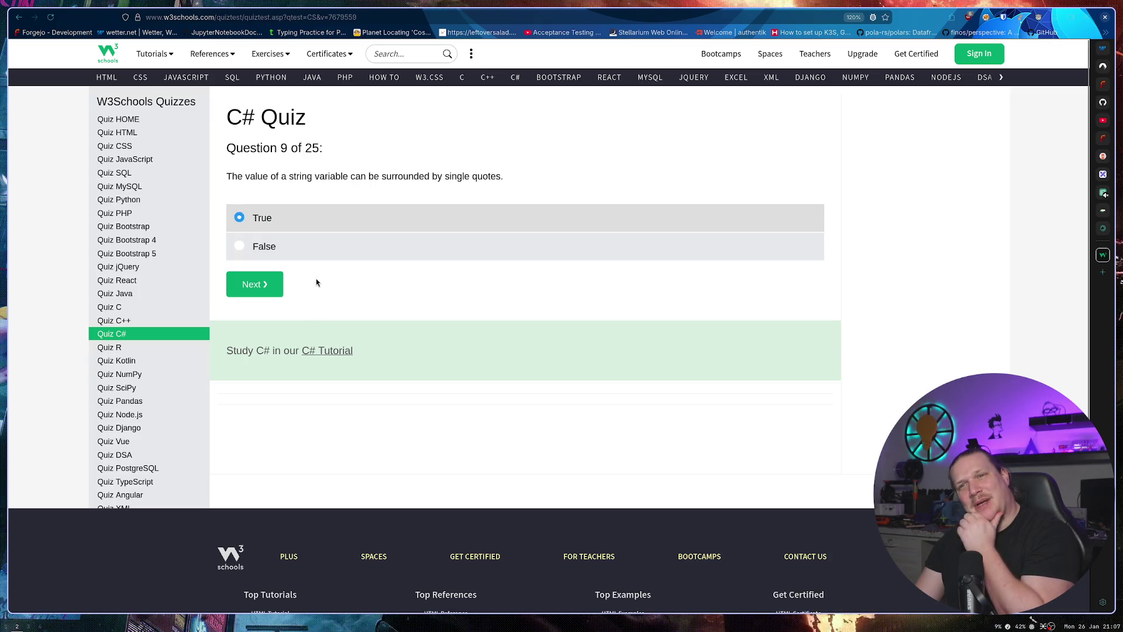
click(264, 289)
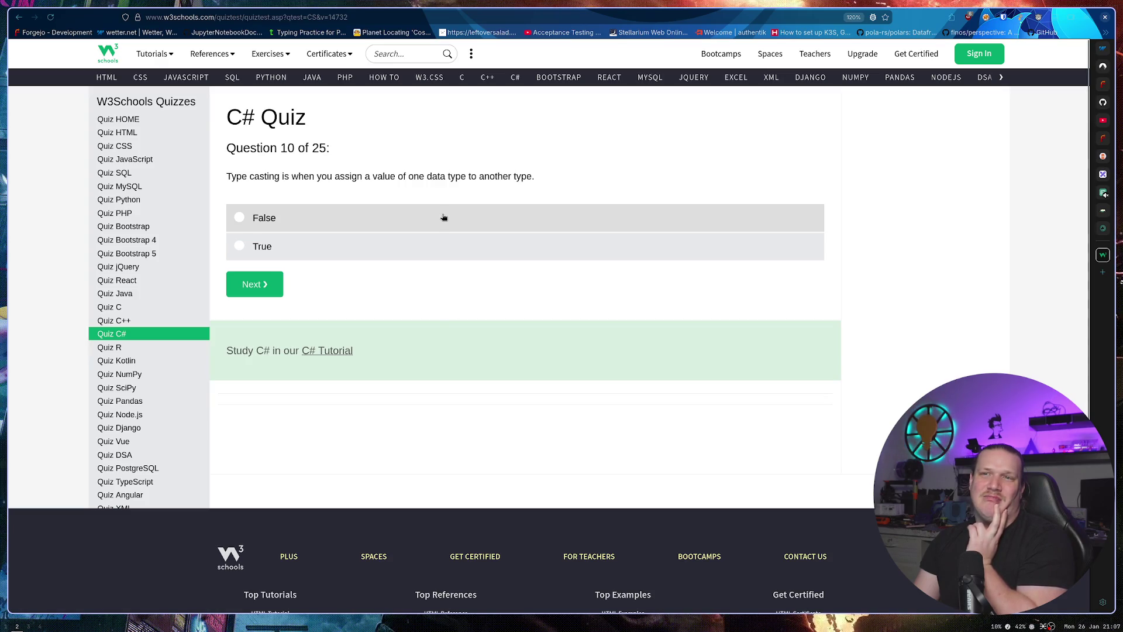
drag(335, 177, 534, 176)
right_click(534, 176)
click(607, 157)
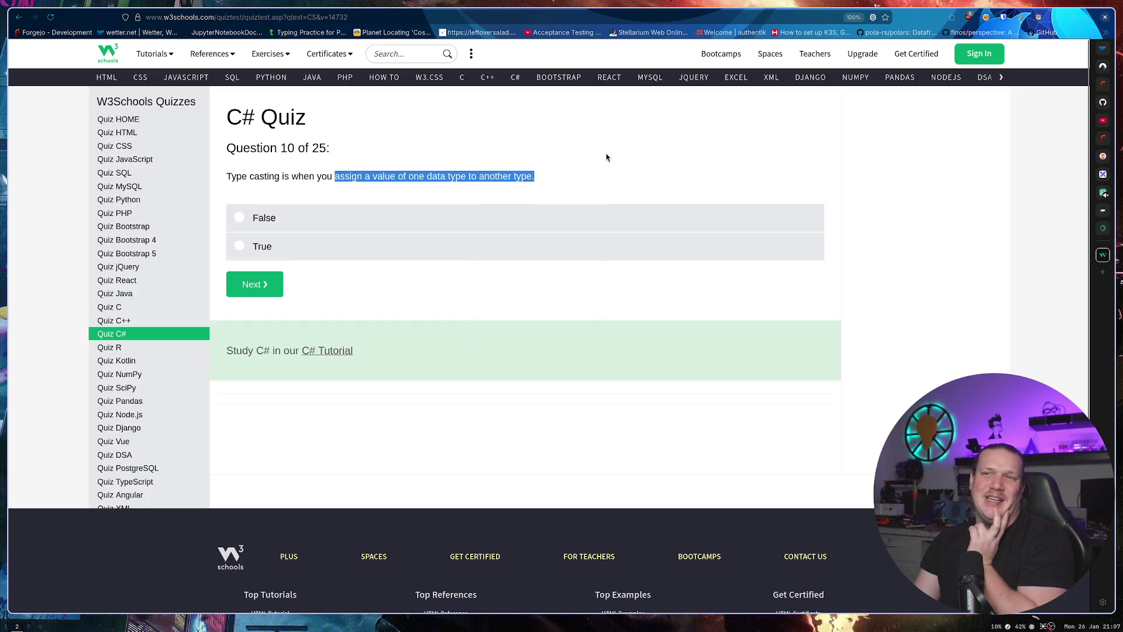
click(621, 150)
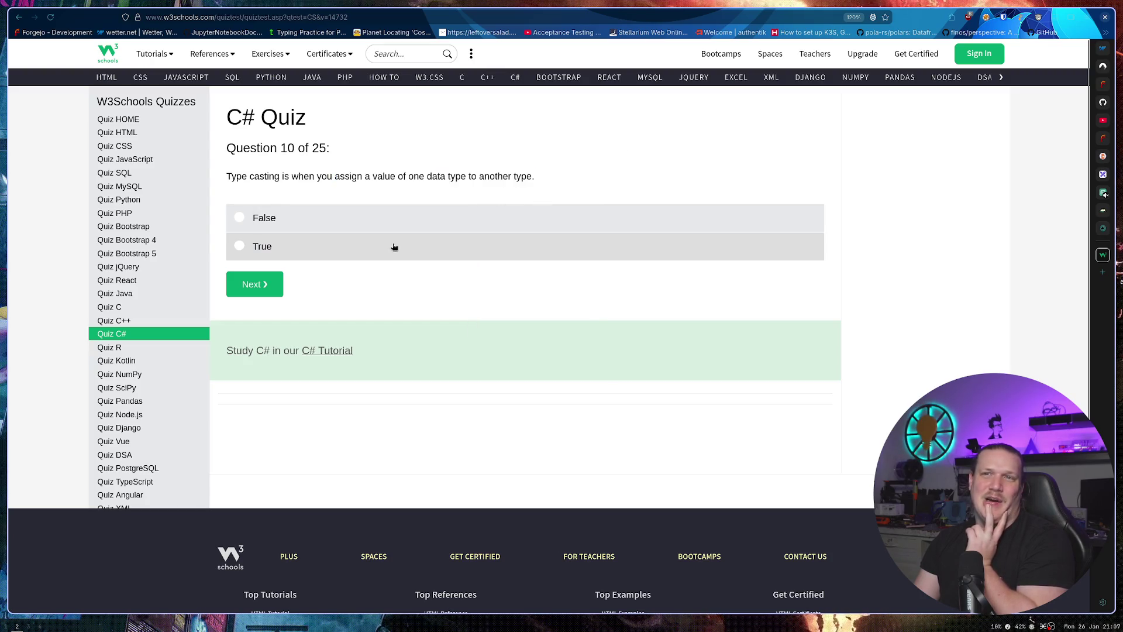
click(354, 253)
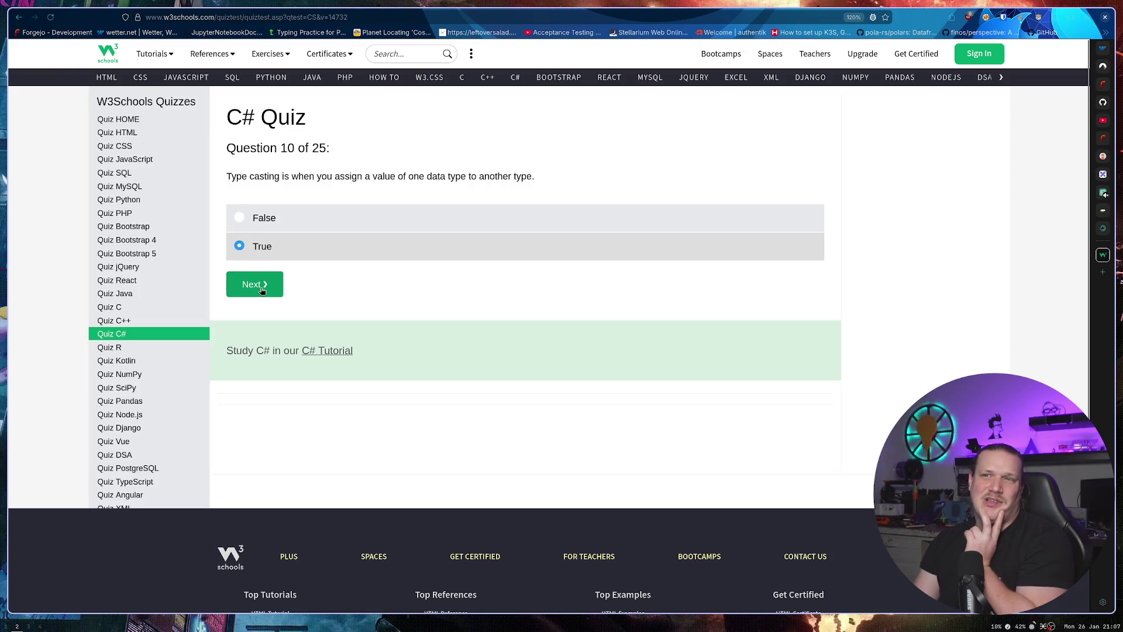
click(262, 291)
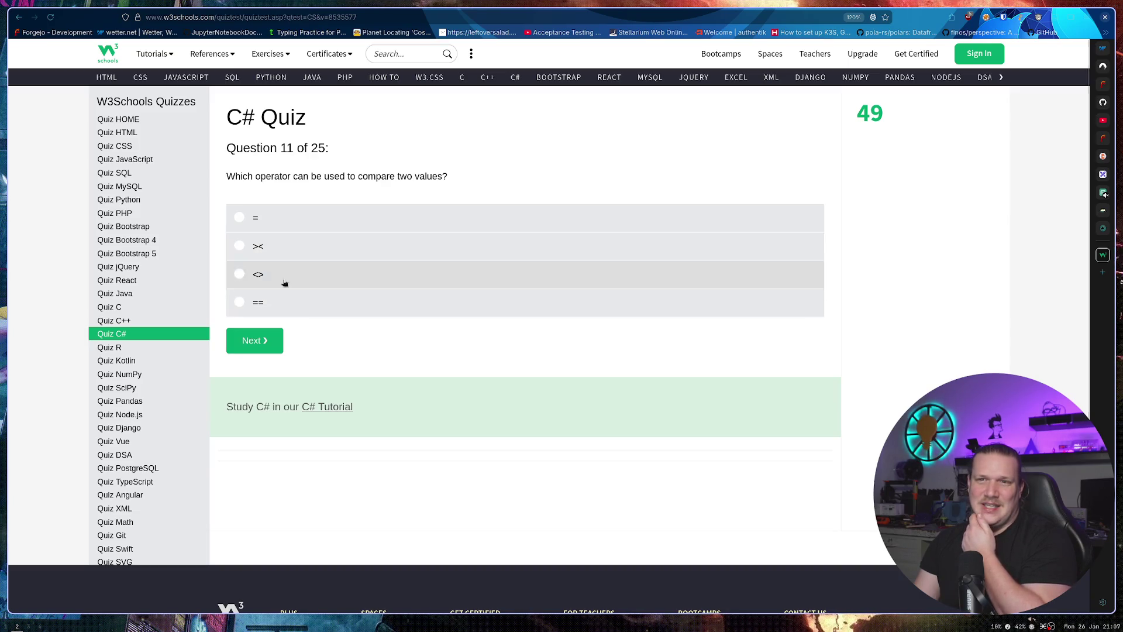
Answer ==, [] and index 0 for questions 11–13.
click(275, 301)
click(263, 340)
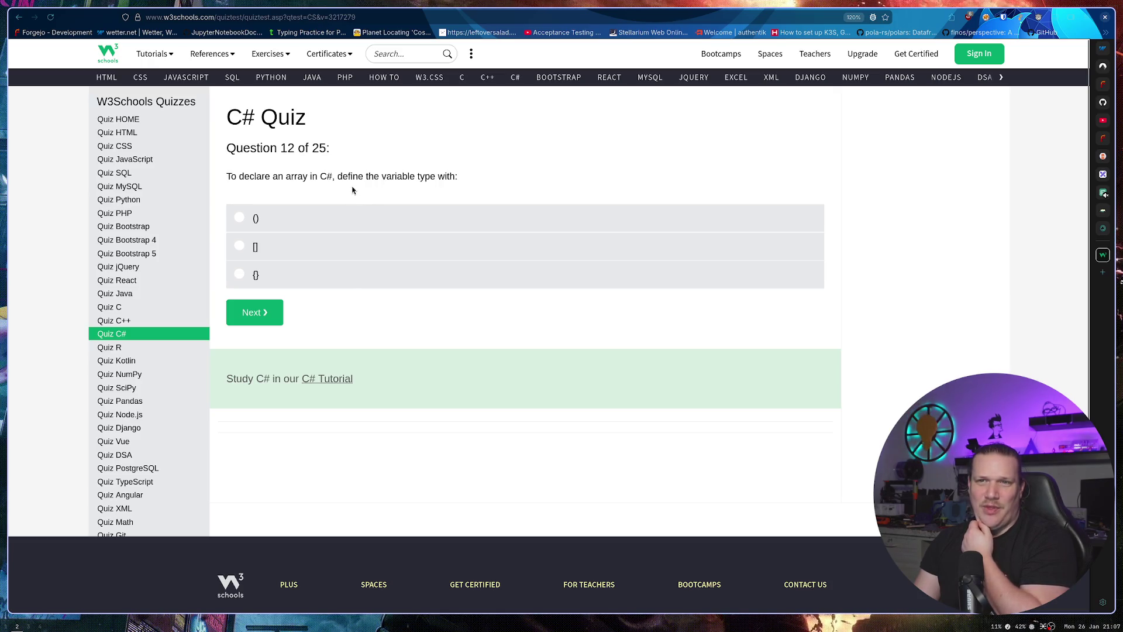
click(286, 248)
click(255, 313)
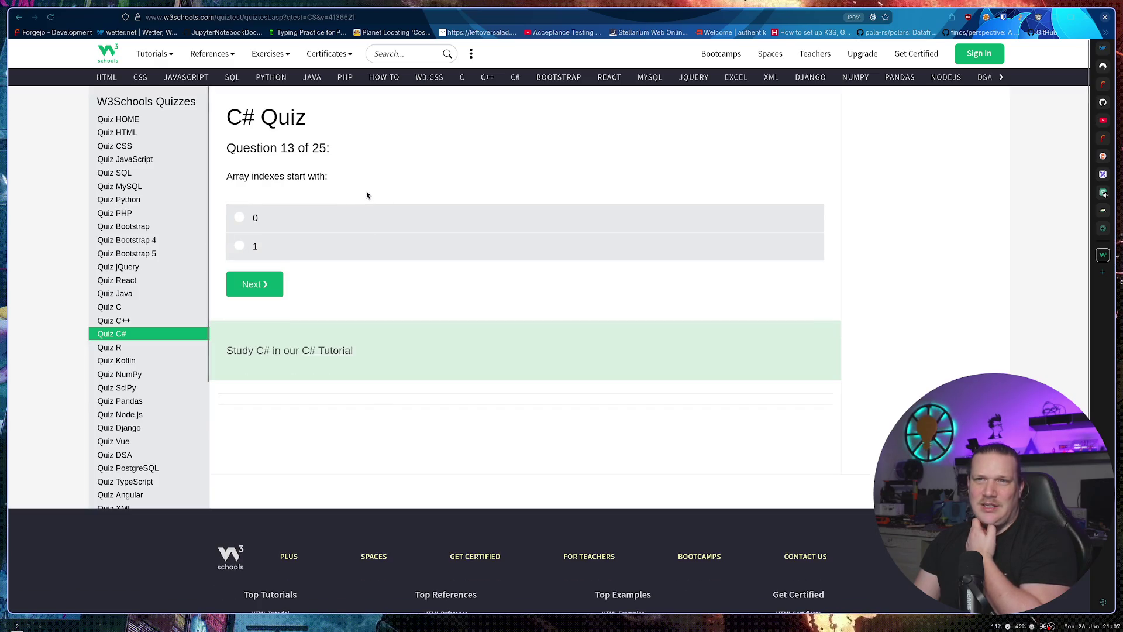
click(301, 227)
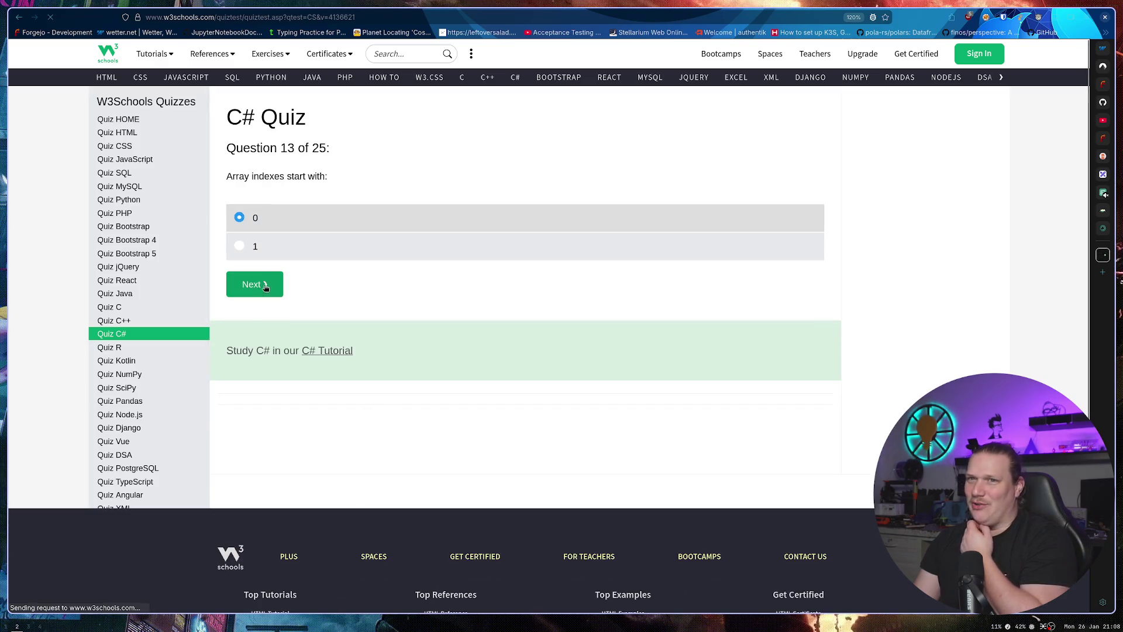
click(263, 291)
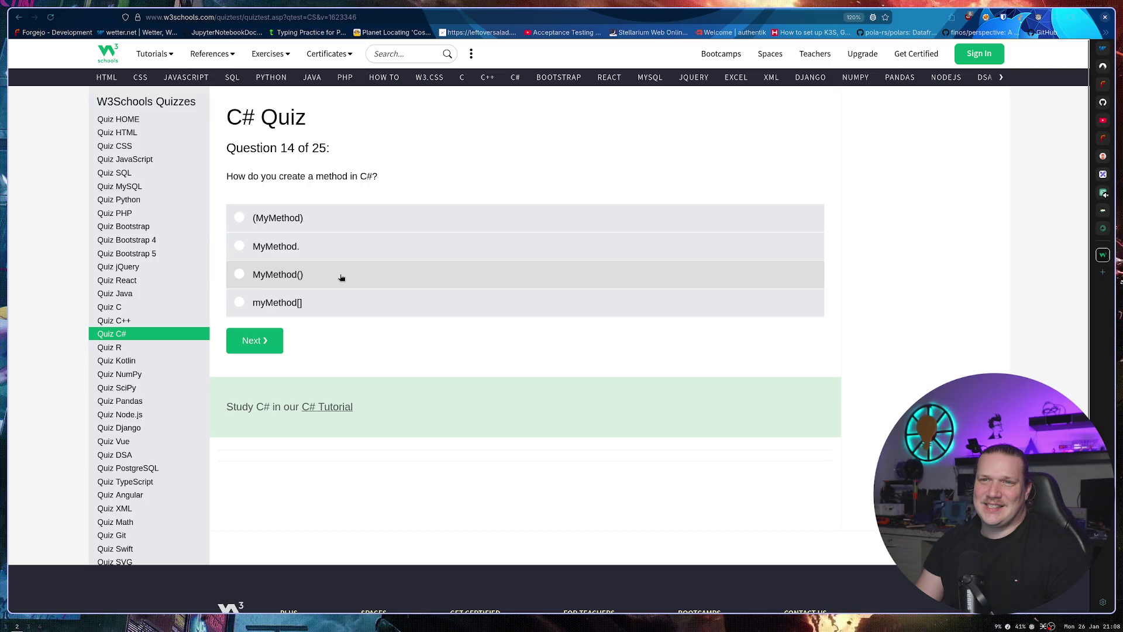
Answer MyMethod(), MyMethod();, class and MyClass myObj = new MyClass(); for questions 14–17.
click(318, 278)
click(251, 339)
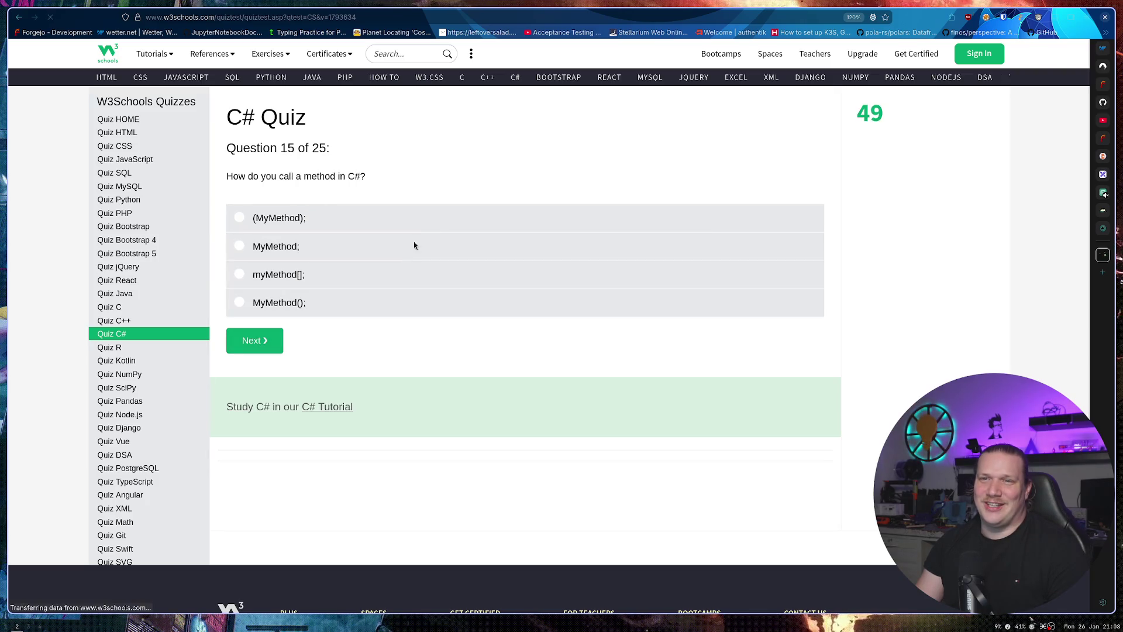
click(308, 303)
click(263, 340)
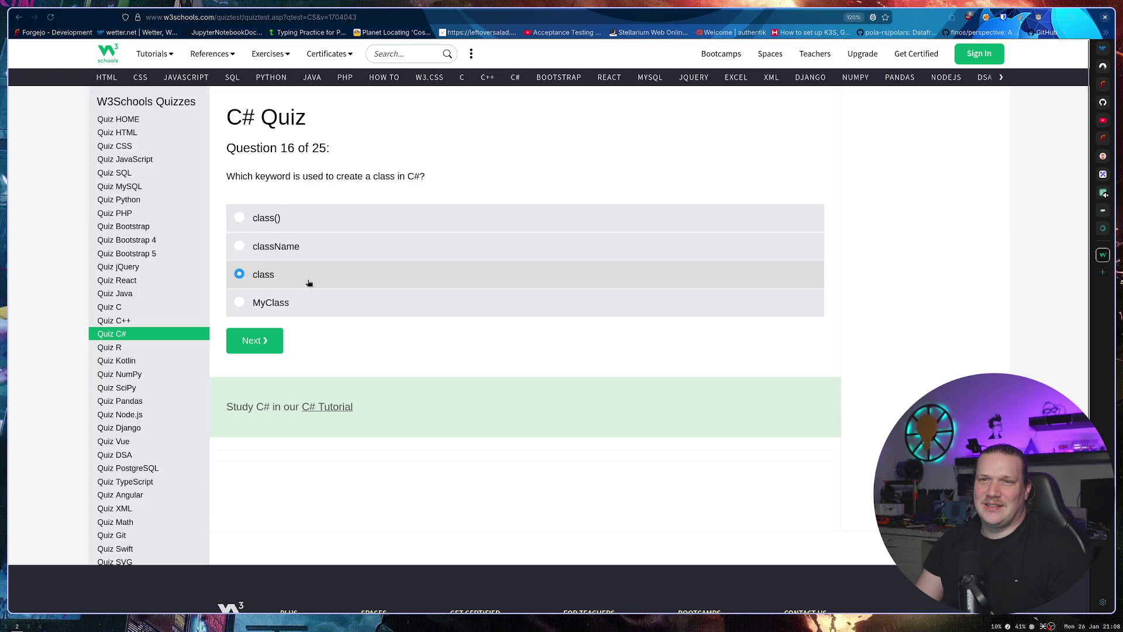
click(264, 346)
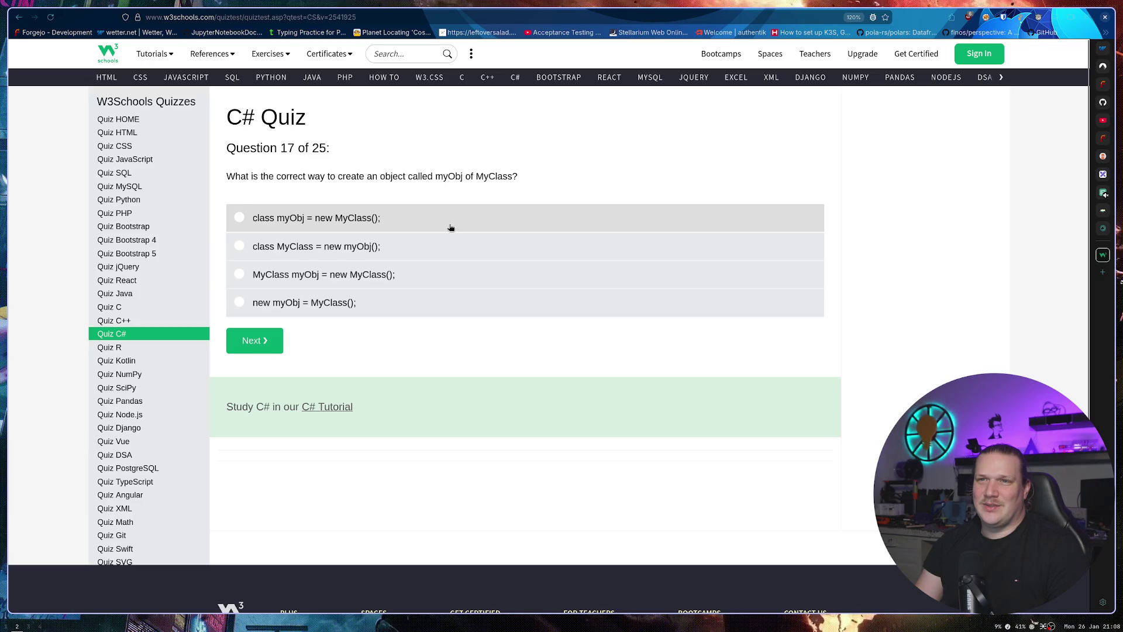
drag(383, 176, 472, 176)
click(438, 180)
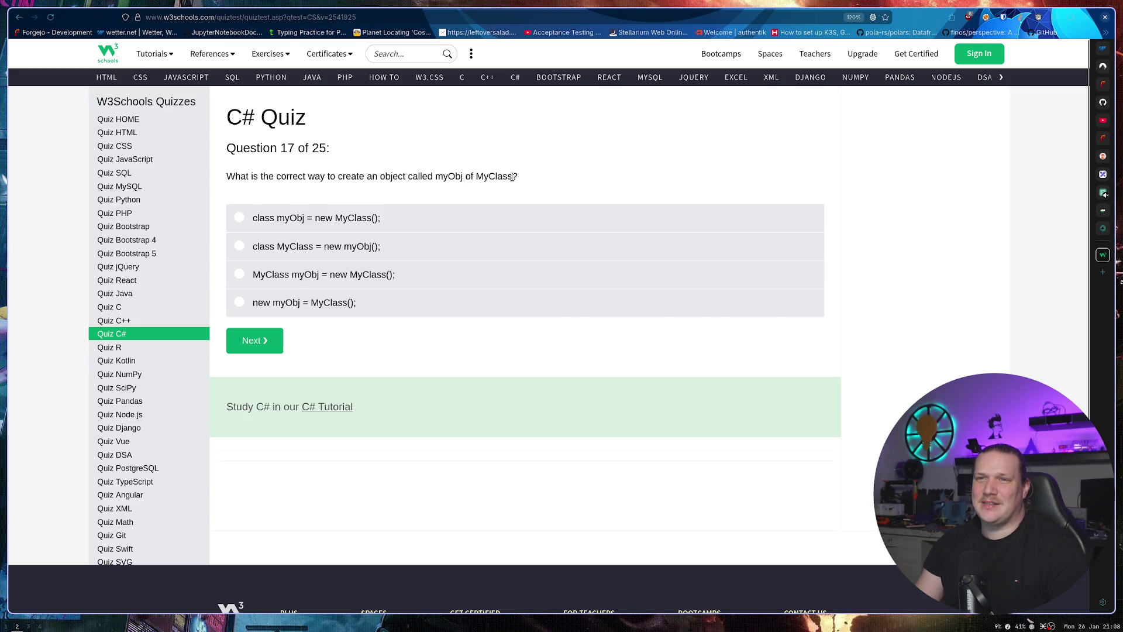
click(422, 277)
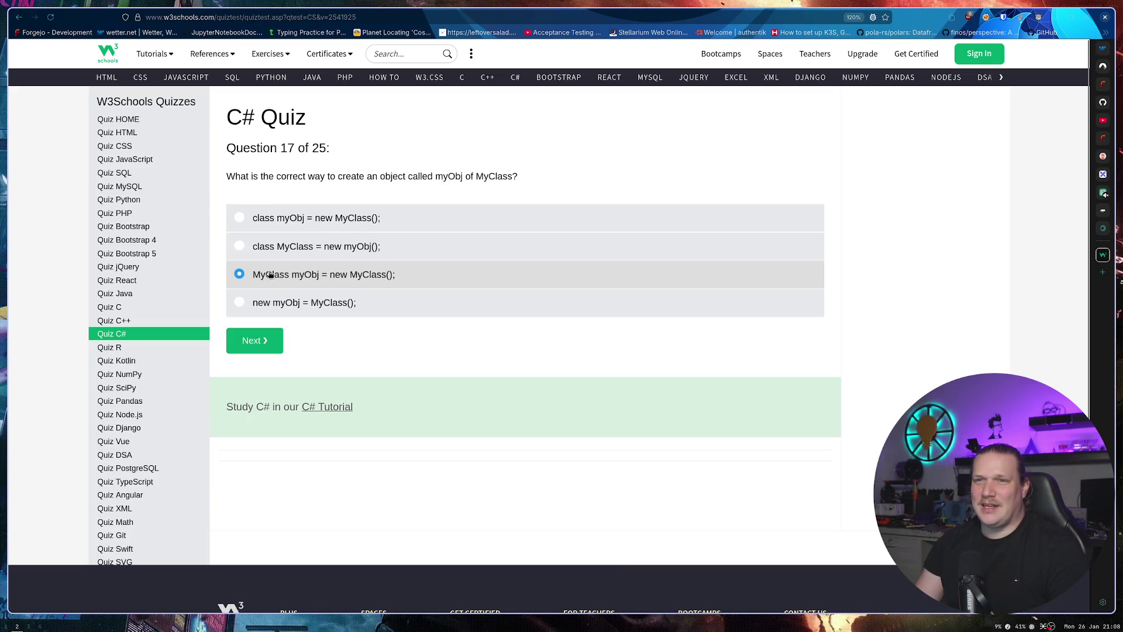
click(261, 345)
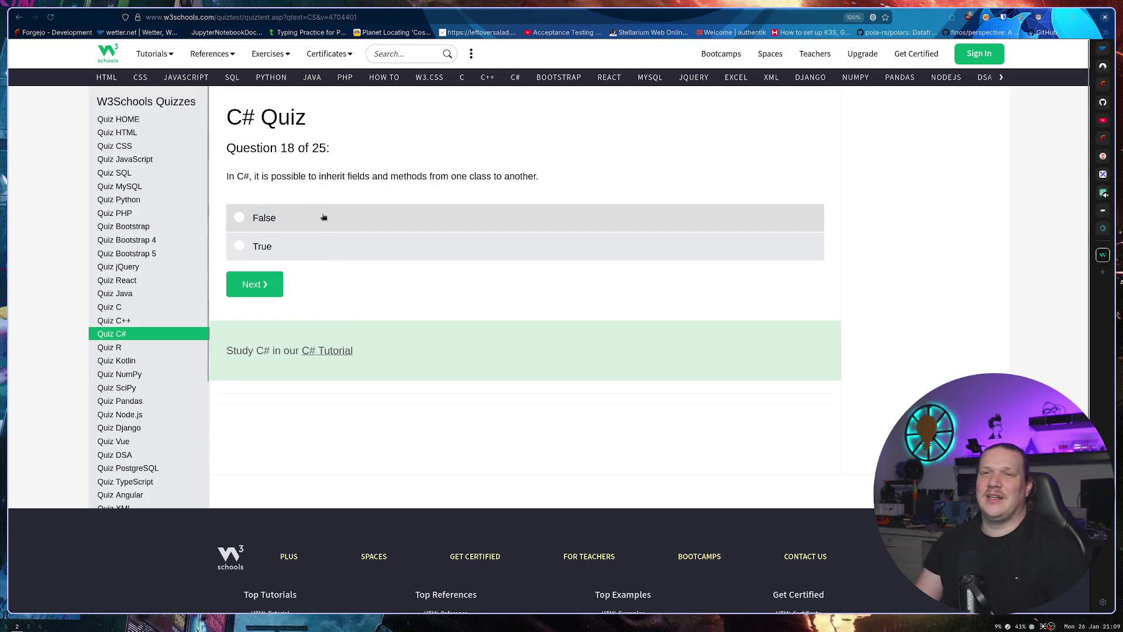
Answer True for inheritance, enum and * for questions 18–20.
drag(293, 176, 519, 177)
click(565, 179)
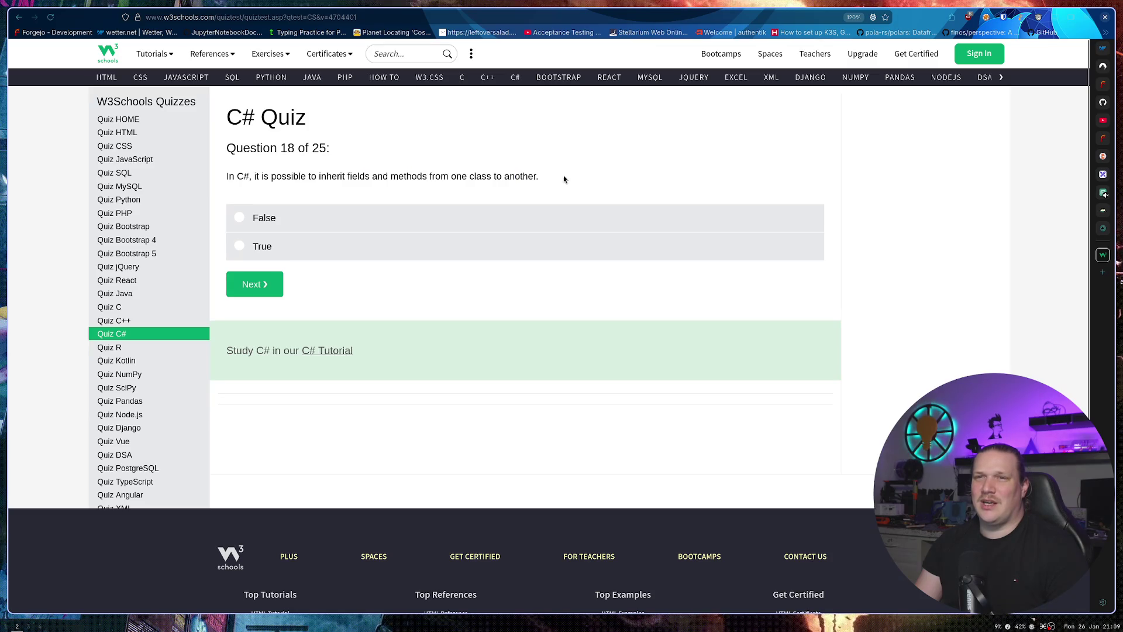
click(289, 254)
click(264, 286)
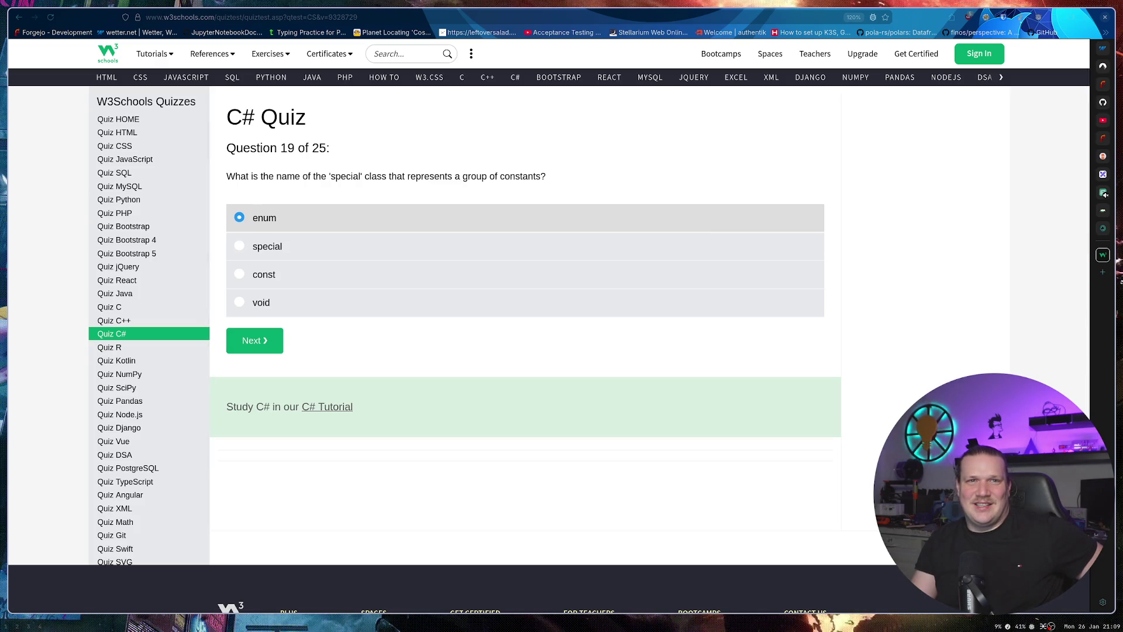
click(262, 342)
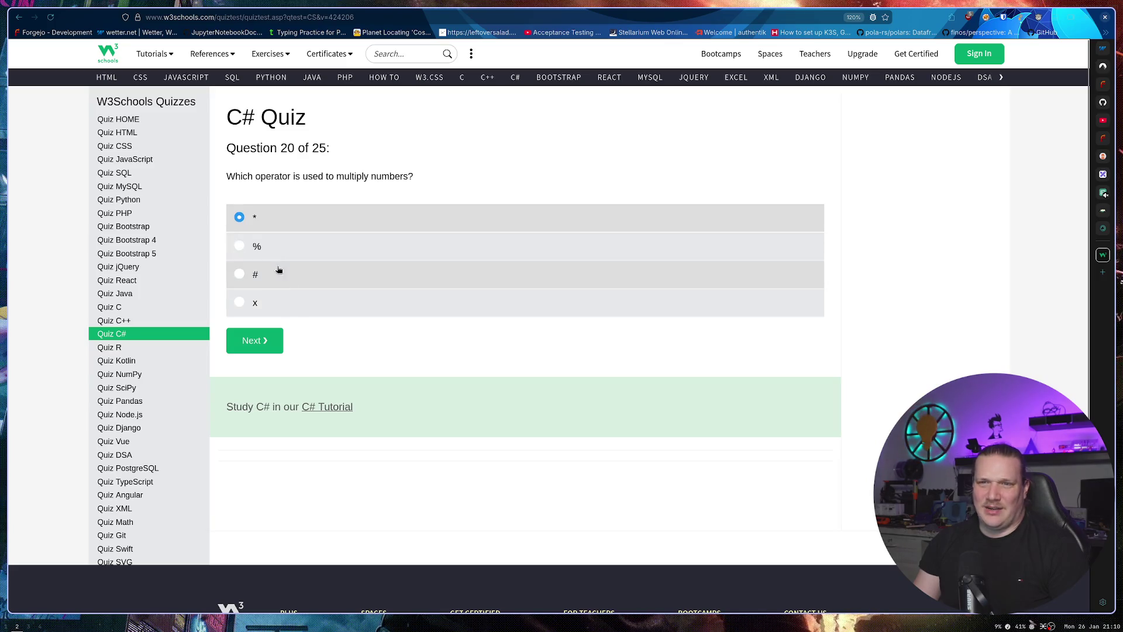
click(266, 347)
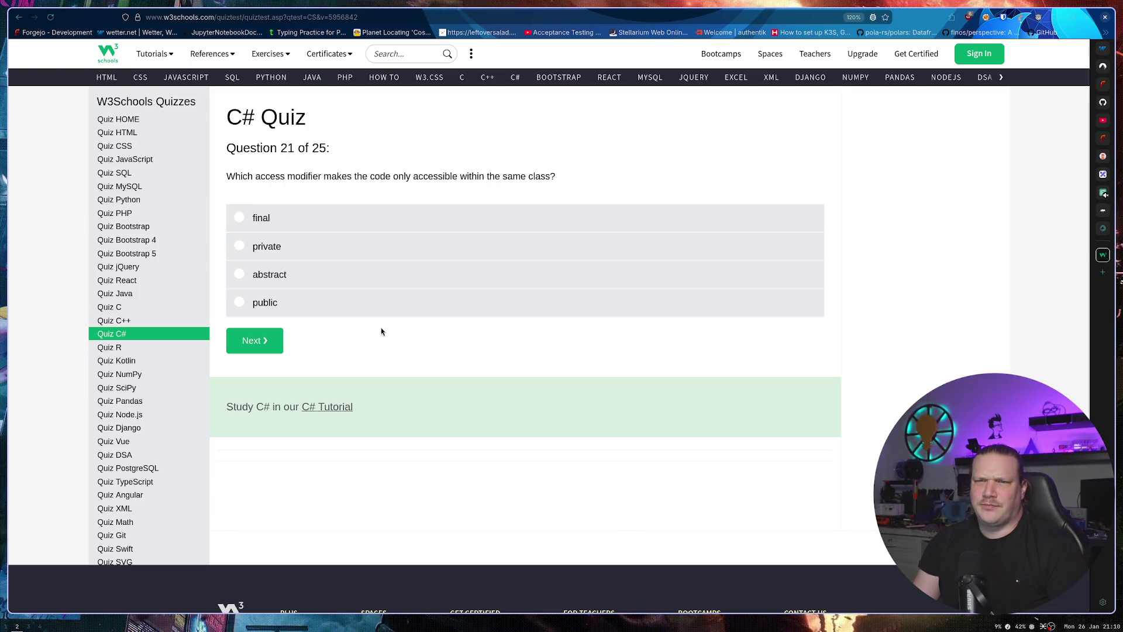
Answer private and if (x > y) for questions 21–22.
drag(323, 176, 414, 179)
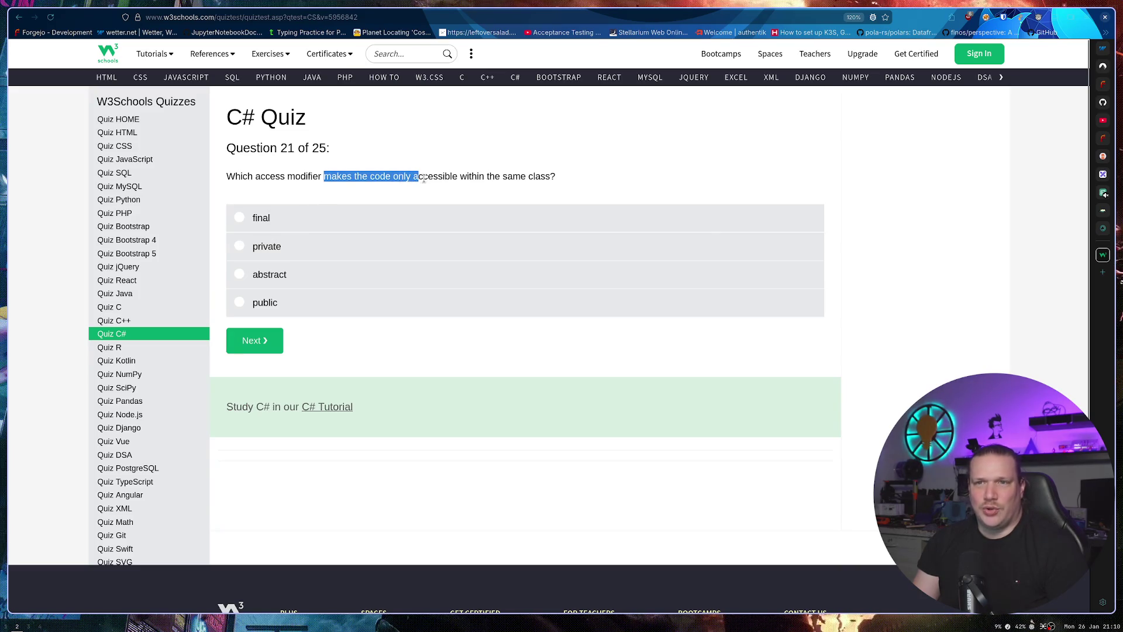
click(293, 256)
click(257, 341)
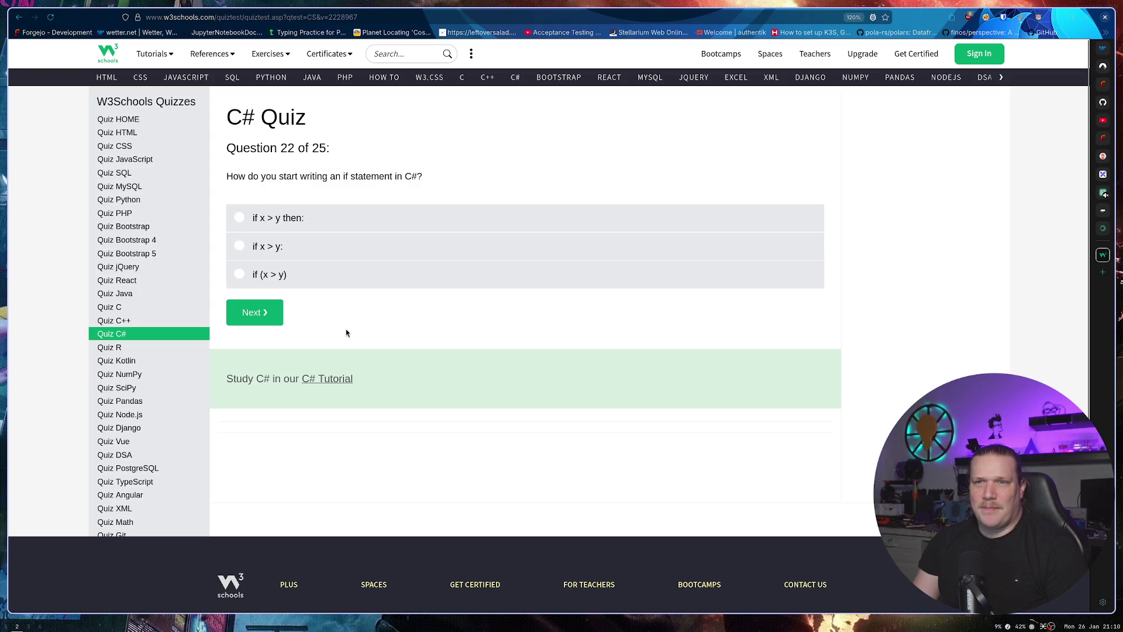
click(321, 283)
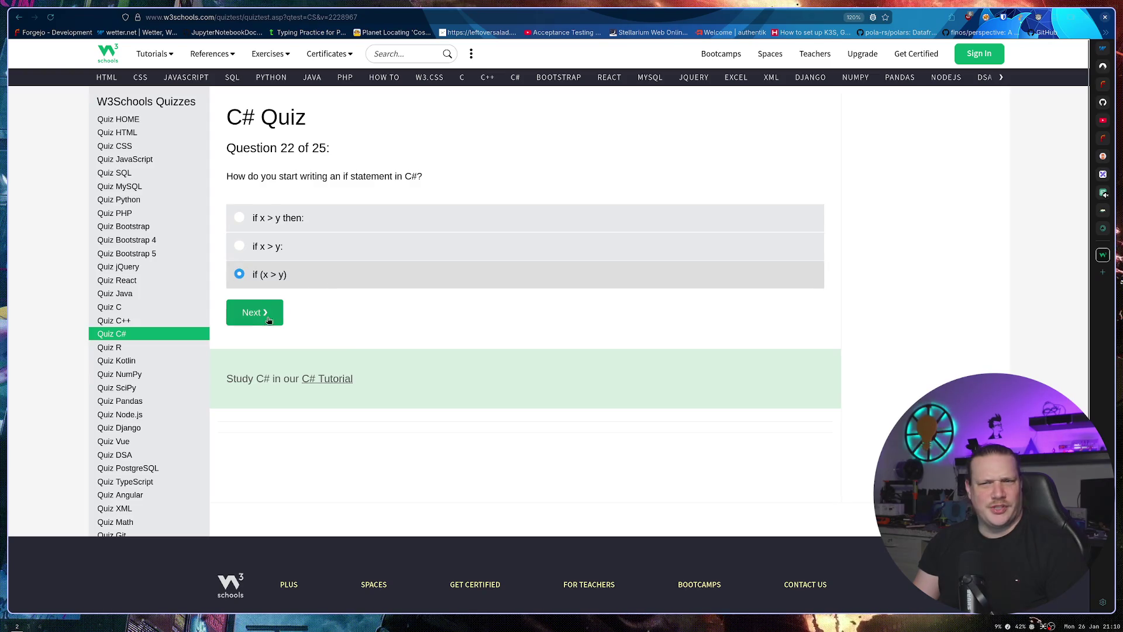
click(251, 318)
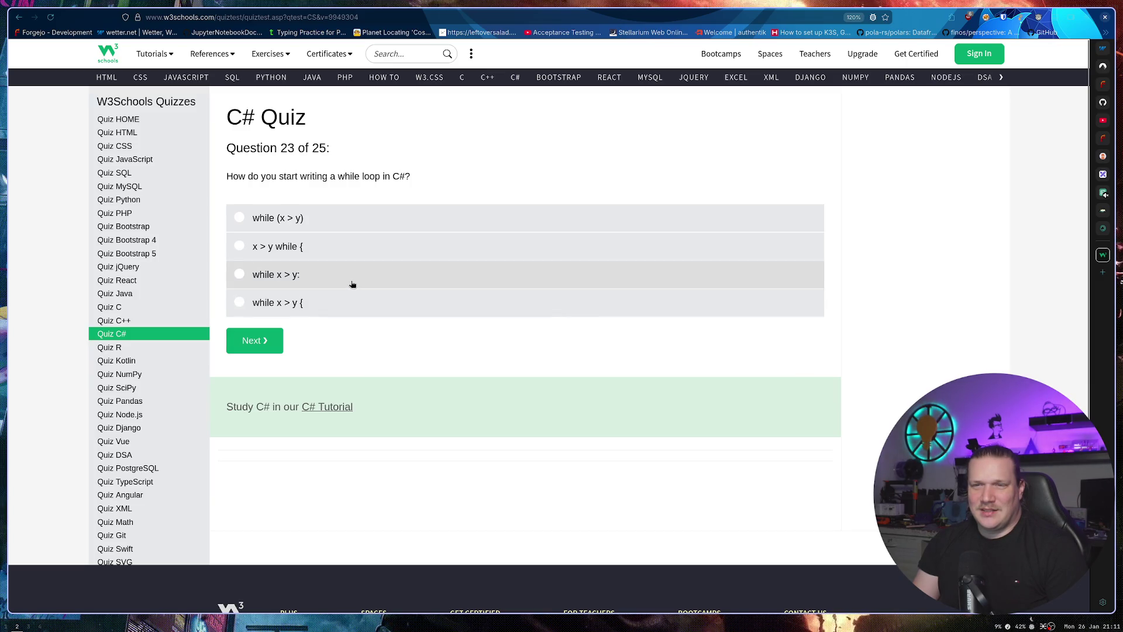
Answer while (x > y) and return for questions 23–24.
click(323, 309)
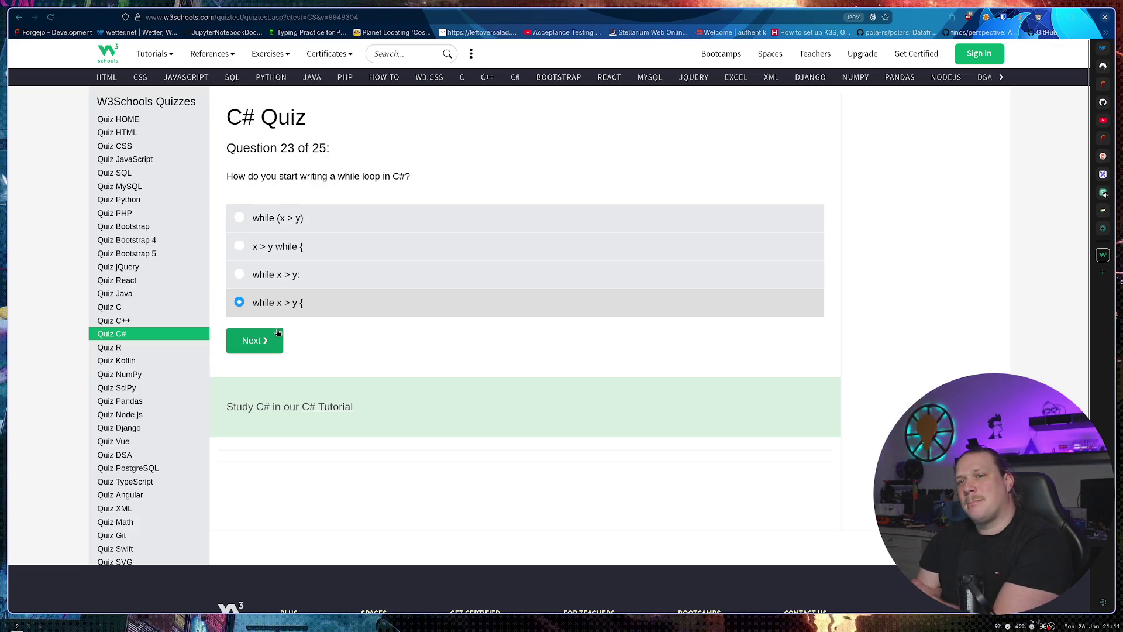
click(263, 219)
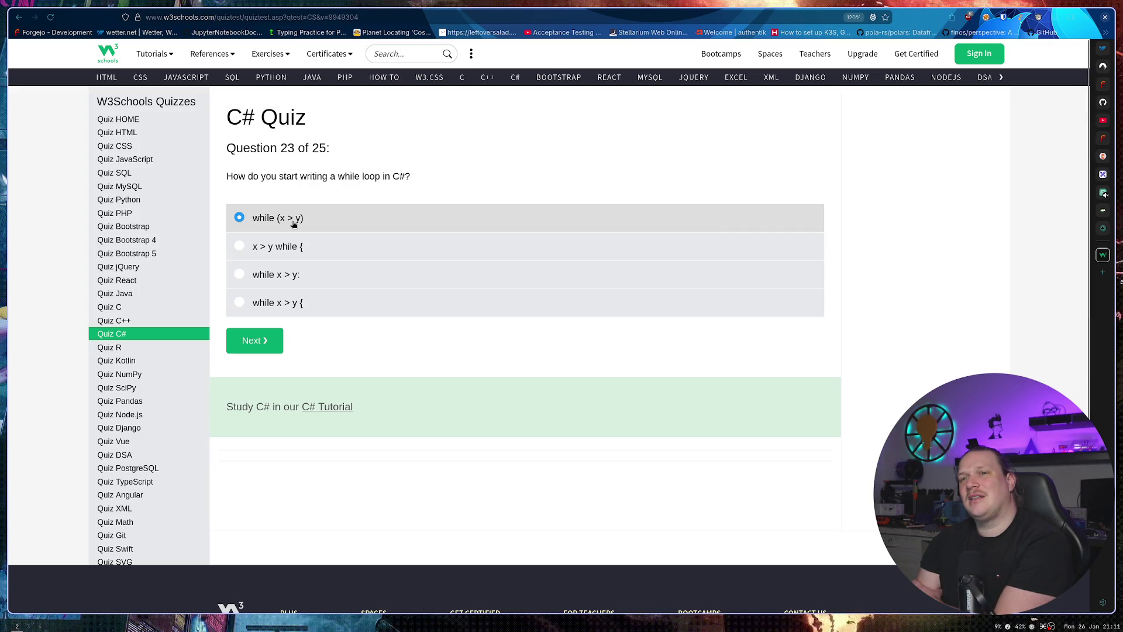
click(270, 342)
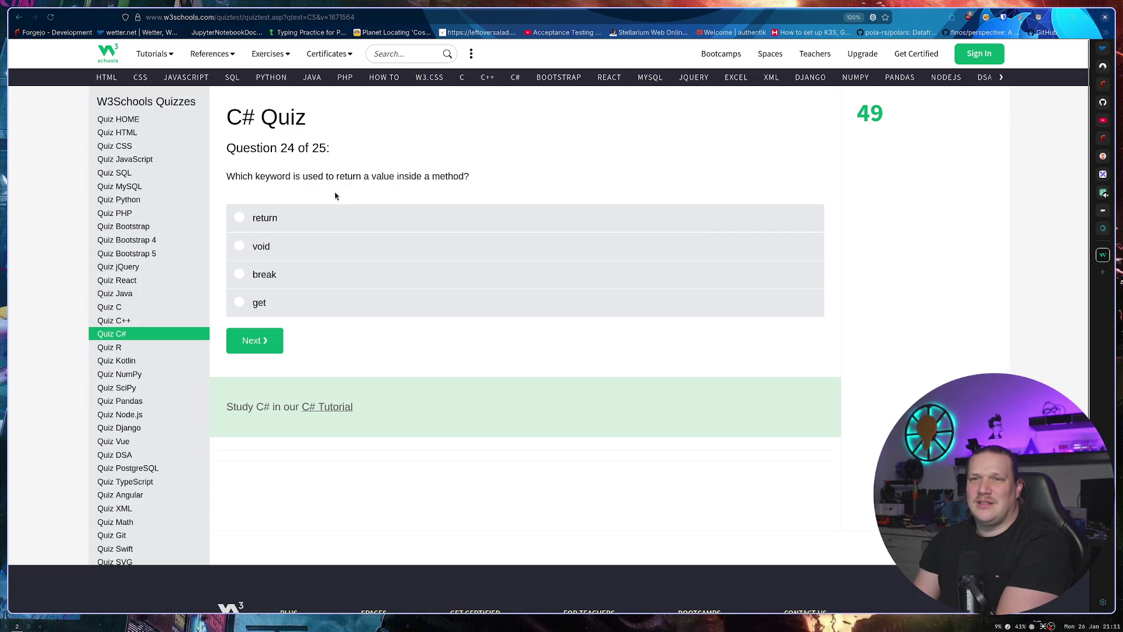
click(313, 221)
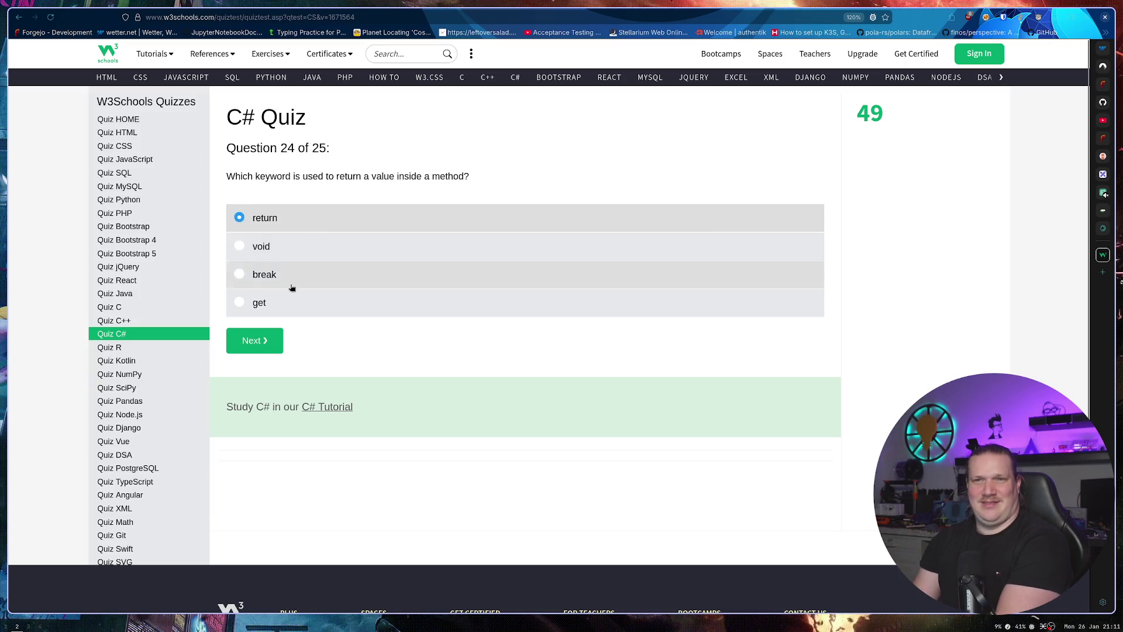
click(260, 342)
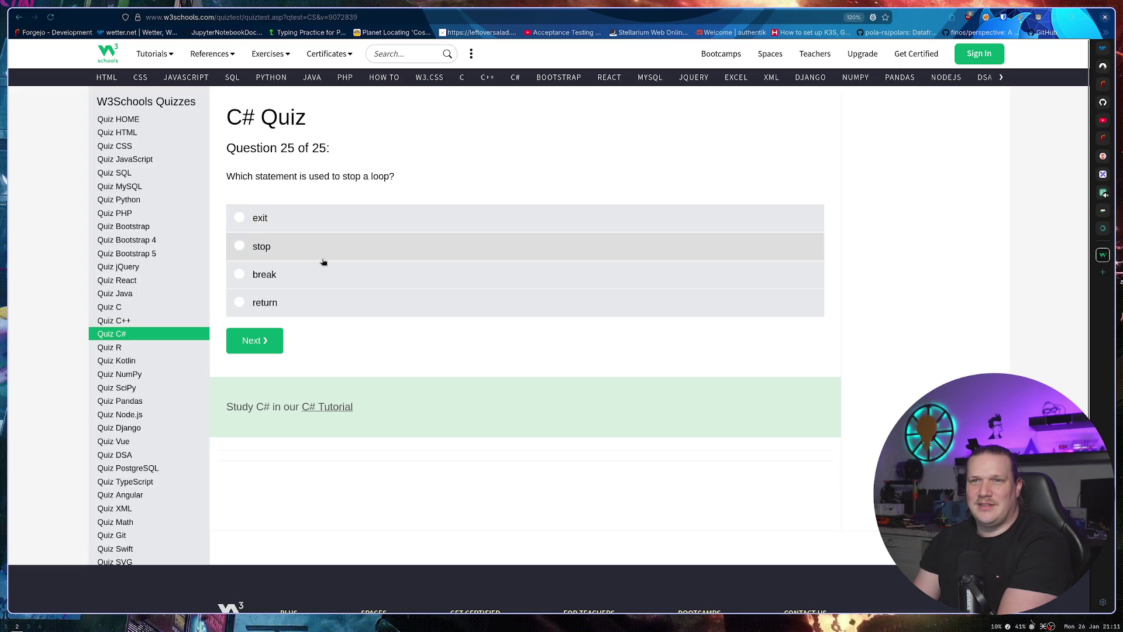
Settle on break for question 25 and finish the quiz with 23 of 25, 92%.
click(301, 286)
click(286, 304)
click(298, 282)
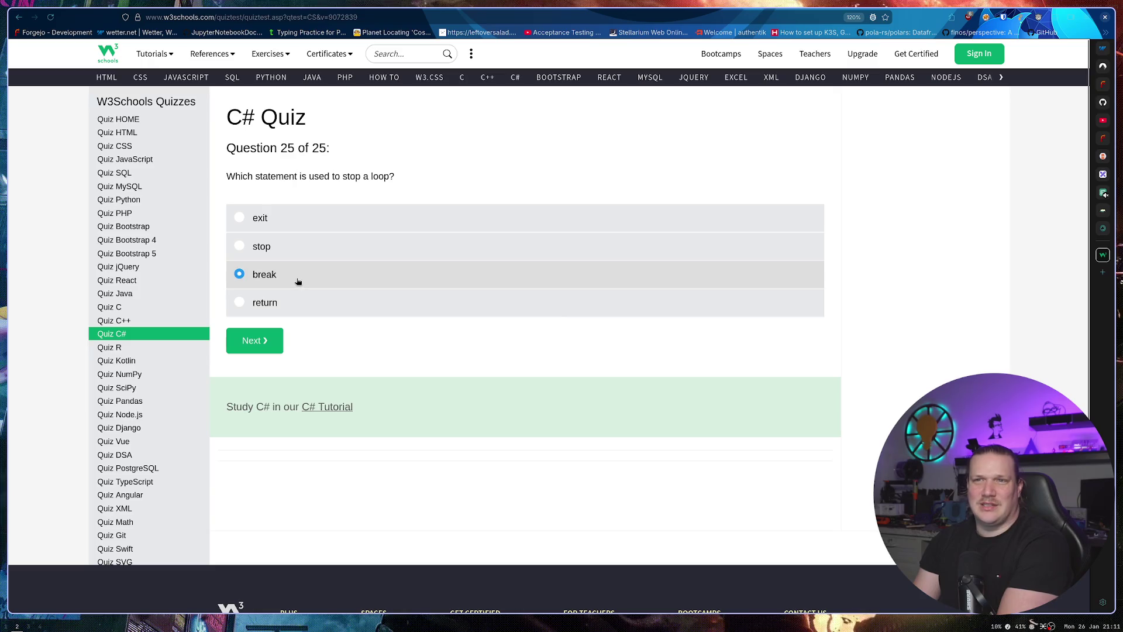
right_click(297, 281)
key(Escape)
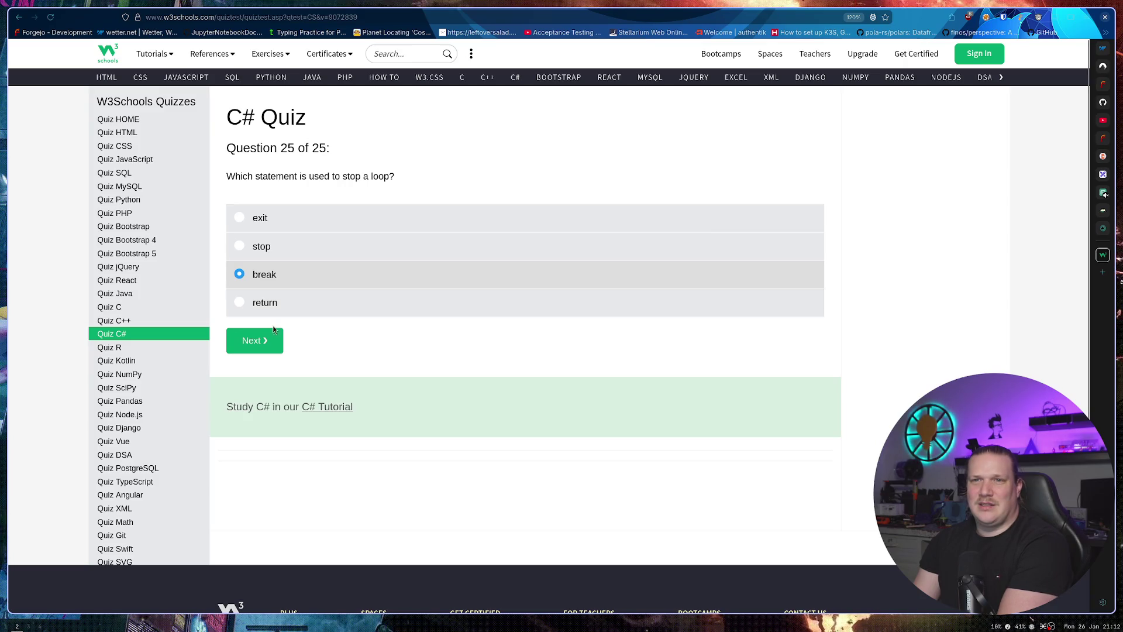
click(264, 342)
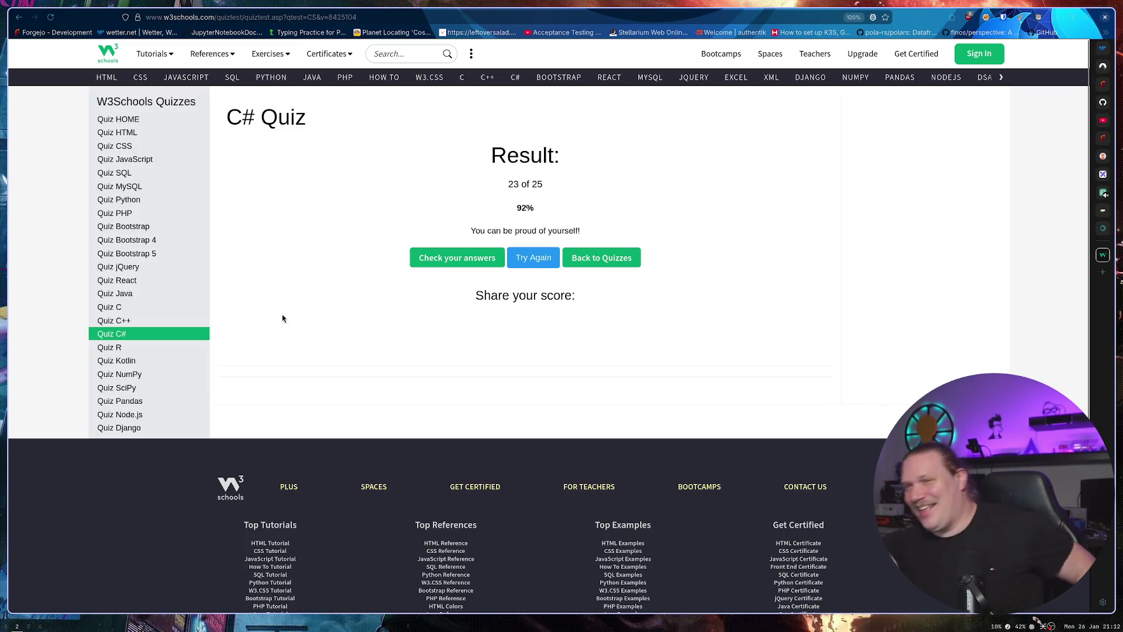
From the 23 of 25 result page, open the C# quiz answer review.
drag(469, 231, 596, 237)
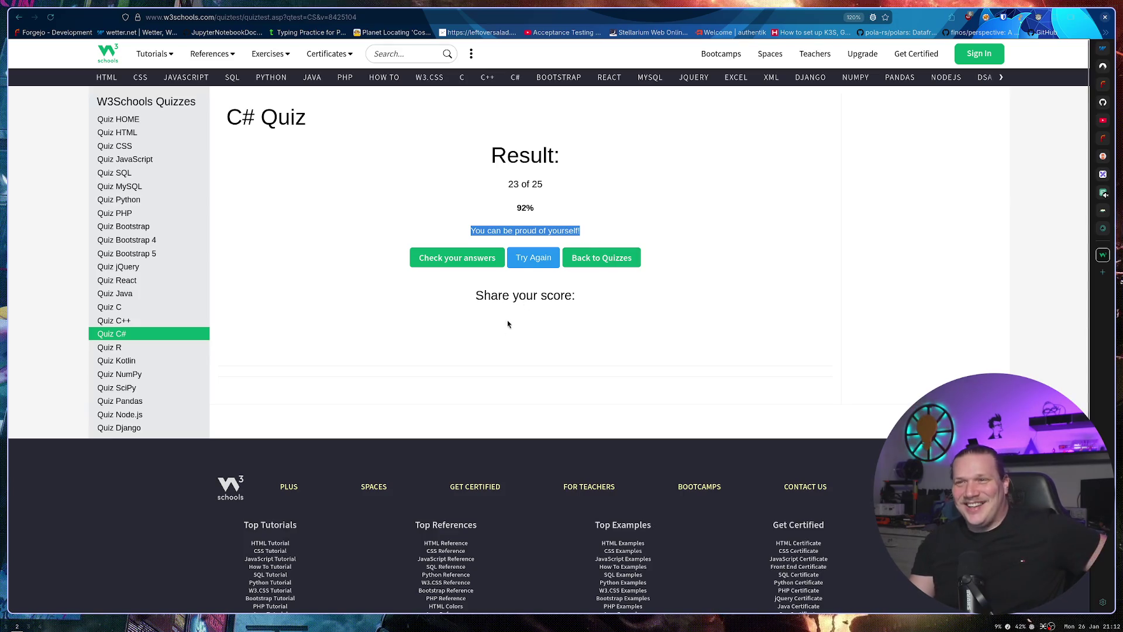
click(506, 197)
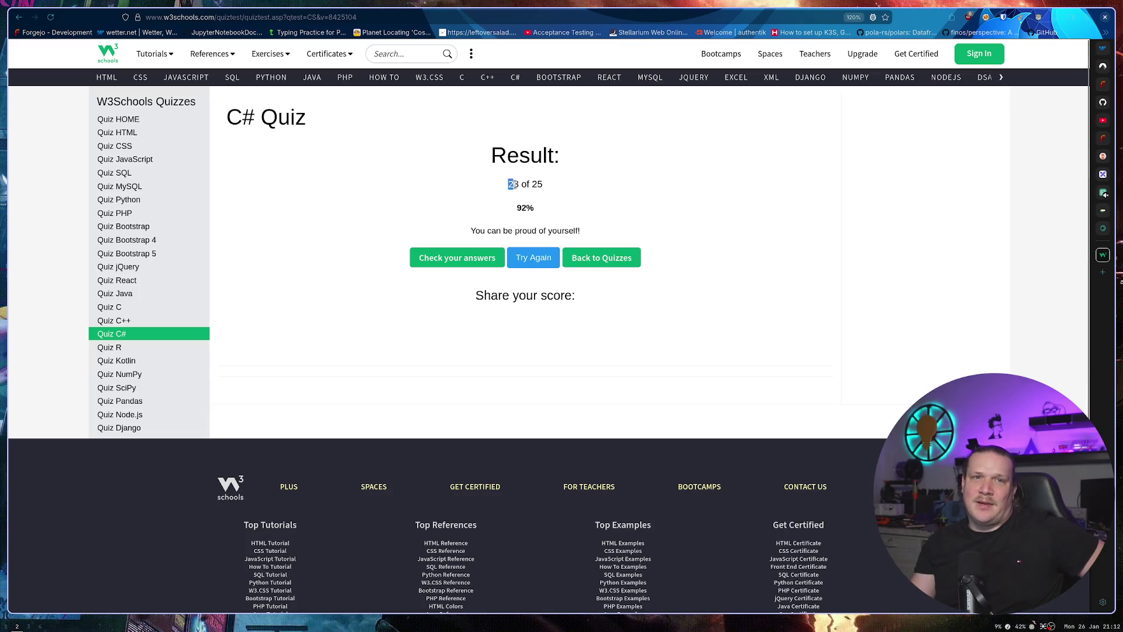
click(476, 259)
scroll(477, 264, down, 15)
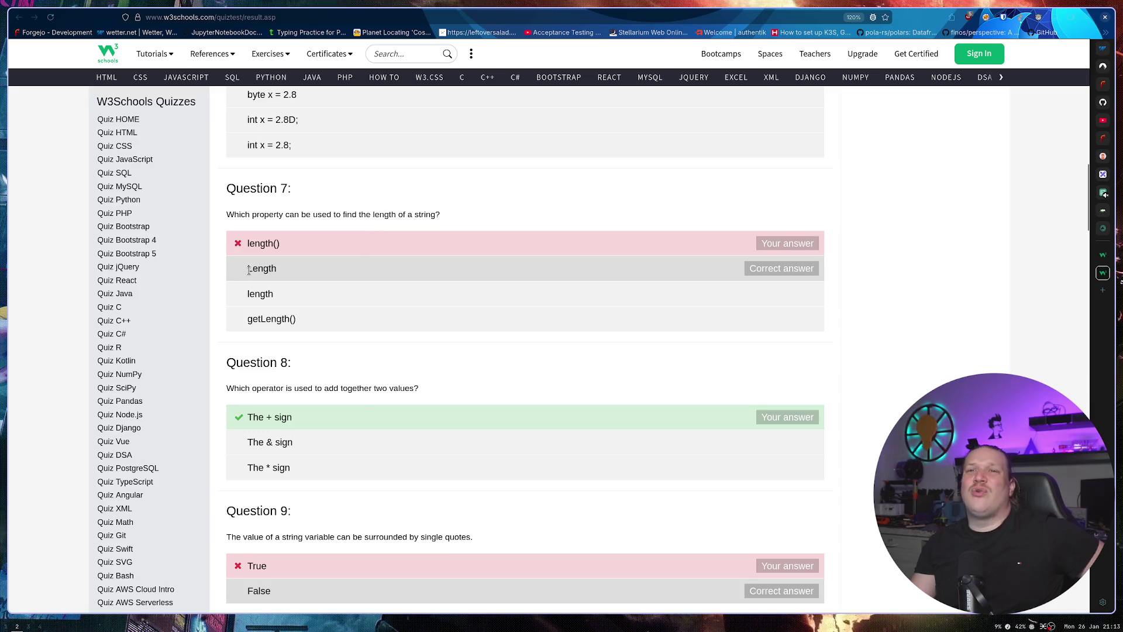
drag(246, 273, 254, 270)
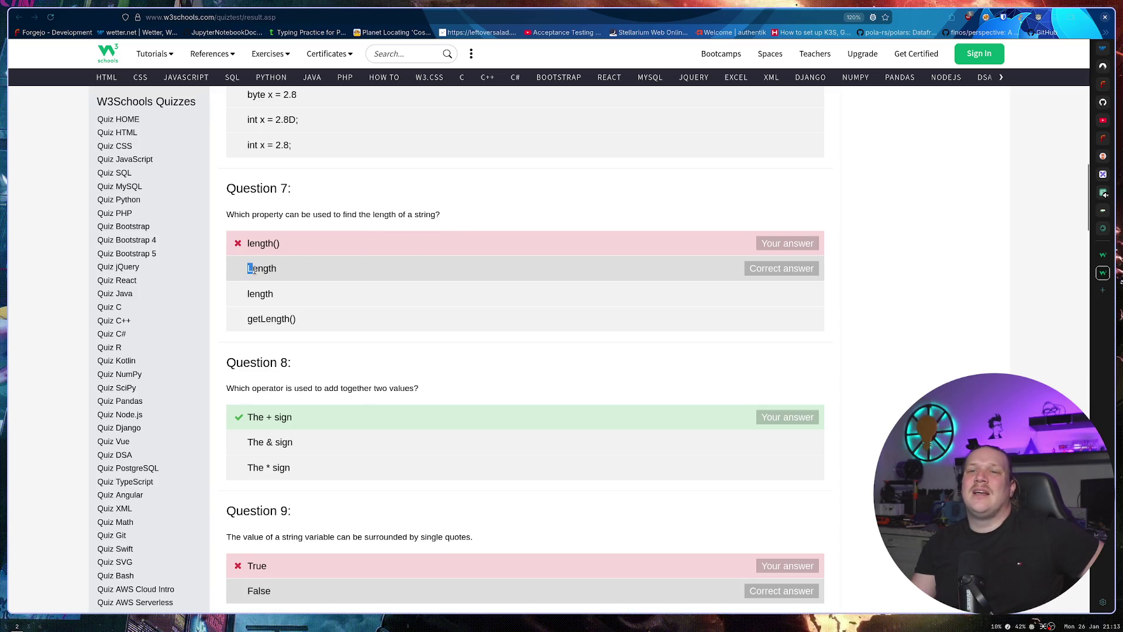
double_click(278, 269)
drag(282, 243, 244, 247)
double_click(255, 270)
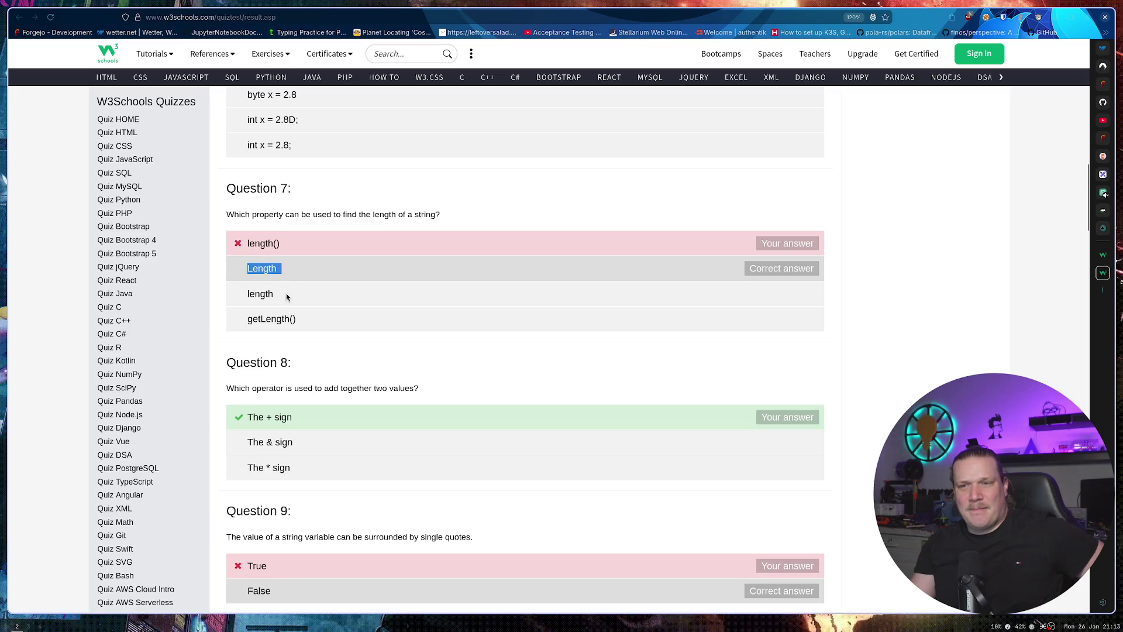
scroll(285, 309, down, 3)
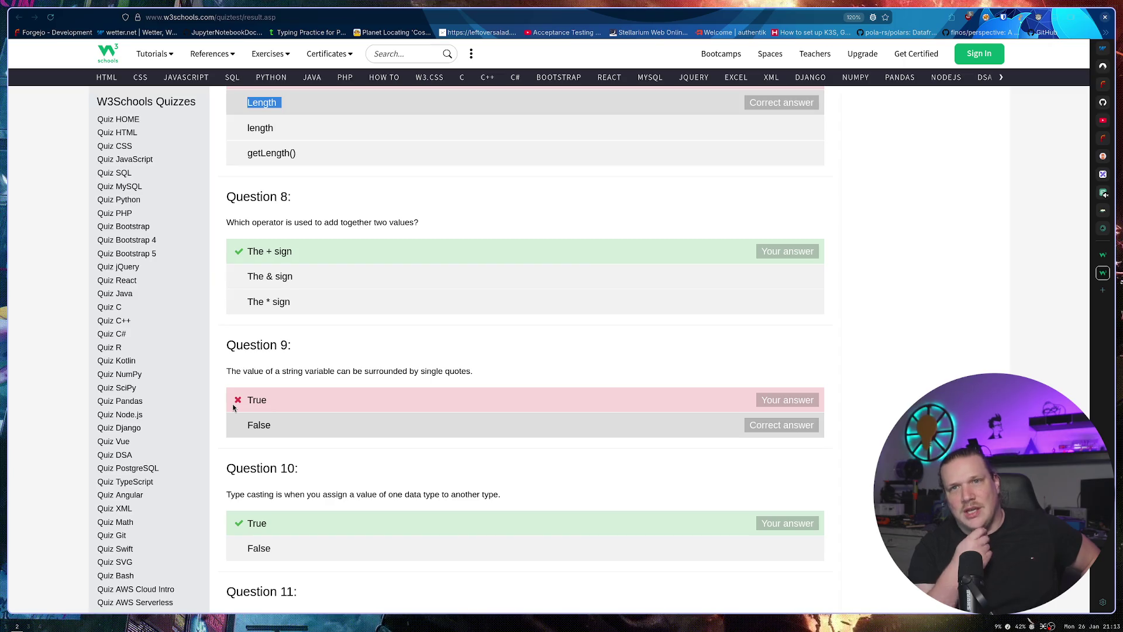
scroll(138, 288, down, 3)
scroll(138, 287, up, 2)
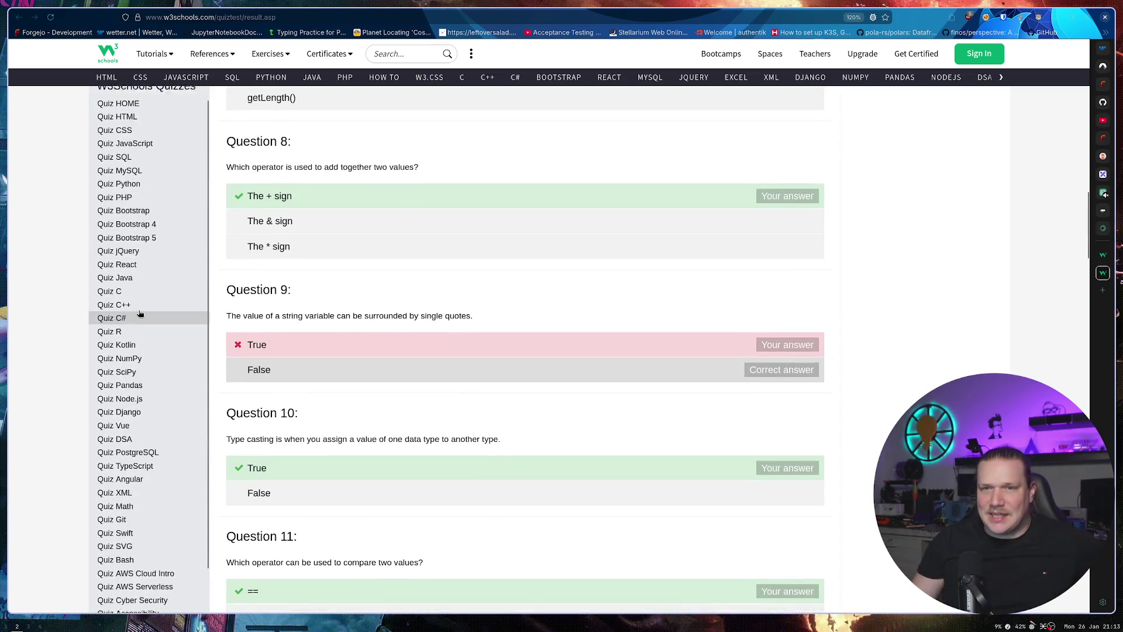
scroll(140, 314, up, 2)
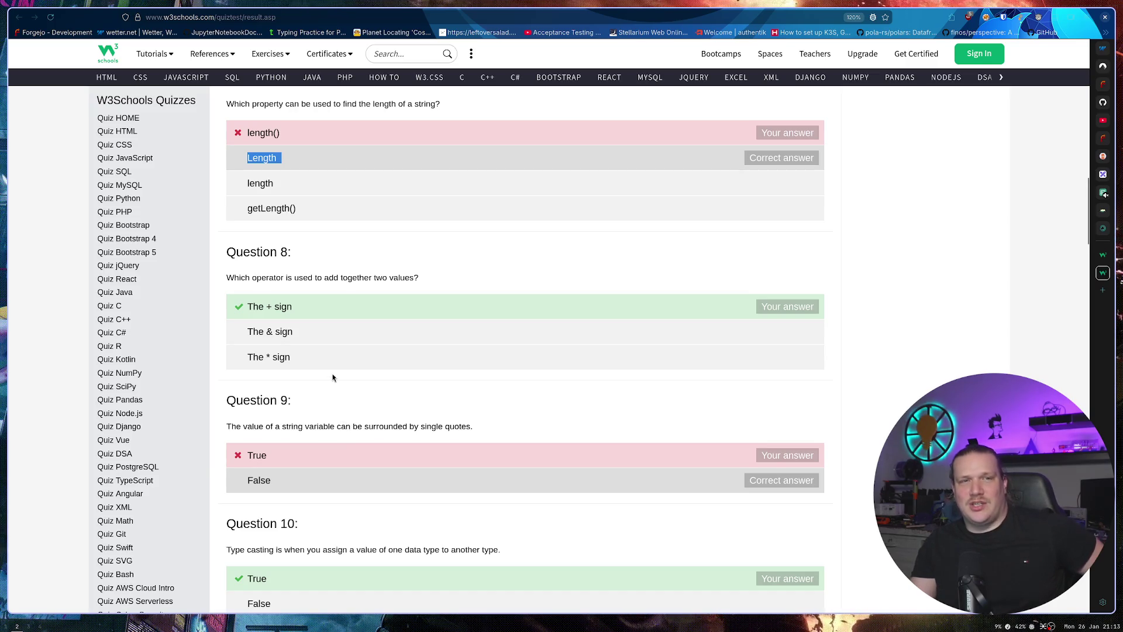
scroll(345, 417, down, 20)
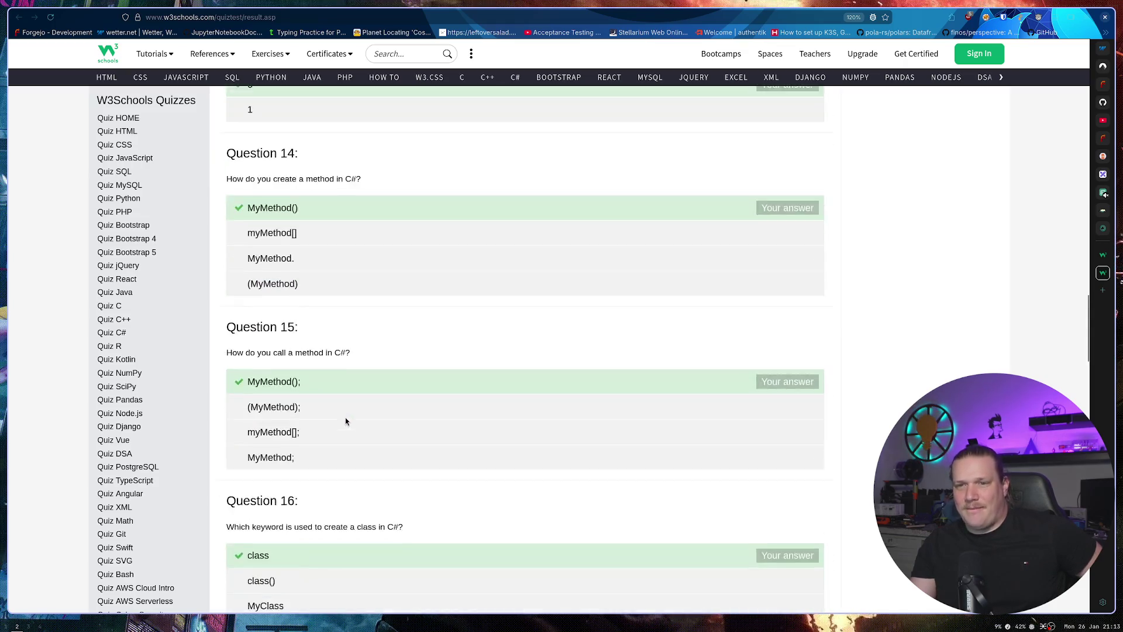
scroll(325, 420, down, 5)
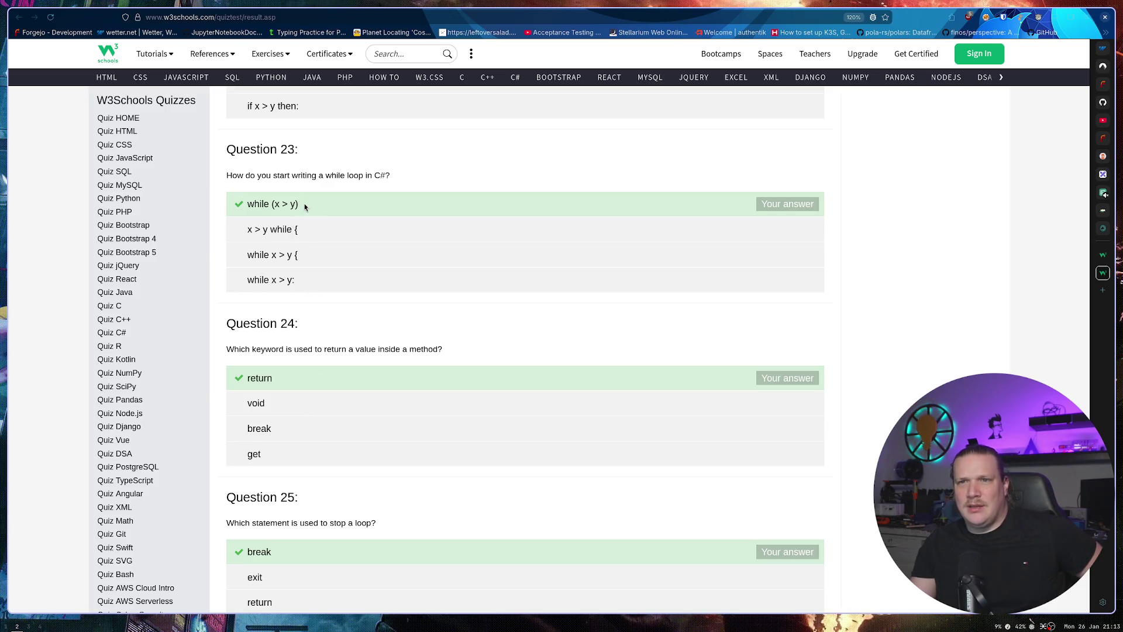
scroll(301, 211, up, 3)
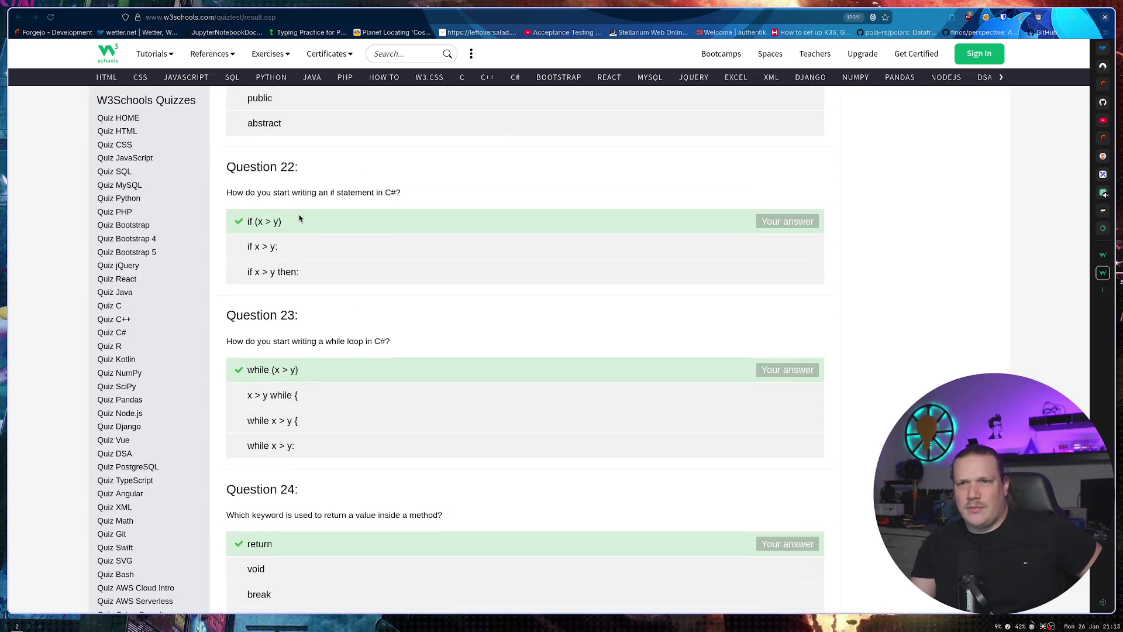
scroll(300, 227, up, 5)
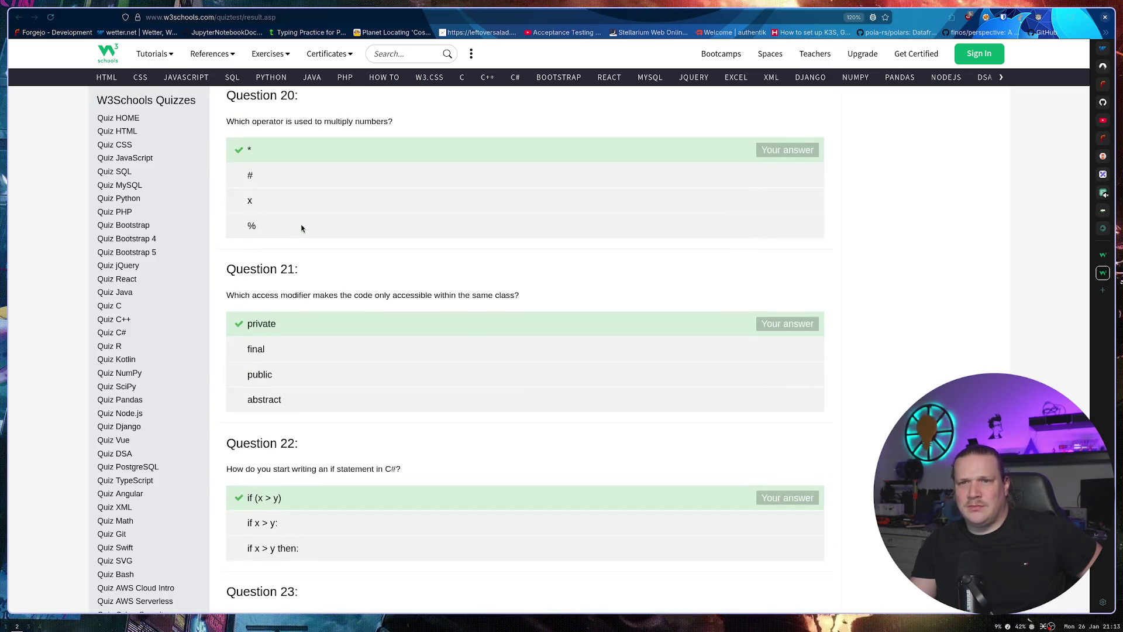
scroll(301, 228, up, 5)
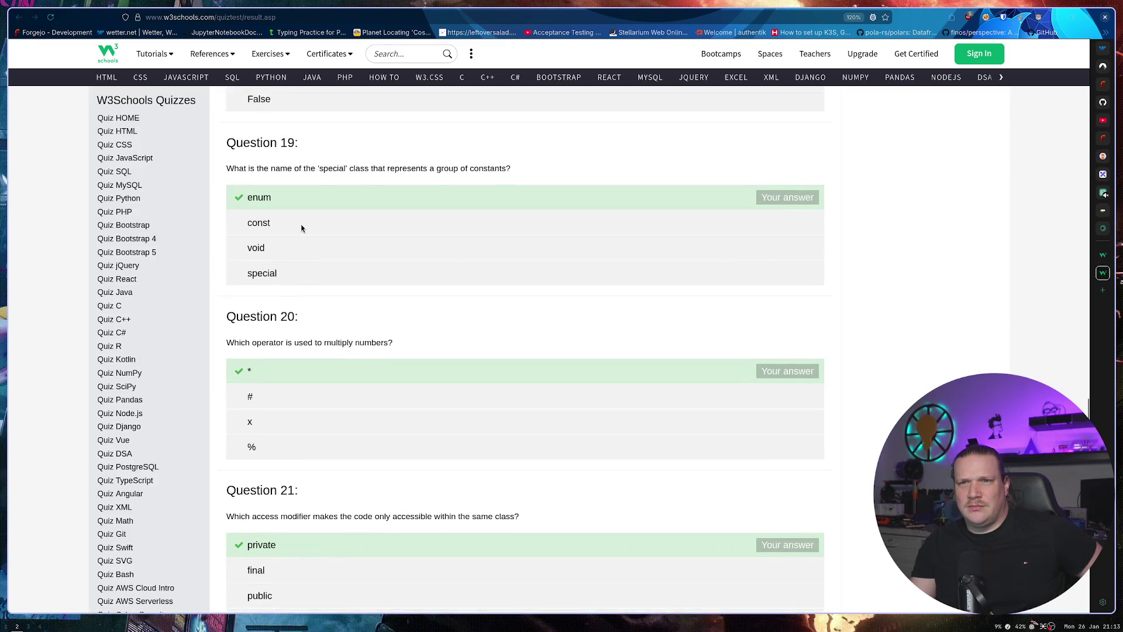
scroll(300, 225, up, 3)
scroll(381, 349, up, 3)
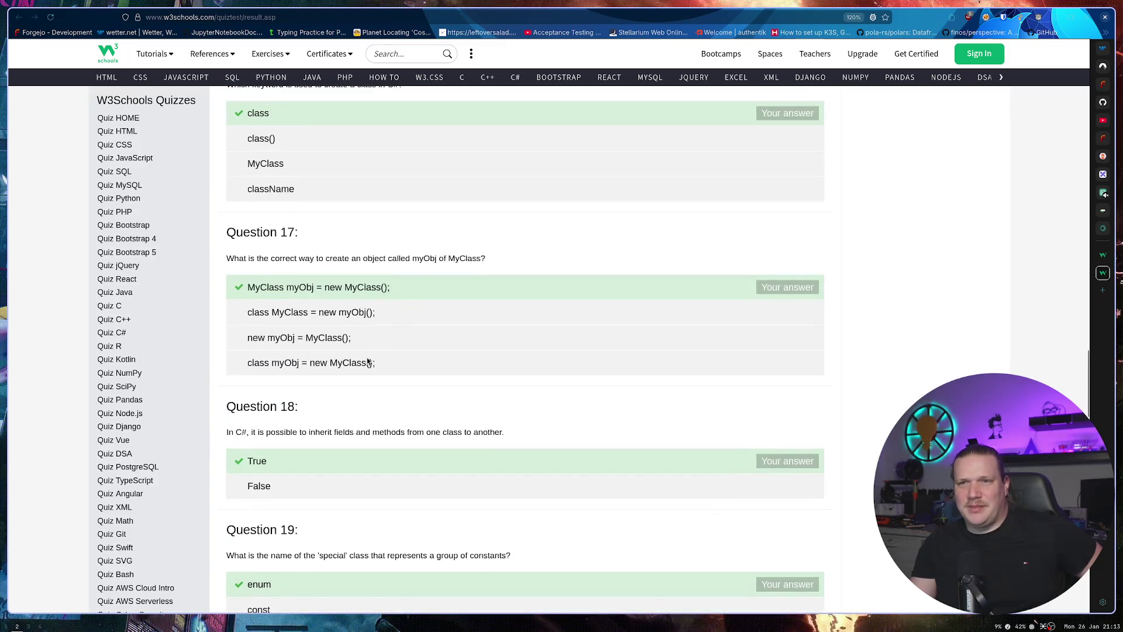
scroll(380, 304, up, 4)
scroll(380, 305, up, 1)
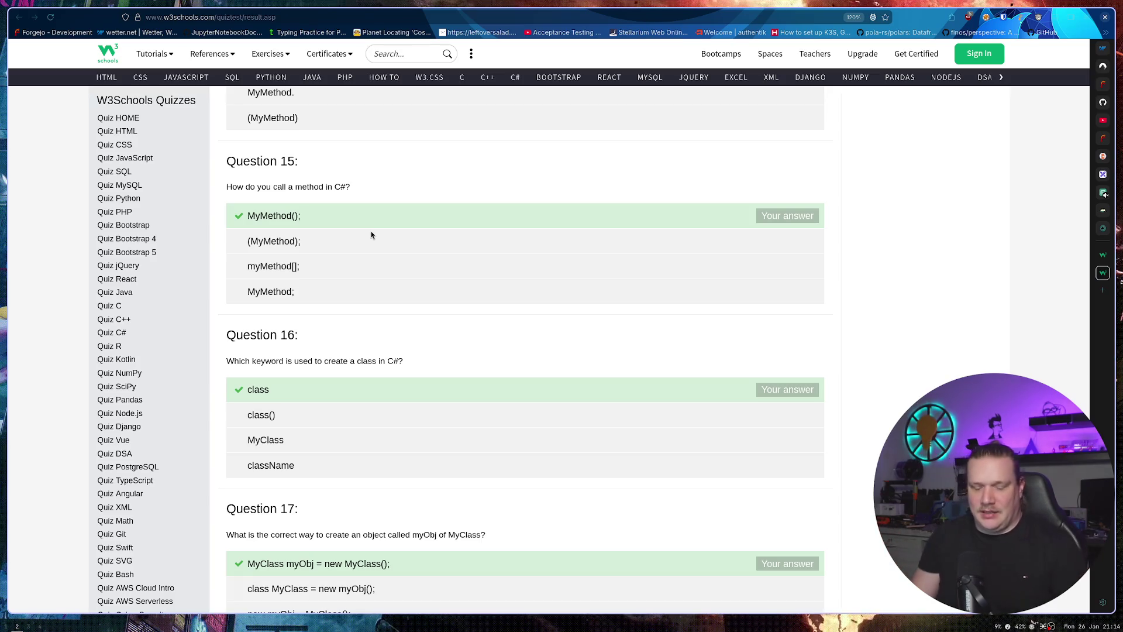
key(super+1)
key(Down)
key(Down)
key(Down)
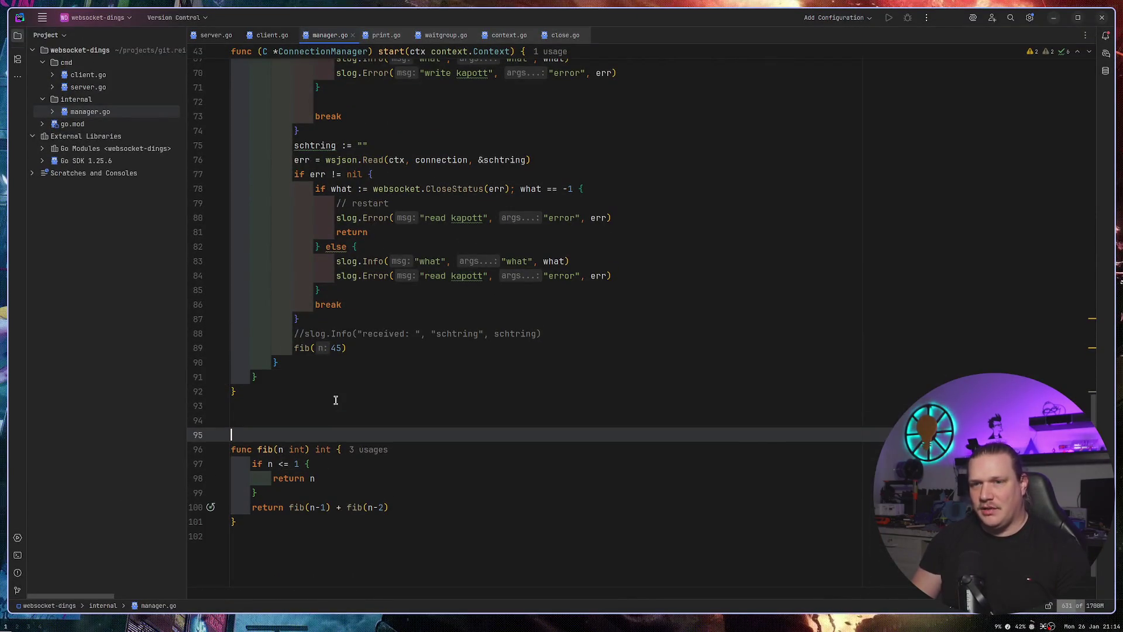
key(Up)
text(var char)
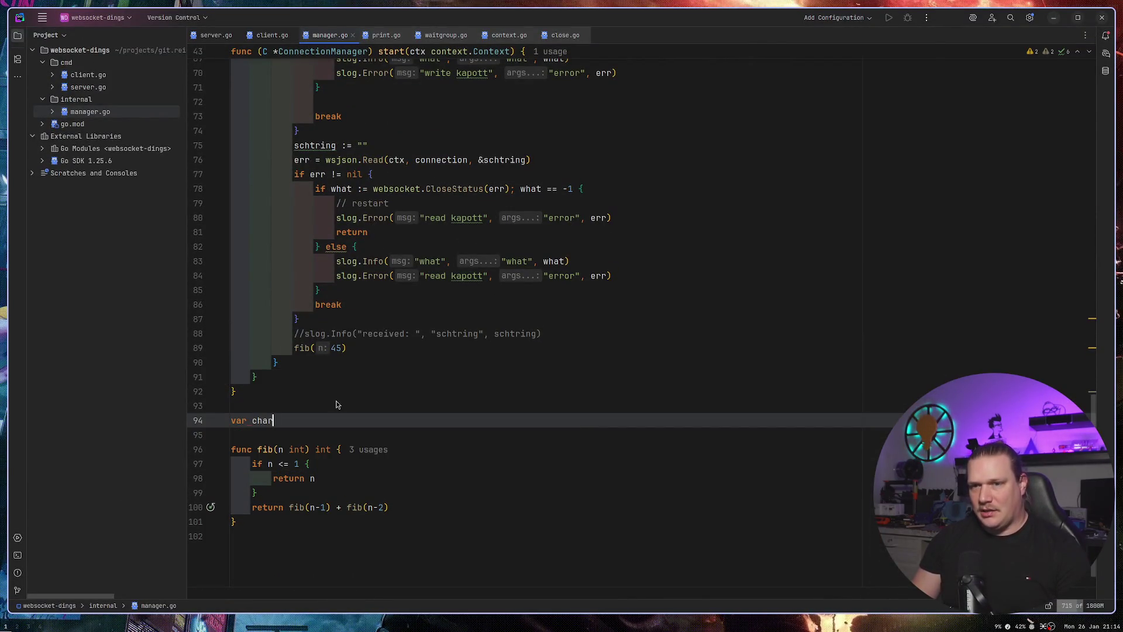
text(Slice)
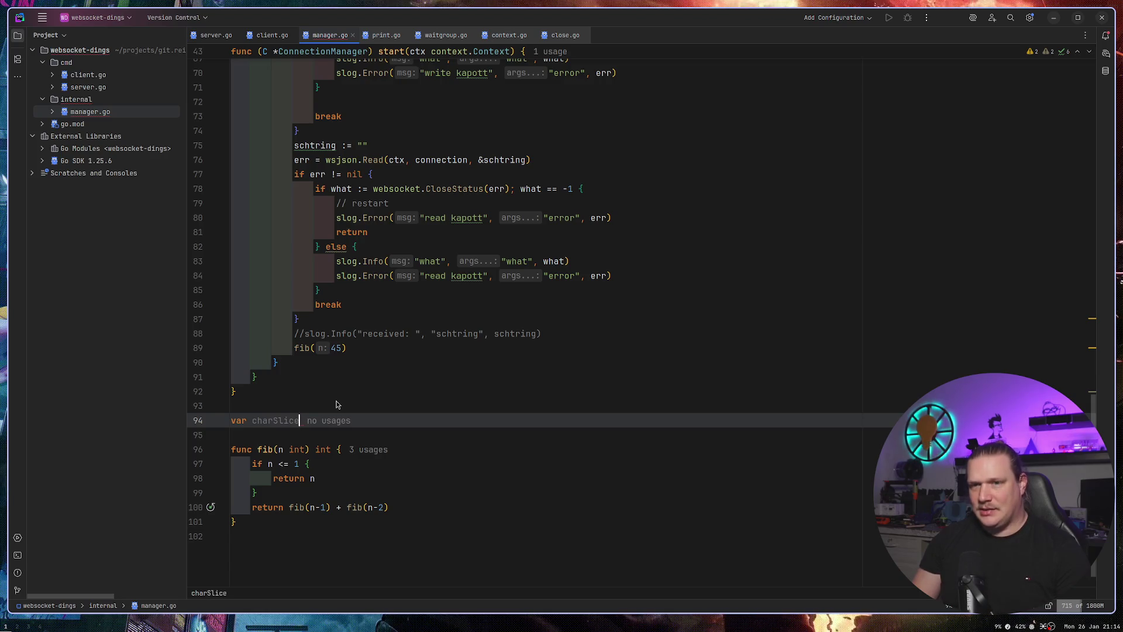
key(ctrl+Left)
text([]char)
key(End)
text(= ')
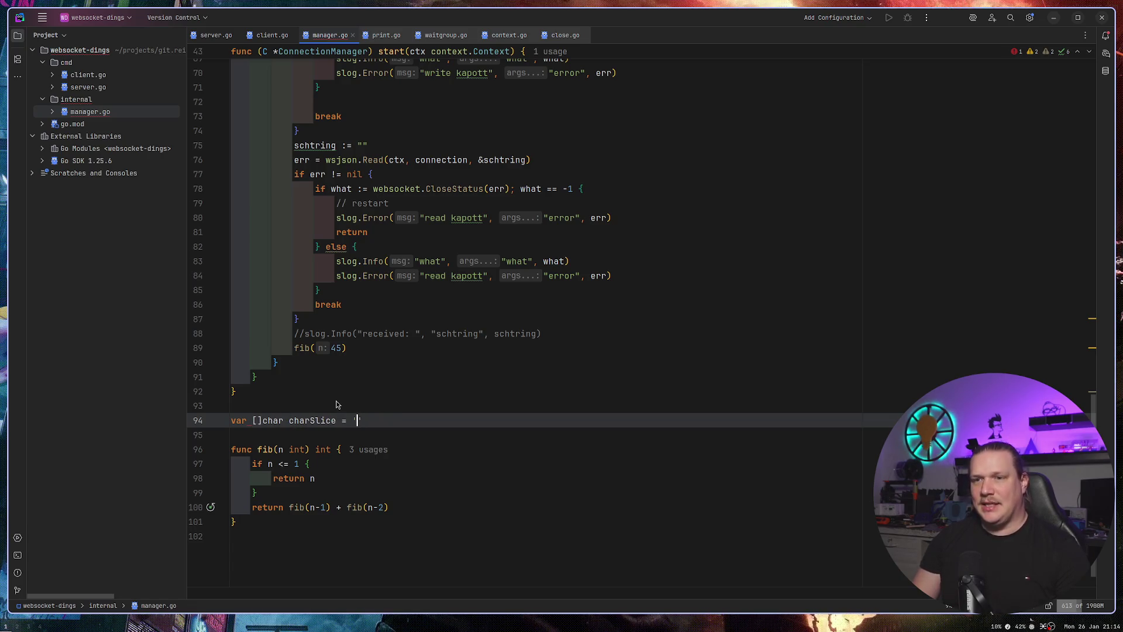
text(bla)
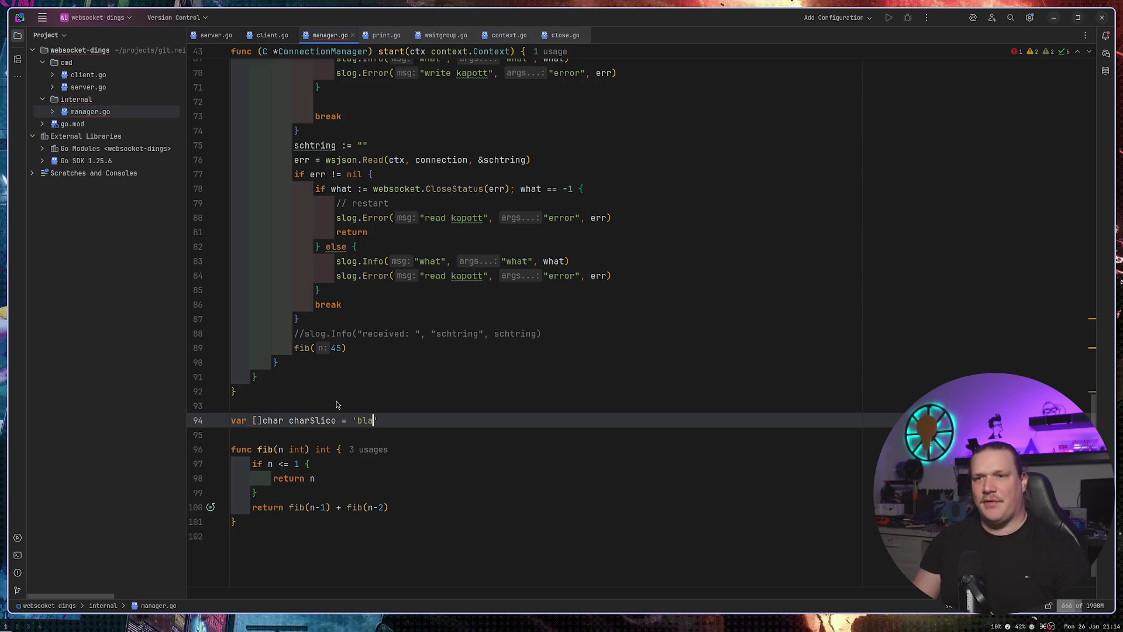
key(End)
key(Return)
text(var)
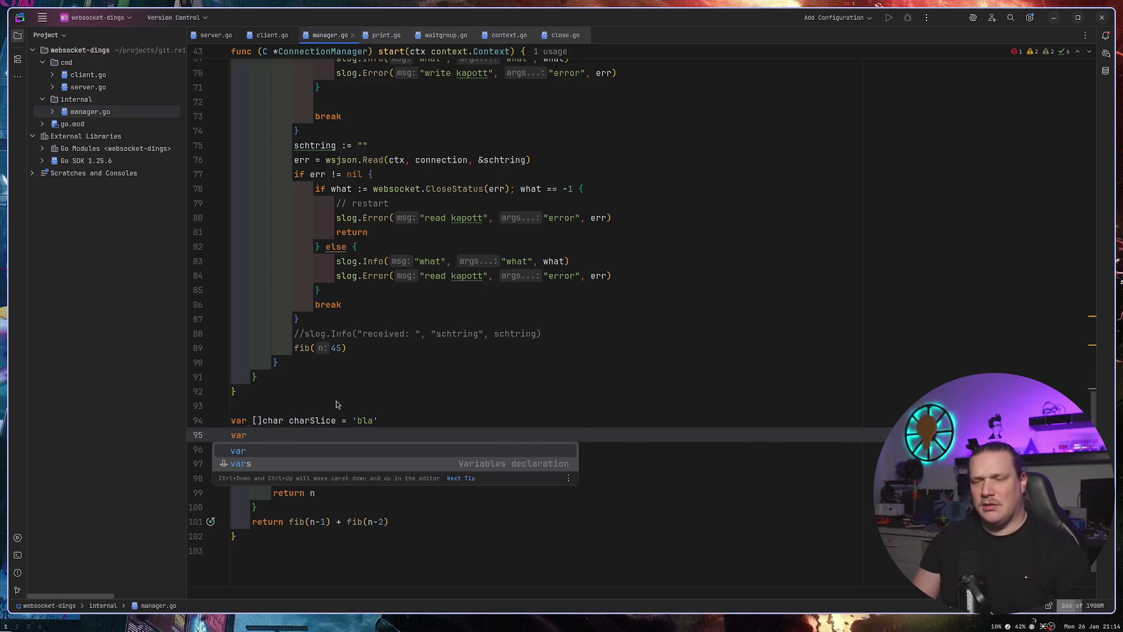
text( char cha)
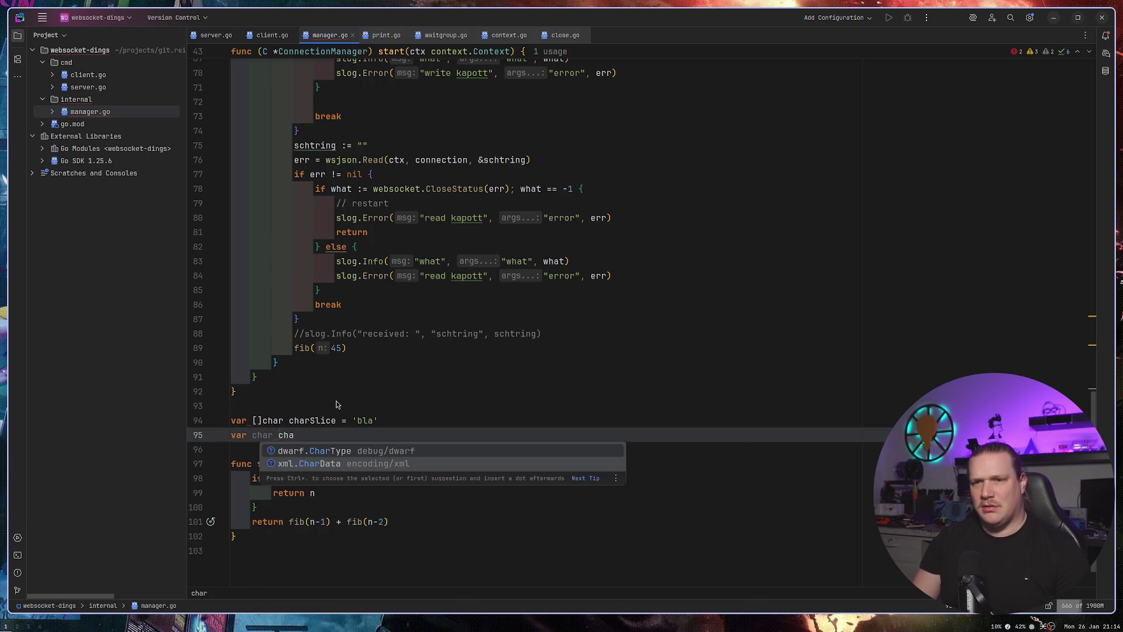
text(r = 'd)
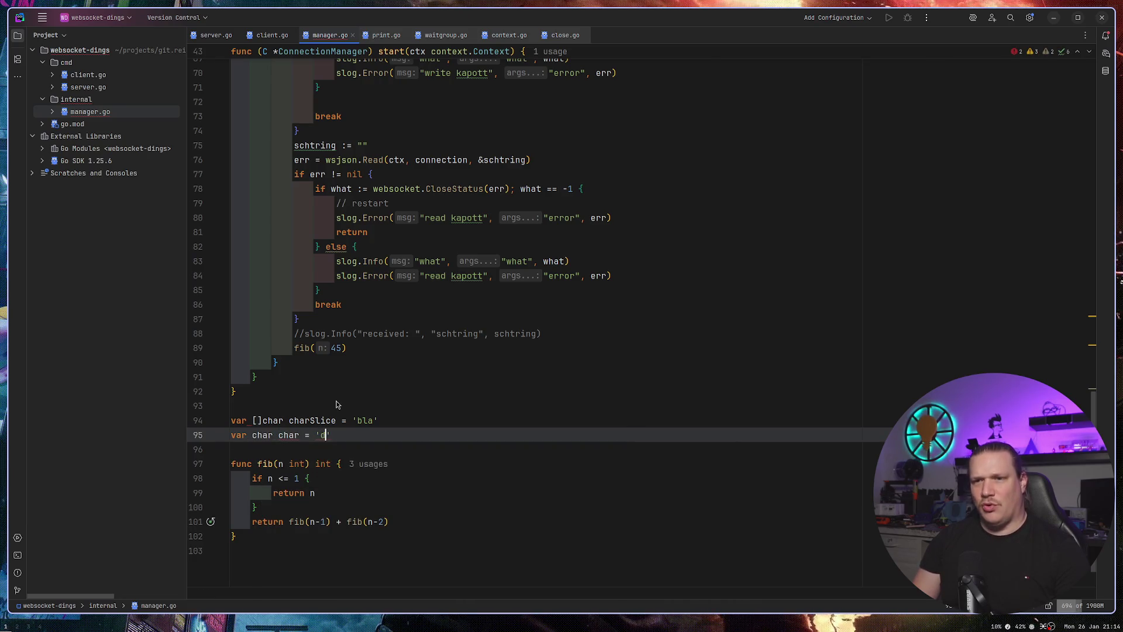
key(Up)
key(Up)
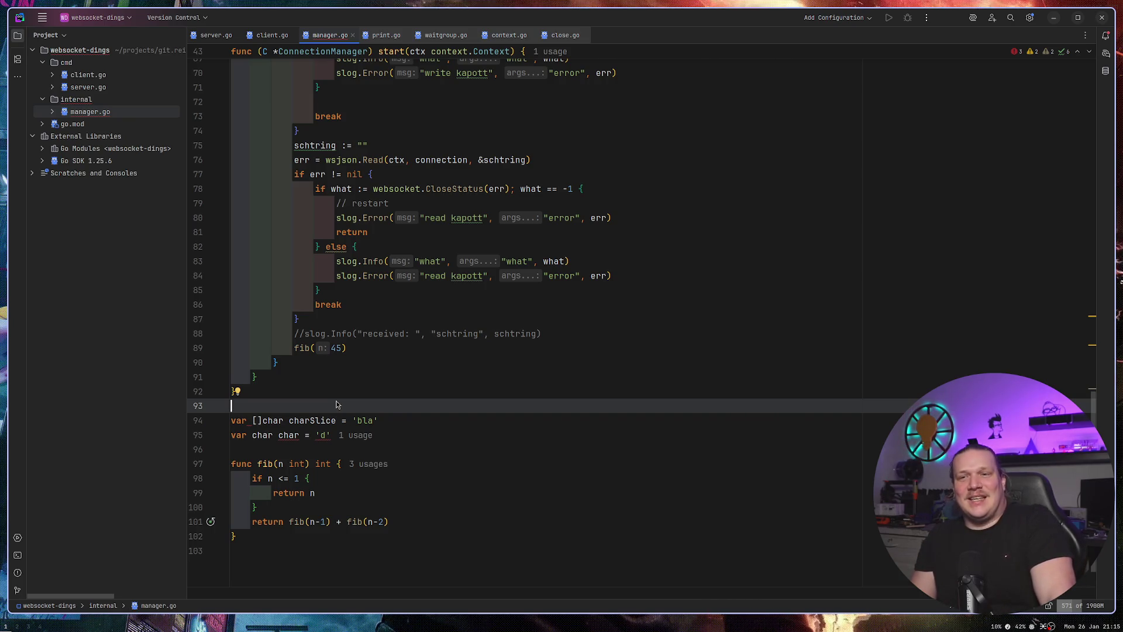
key(BackSpace)
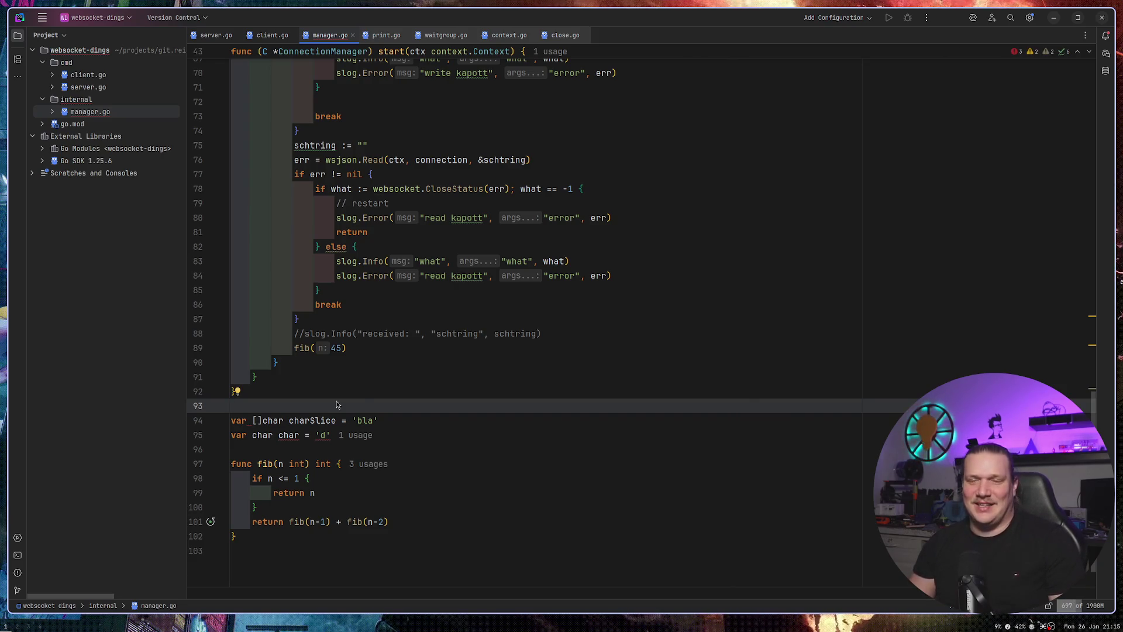
key(Down)
key(Down)
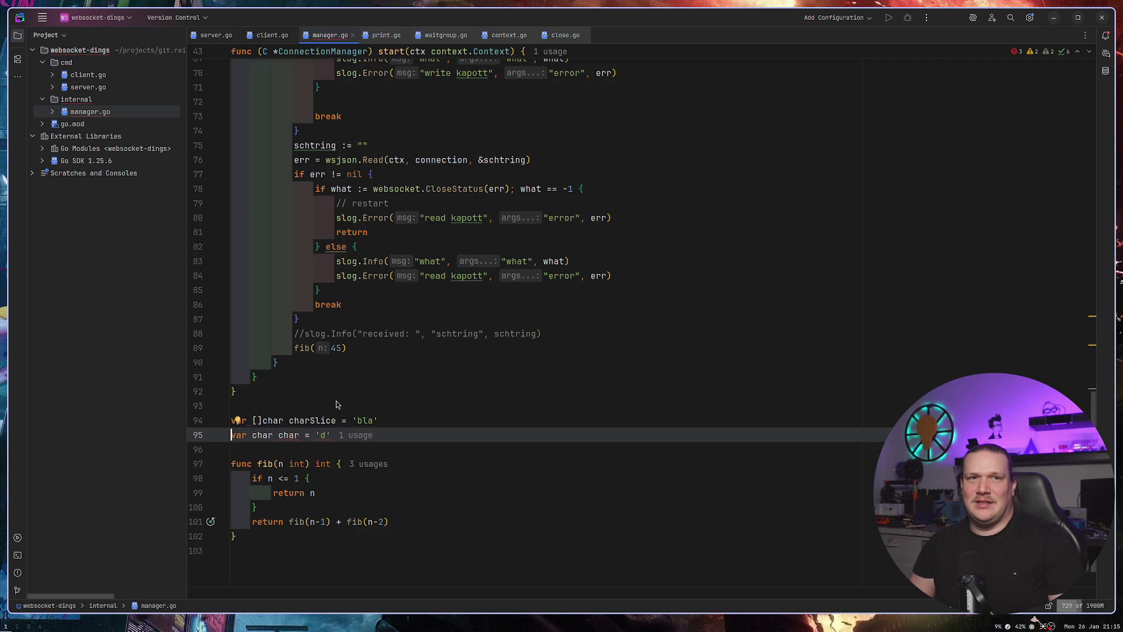
key(Up)
key(ctrl+y)
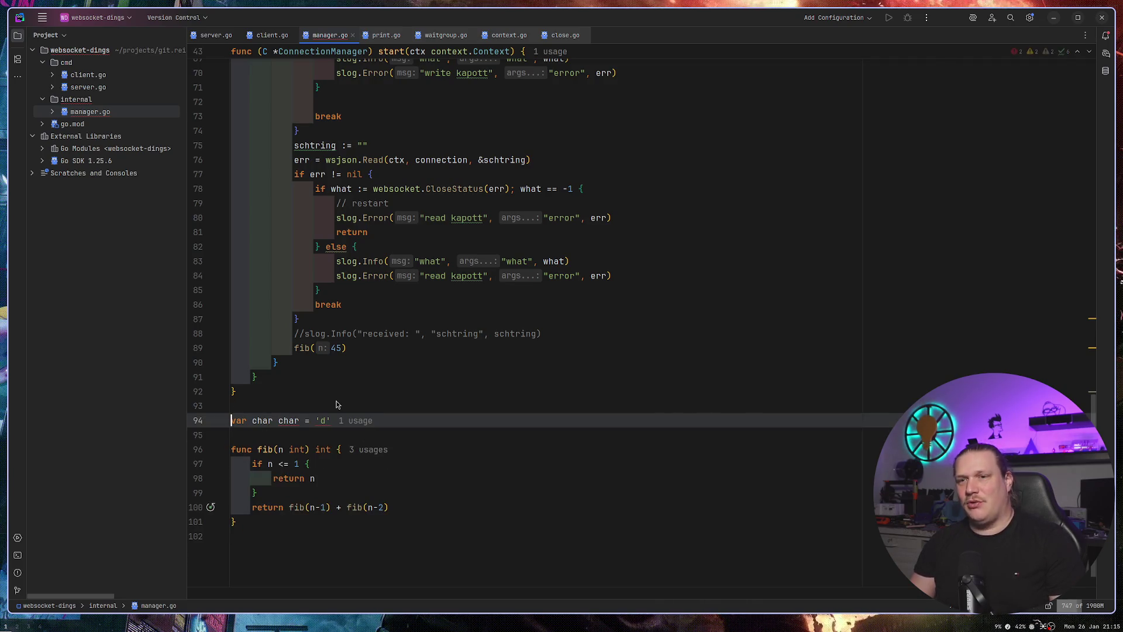
key(ctrl+y)
key(Up)
key(Up)
key(Up)
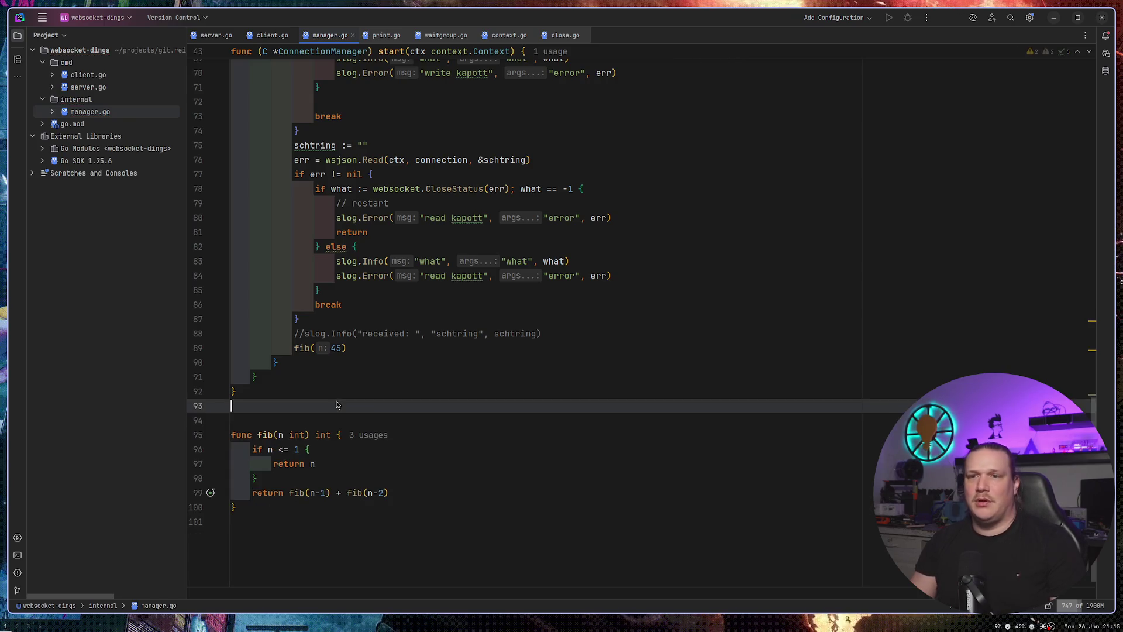
scroll(337, 404, up, 15)
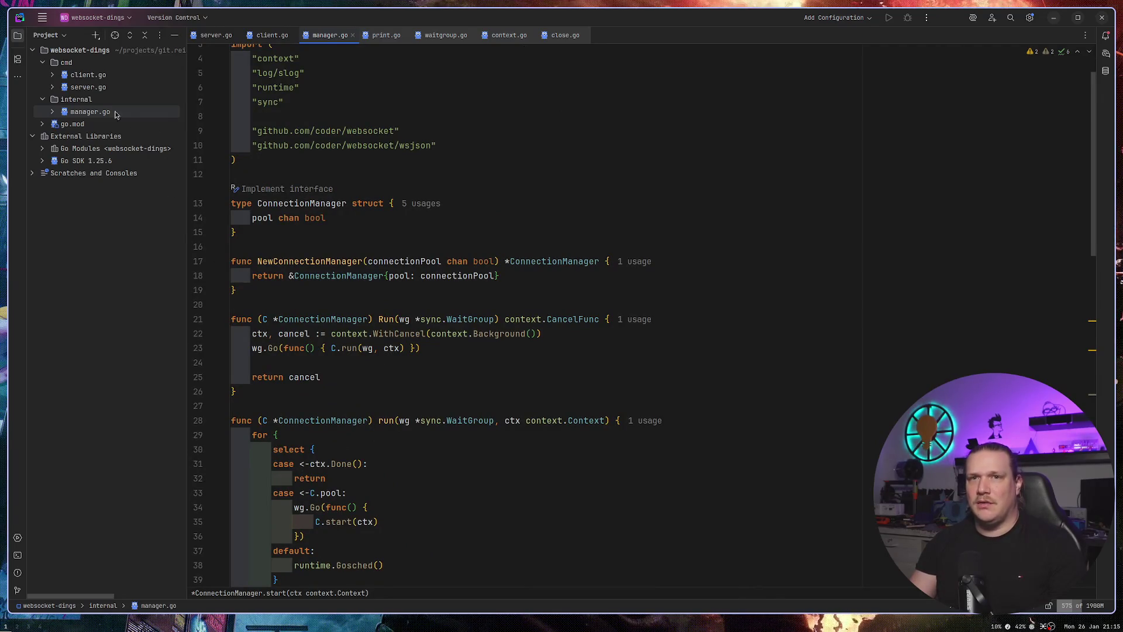
Open client.go and add bla := 'a' with fmt.Println(bla) at the top of main.
click(97, 80)
double_click(97, 80)
click(431, 168)
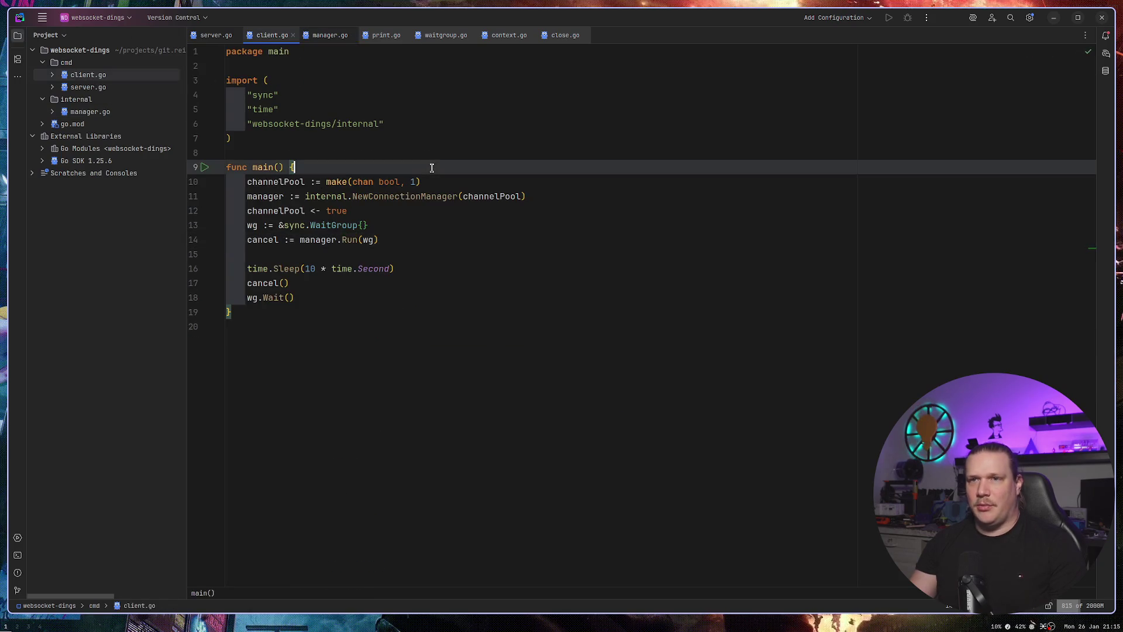
key(Return)
key(Return)
key(Up)
text(bl)
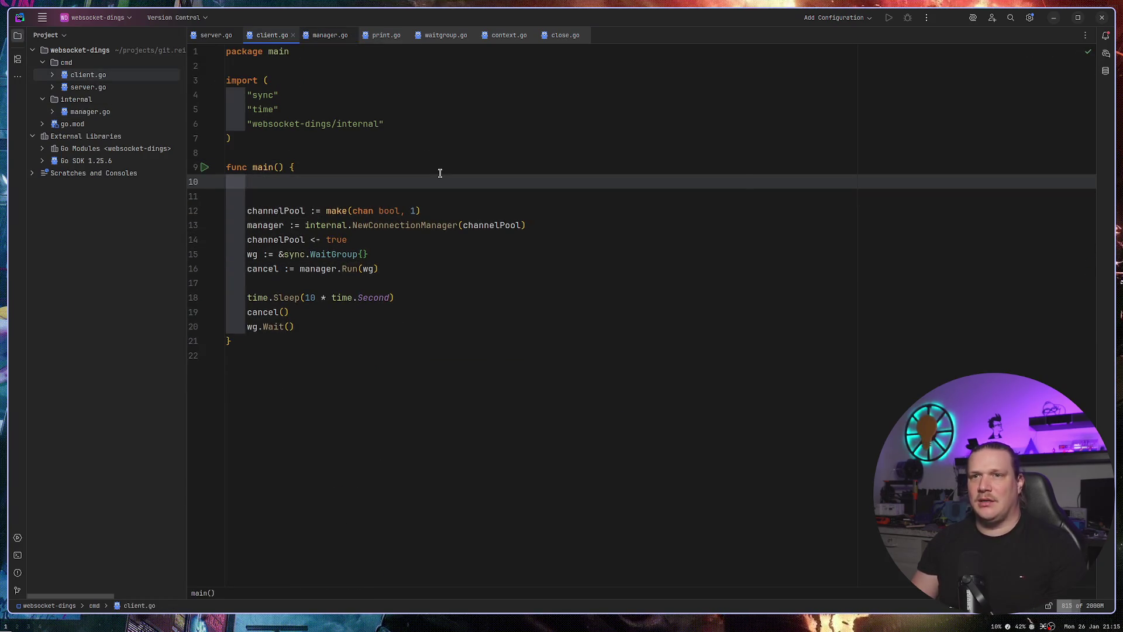
text(a := ')
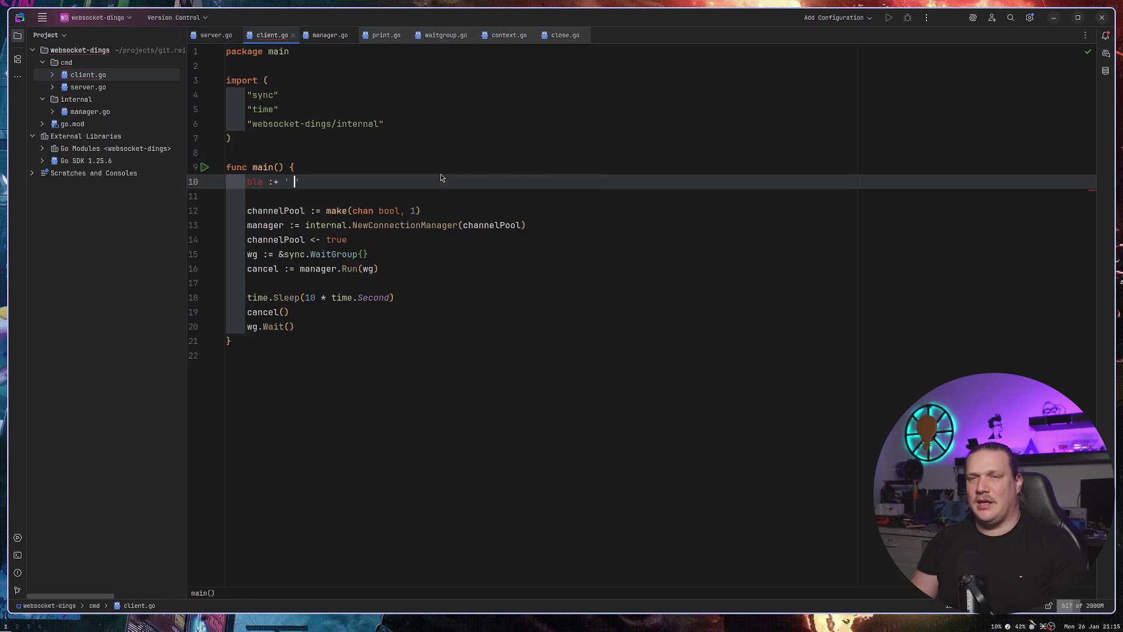
text(a')
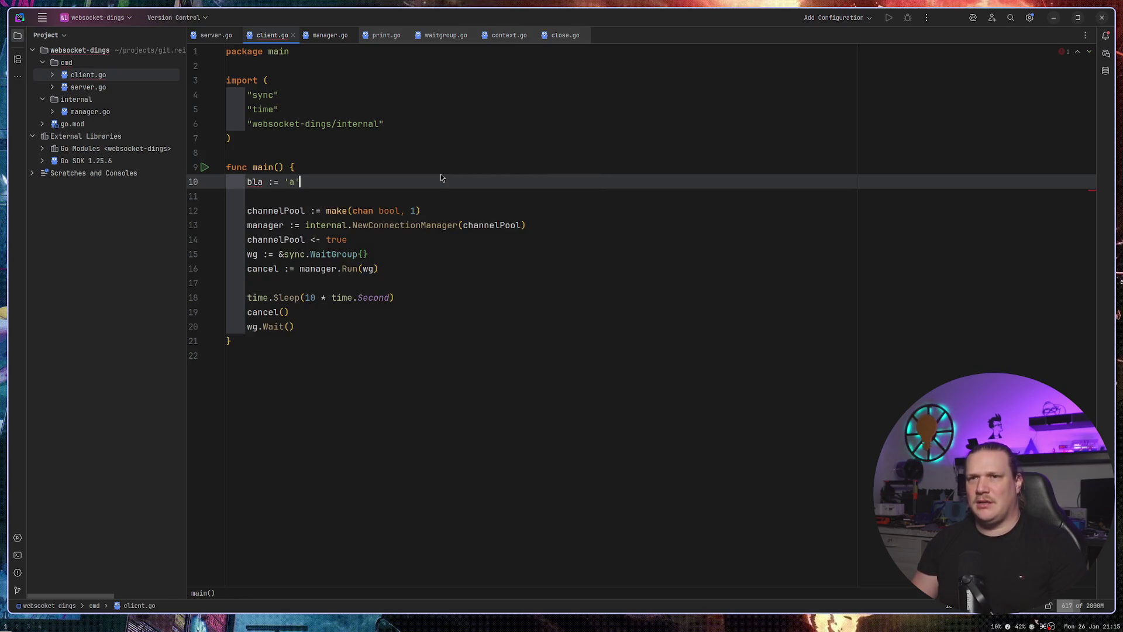
key(Return)
text(fmt)
key(Return)
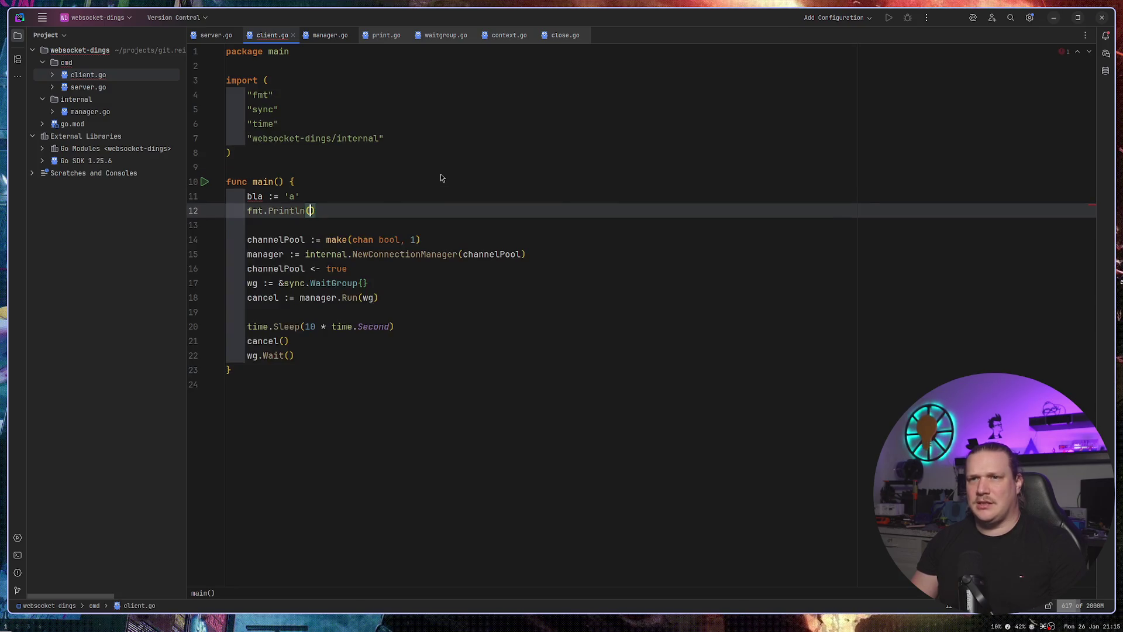
text(bla)
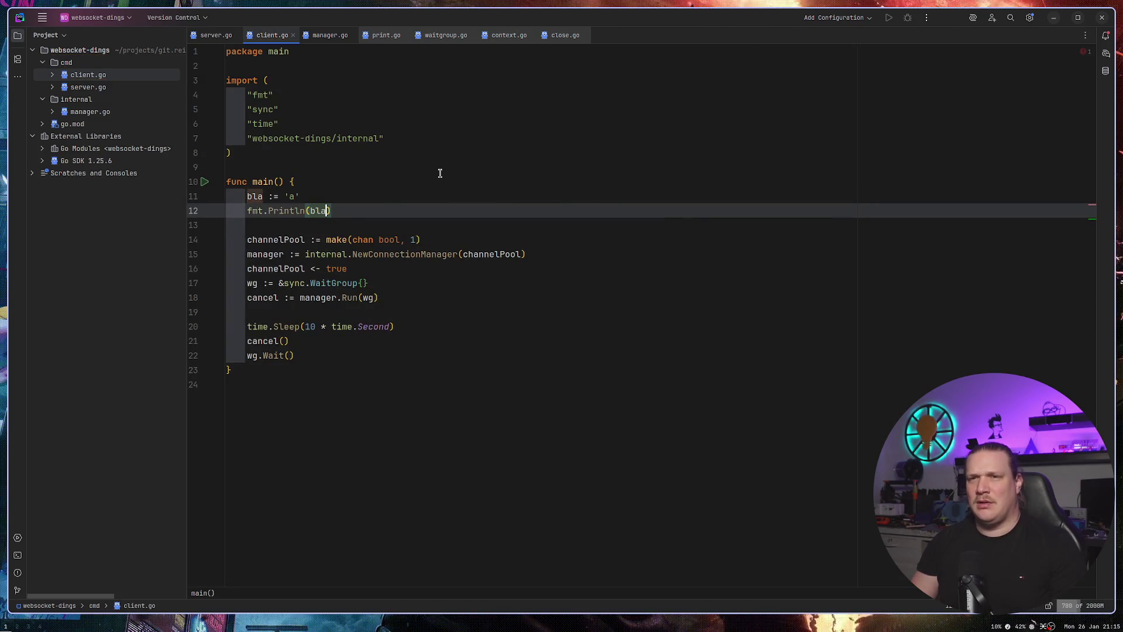
Remove the stray text and the bla rune line, then switch to the W3Schools quiz browser.
key(Up)
key(Left)
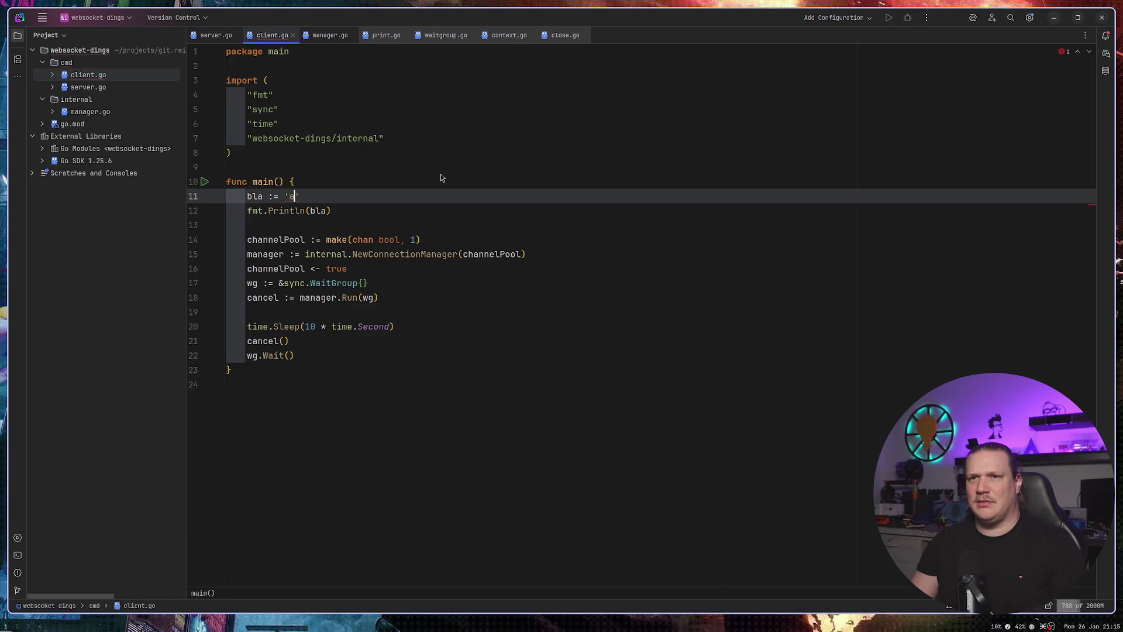
text(Variadic functions.)
key(ctrl+BackSpace)
key(ctrl+BackSpace)
key(ctrl+y)
key(ctrl+y)
key(ctrl+y)
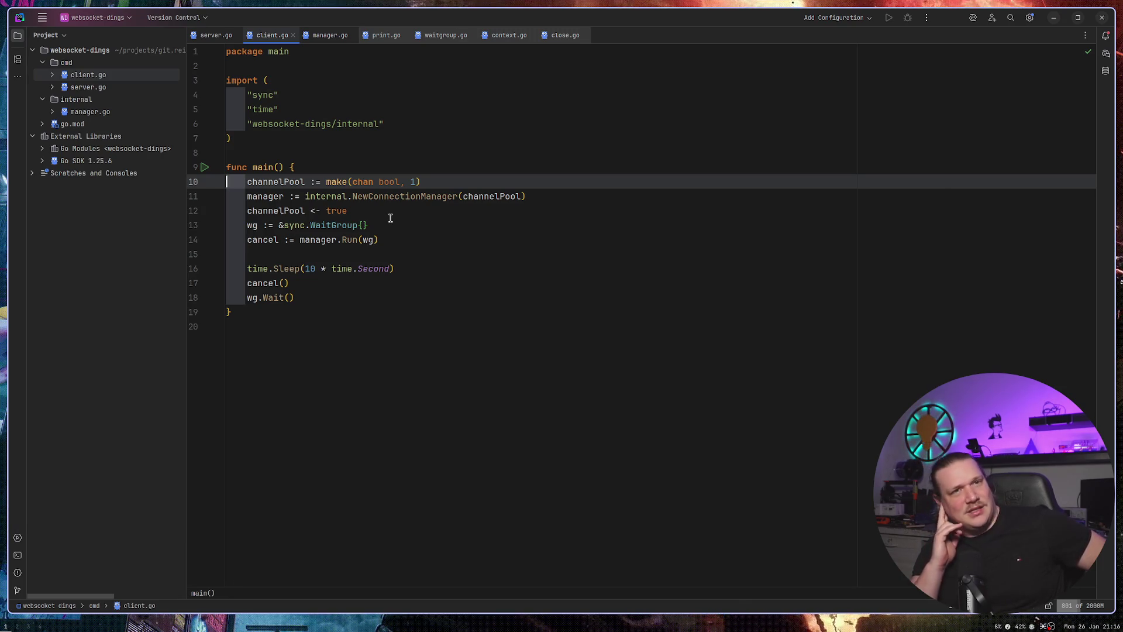
key(super+2)
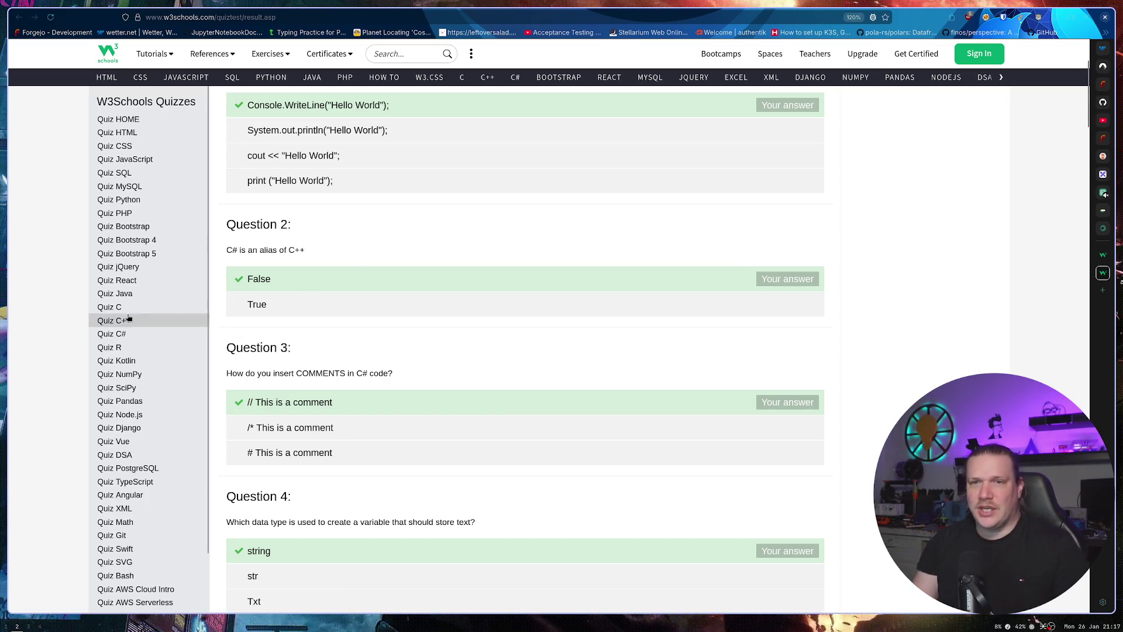
Start the W3Schools jQuery quiz from the sidebar, then open a new empty browser tab.
click(155, 270)
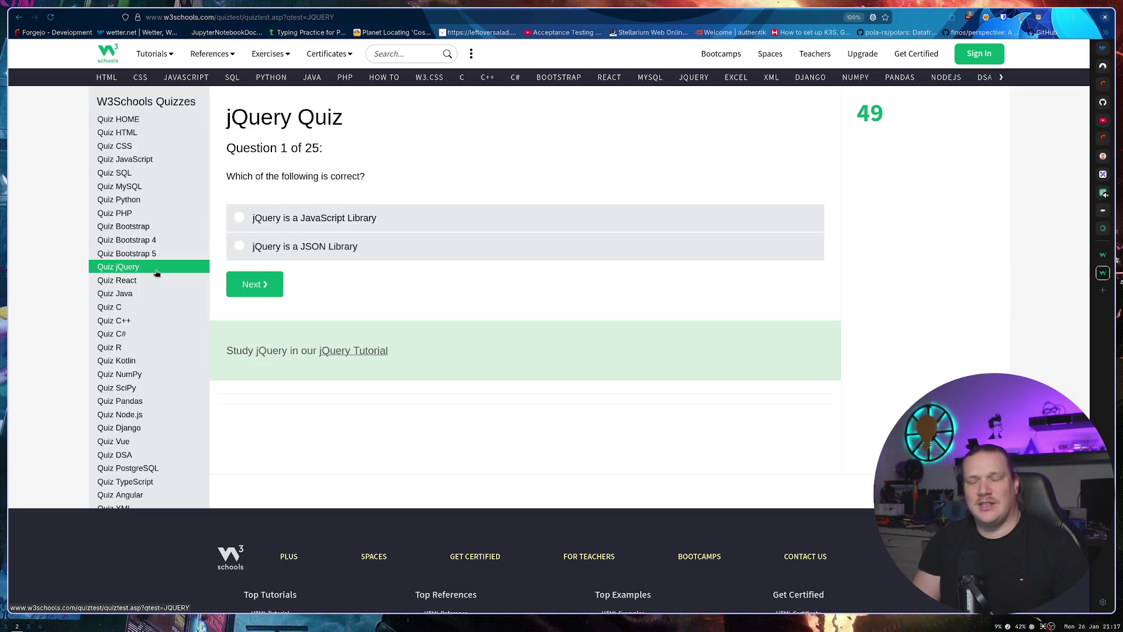
key(ctrl+t)
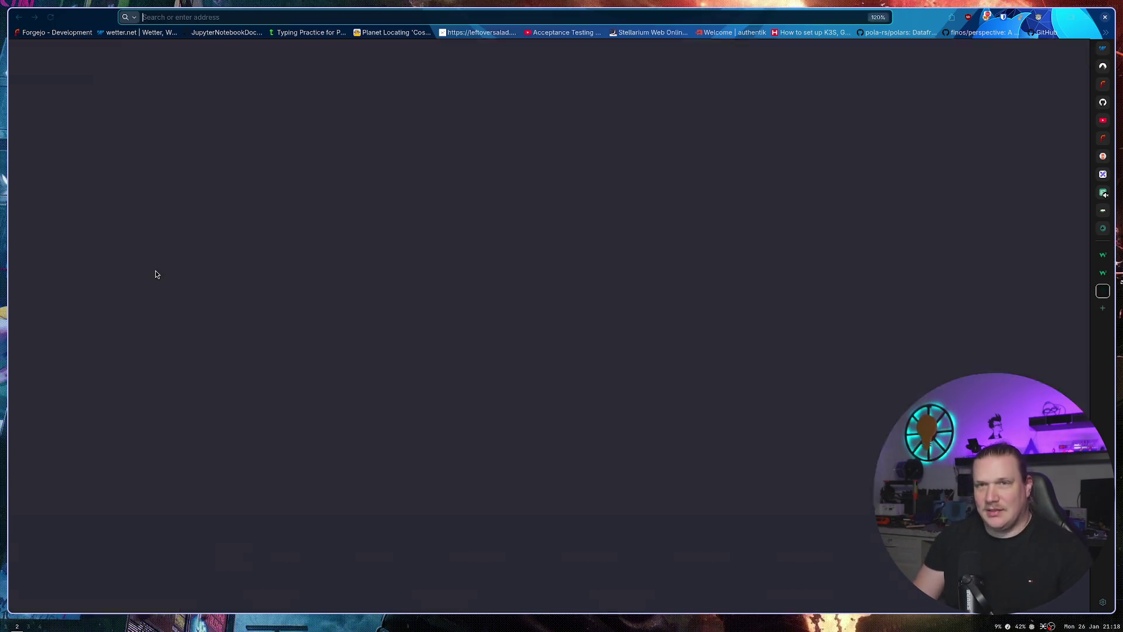
Search for adodb and open the ADOdb Wikipedia article from the results.
text(adodb)
key(Return)
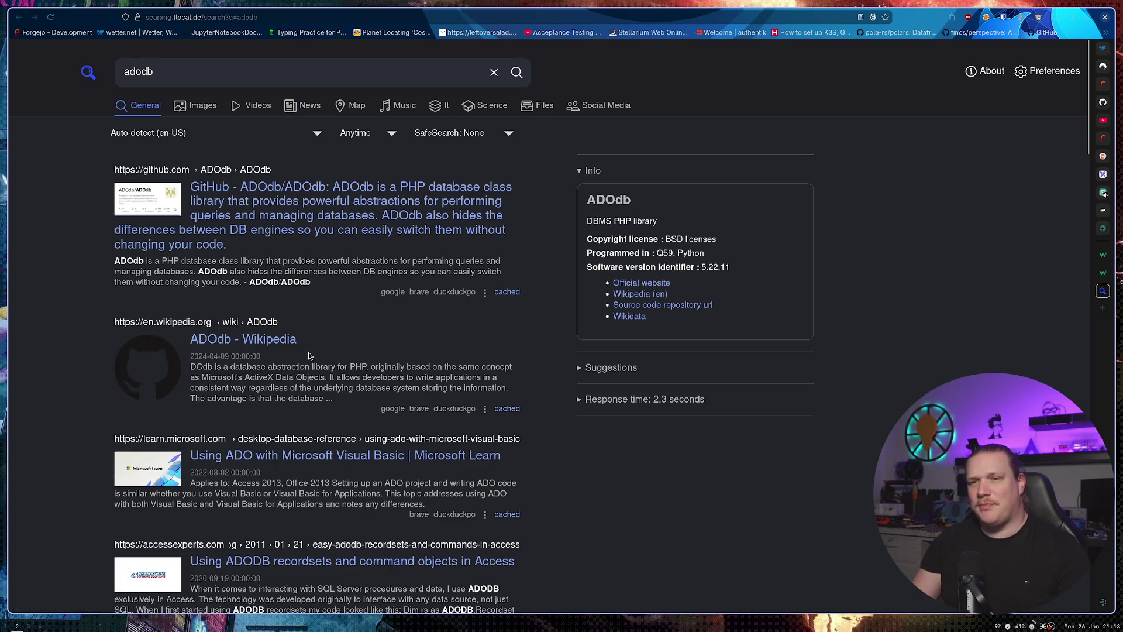
scroll(301, 350, down, 2)
click(242, 209)
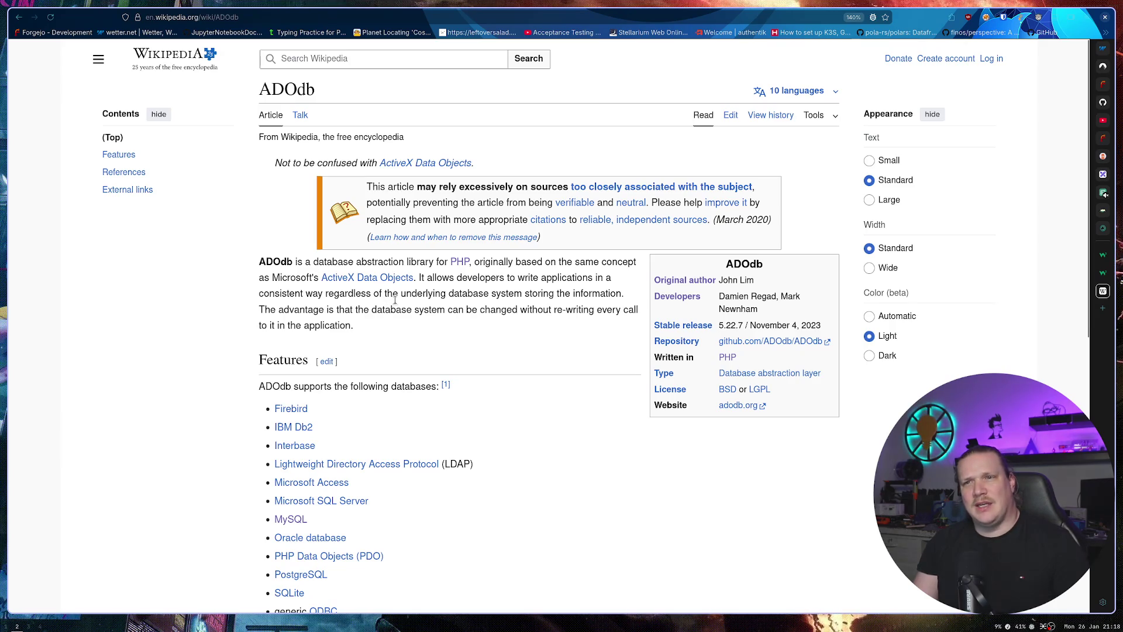
Read the ADOdb article and follow its infobox Repository link to GitHub.
scroll(399, 310, down, 3)
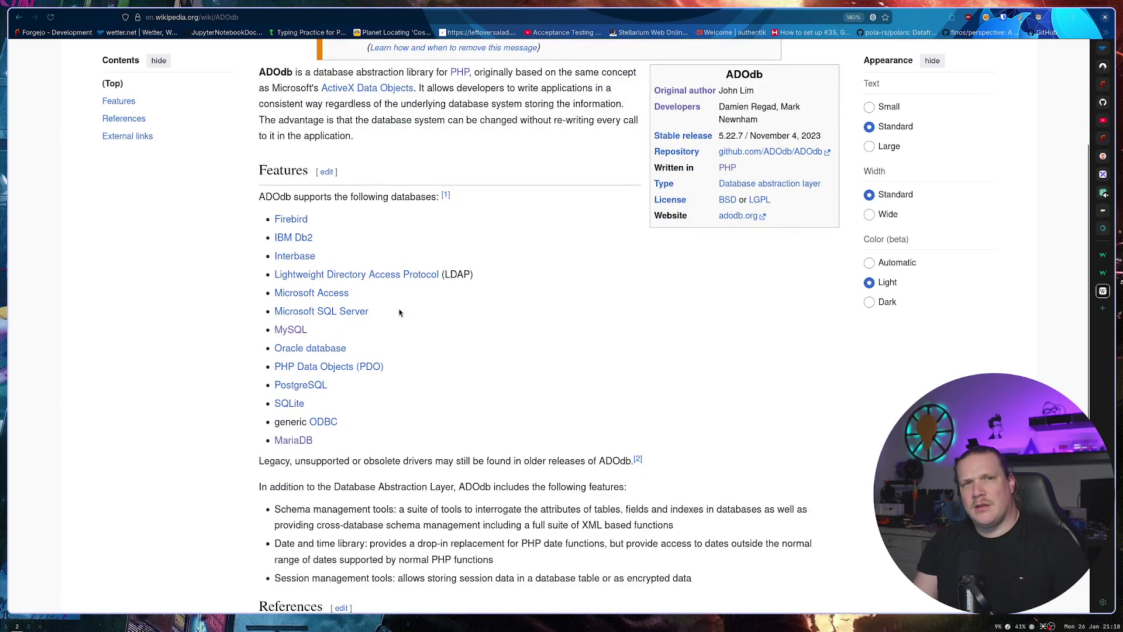
scroll(399, 313, down, 3)
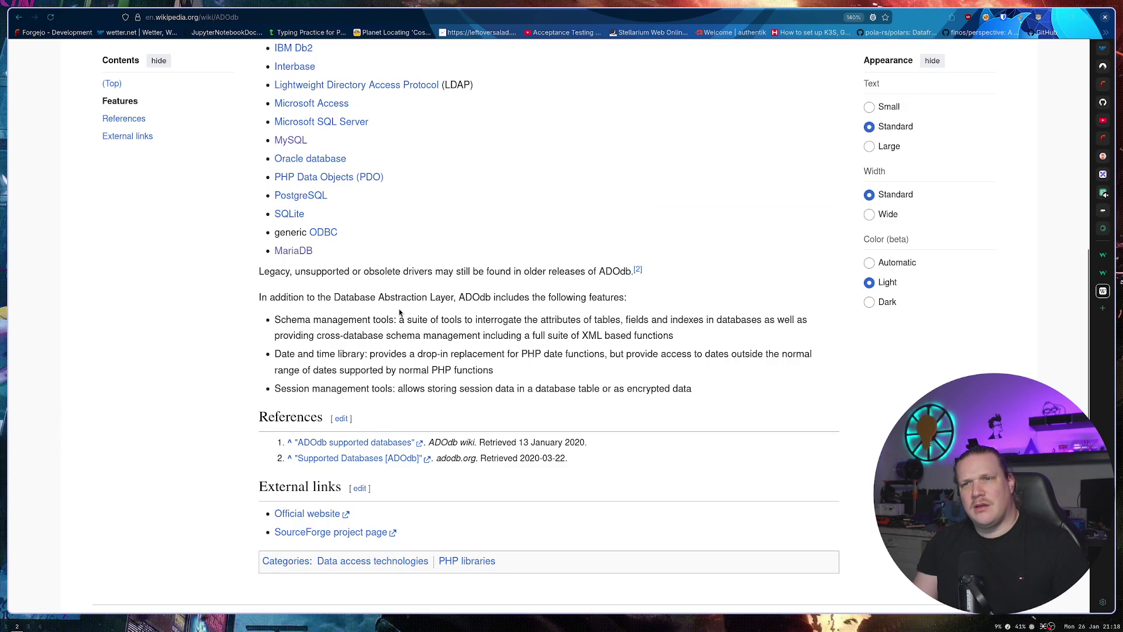
scroll(400, 313, up, 6)
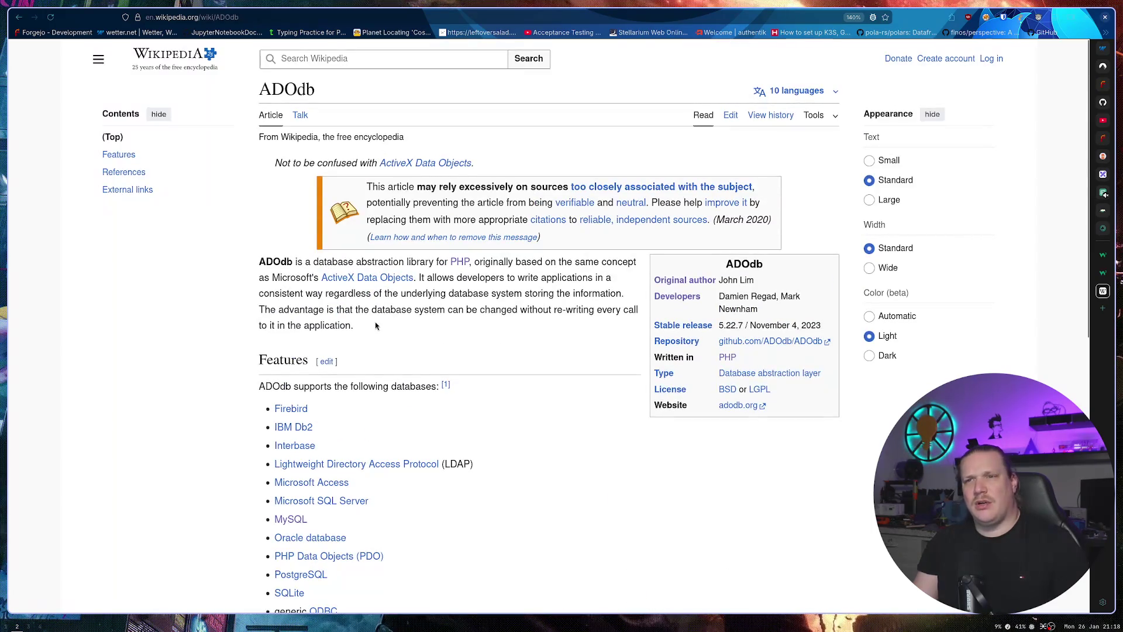
mouse_move(288, 262)
mouse_down()
mouse_move(275, 579)
mouse_move(289, 262)
mouse_move(275, 579)
mouse_move(265, 262)
mouse_up()
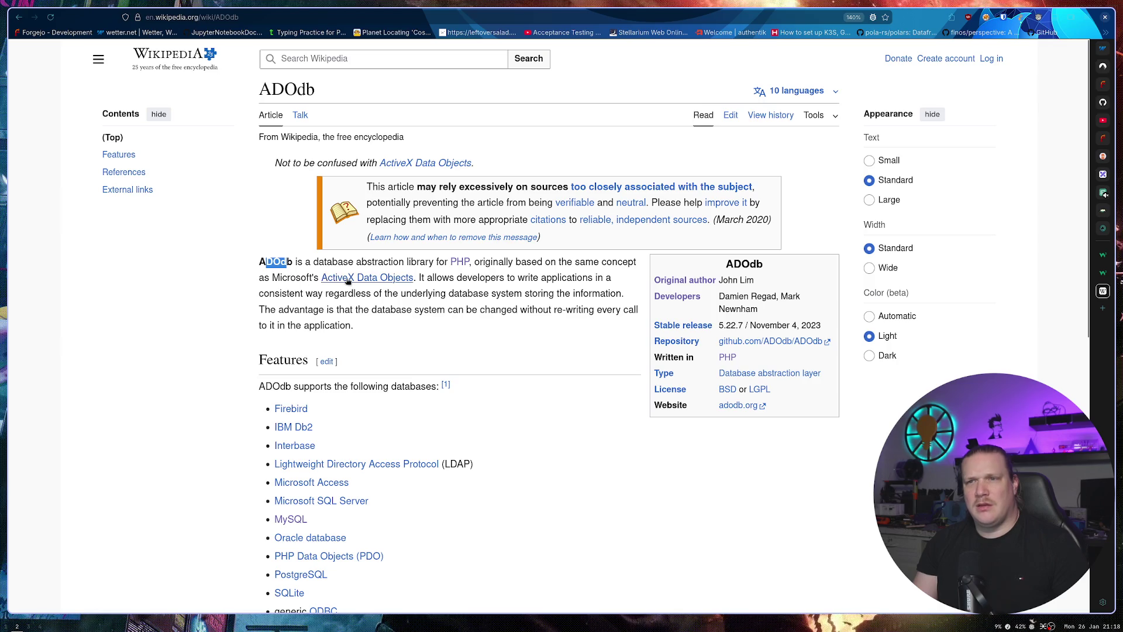
click(457, 270)
key(alt+Left)
double_click(279, 264)
click(770, 341)
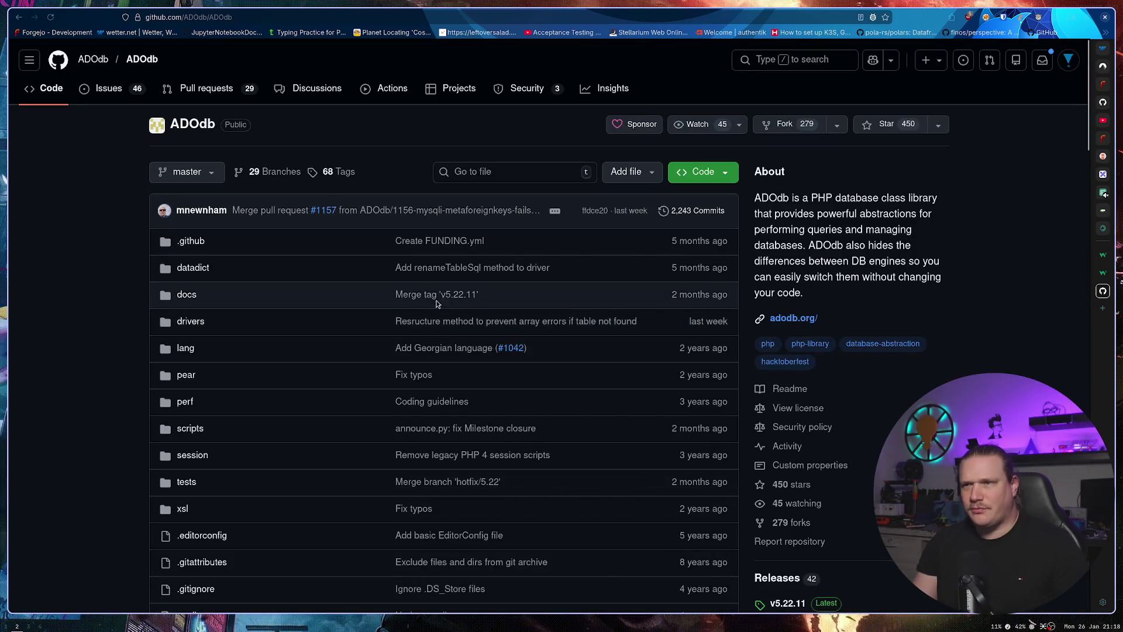
Scroll through the ADOdb GitHub repository's README.
drag(648, 211, 601, 216)
click(90, 251)
scroll(92, 254, down, 20)
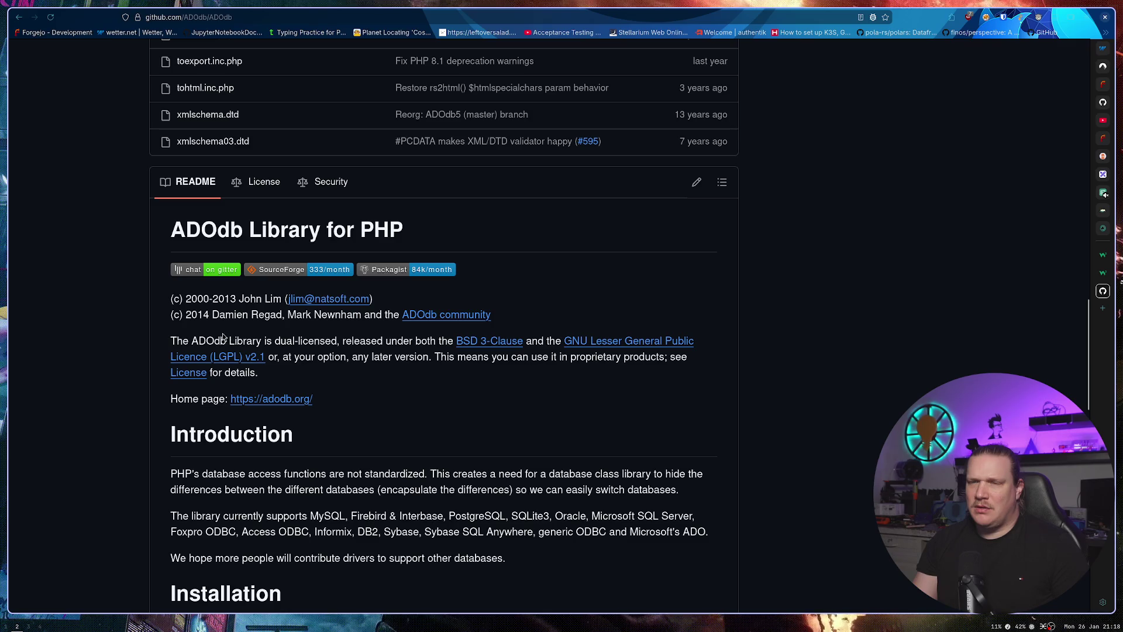
scroll(119, 298, down, 6)
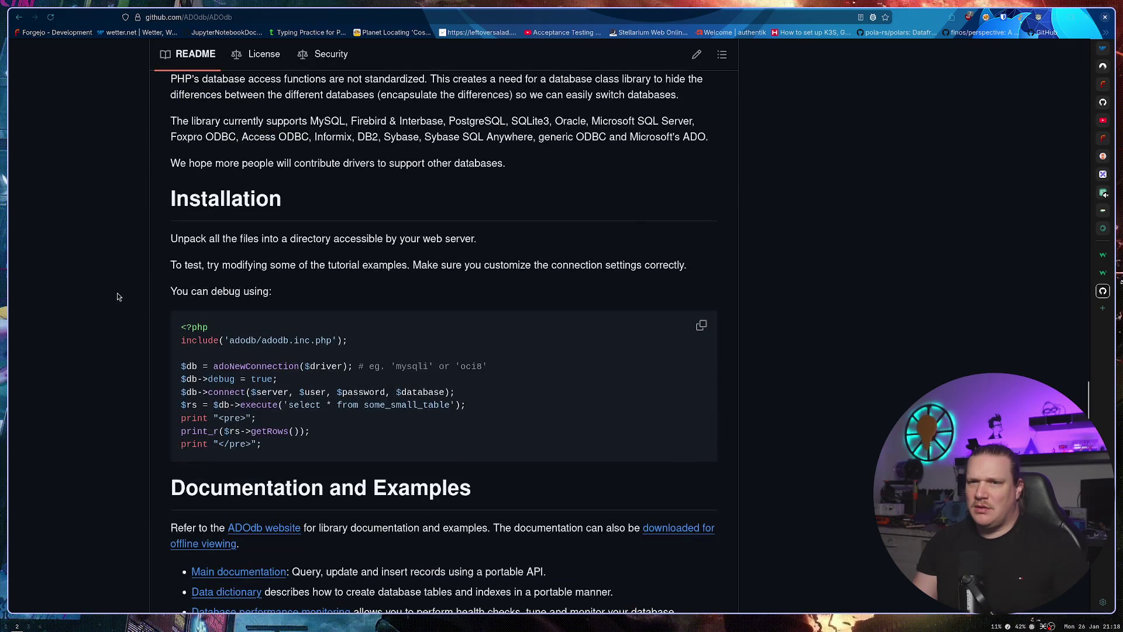
scroll(115, 290, down, 4)
scroll(110, 289, down, 5)
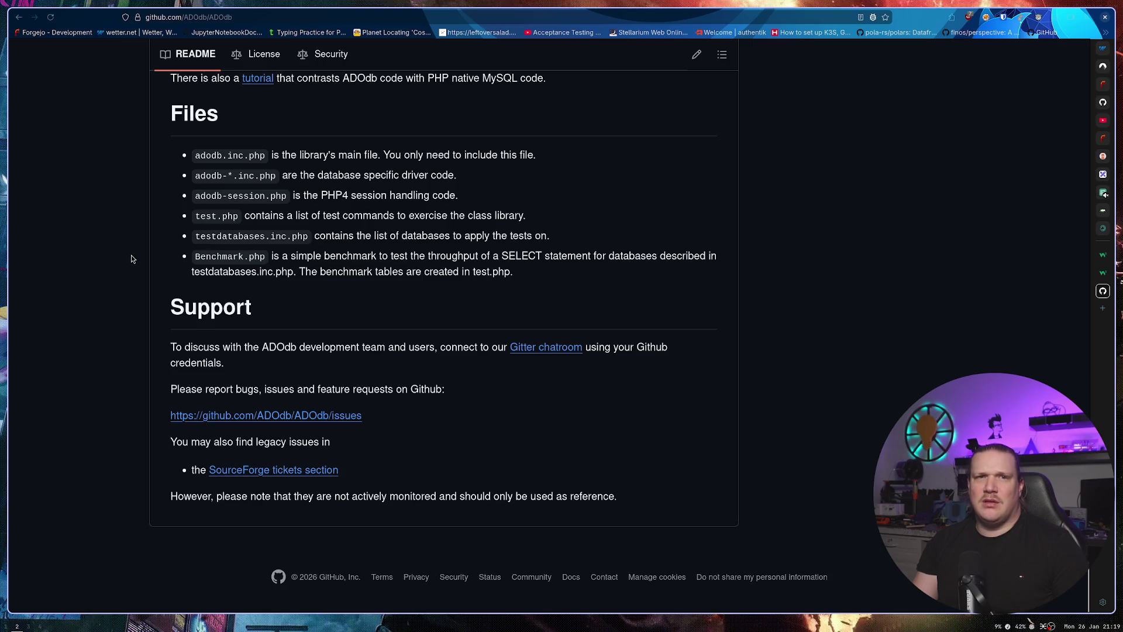
Return to the adodb search results and open the Stack Overflow adodb versus oledb question.
key(alt+Left)
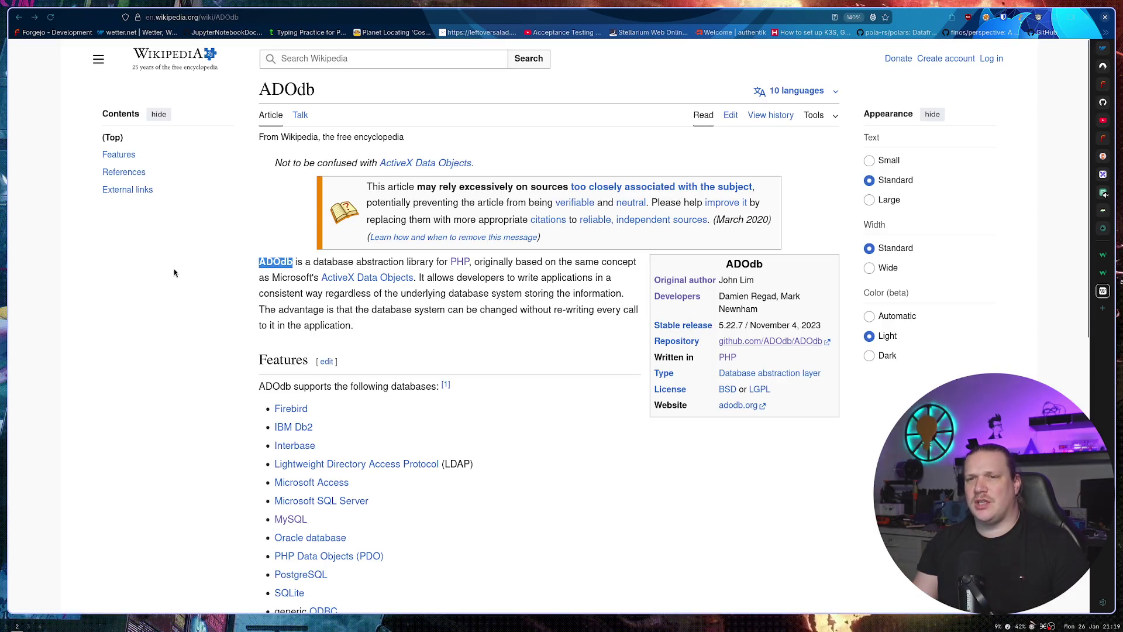
scroll(175, 270, down, 2)
key(alt+Left)
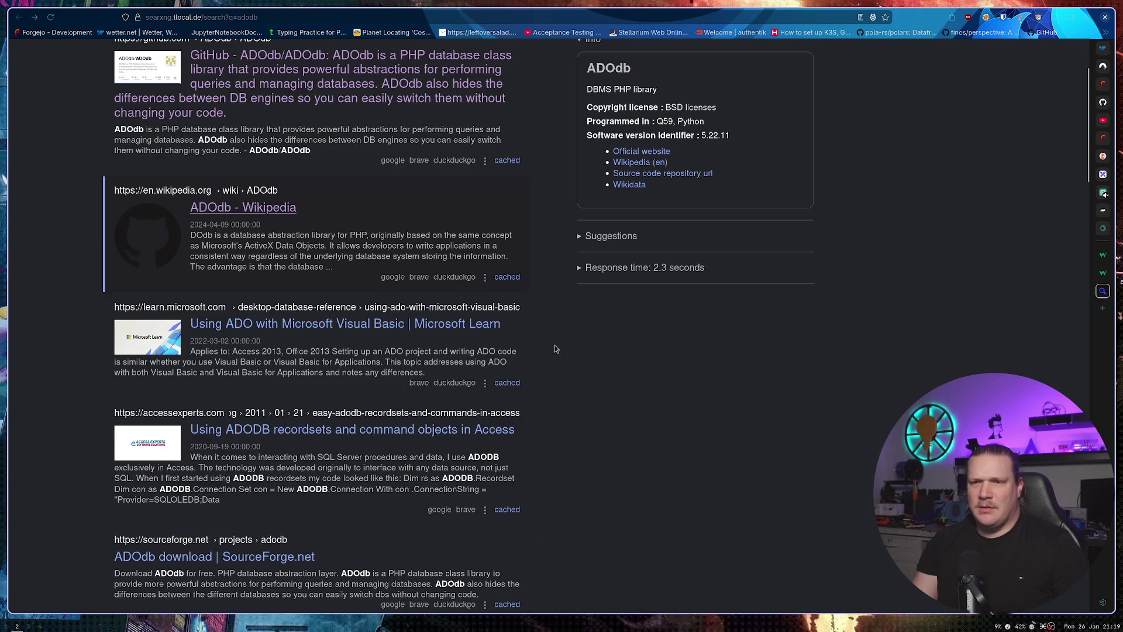
scroll(287, 305, down, 2)
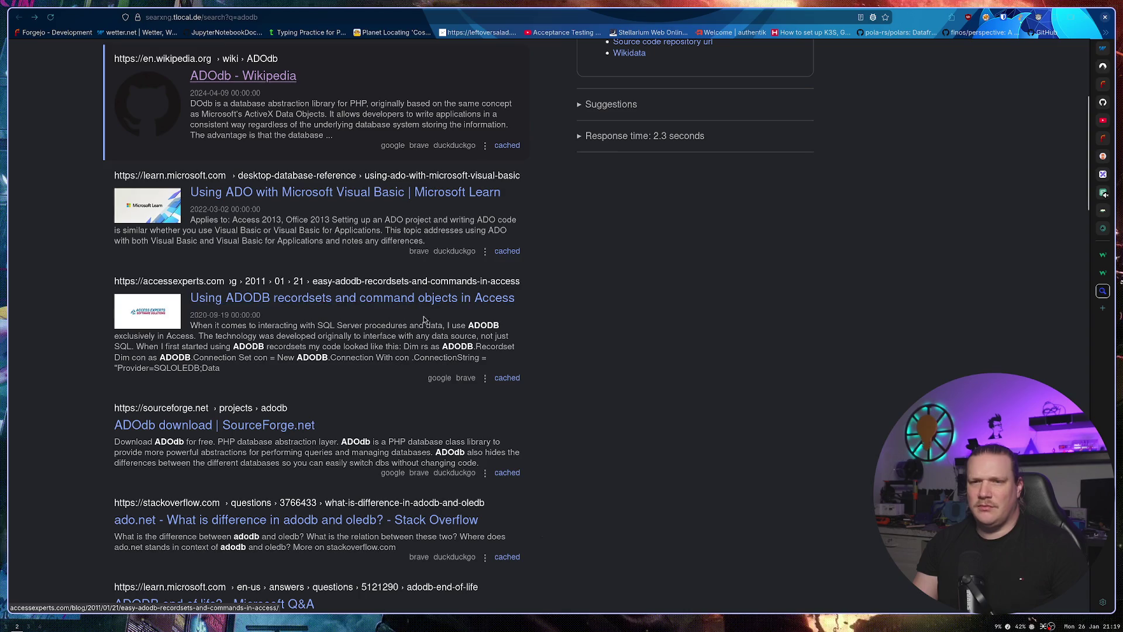
scroll(426, 316, down, 1)
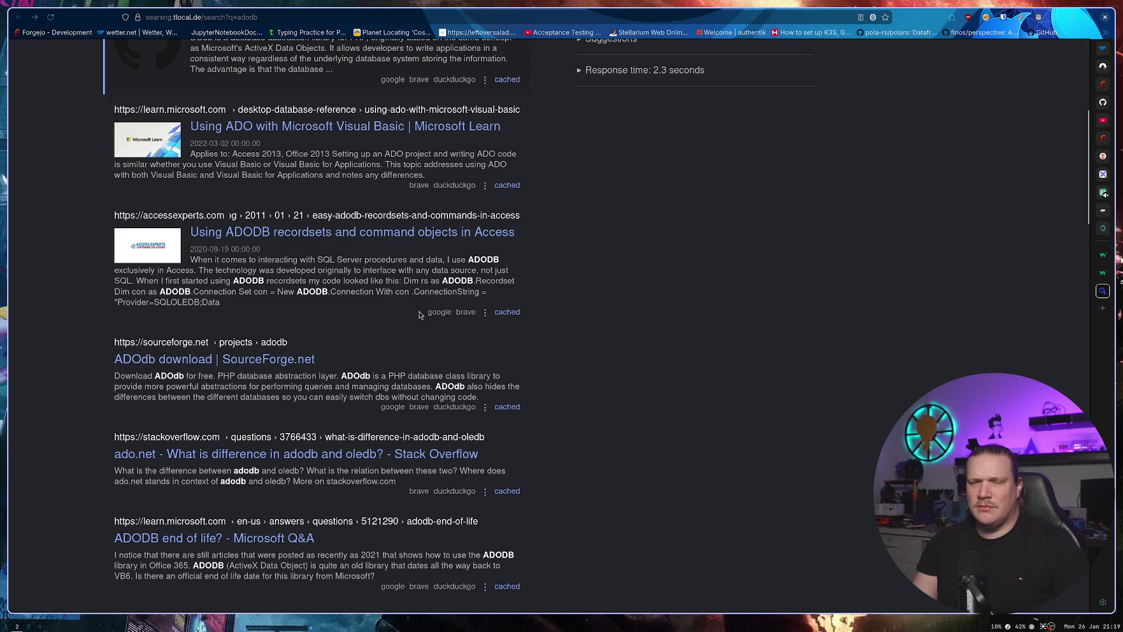
scroll(275, 307, down, 3)
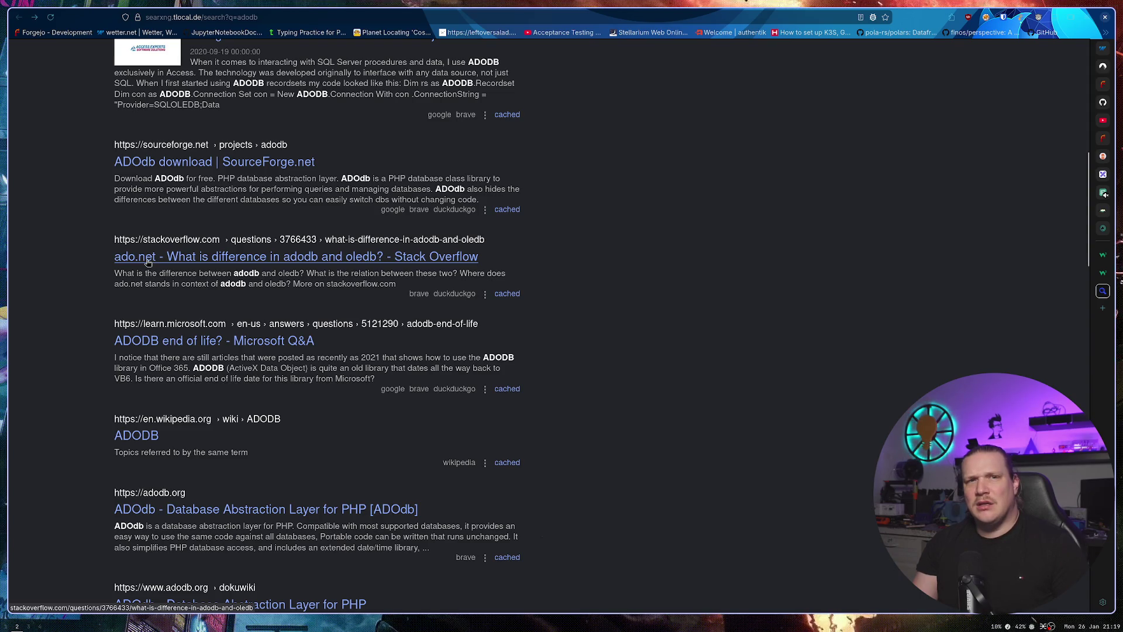
scroll(149, 263, up, 2)
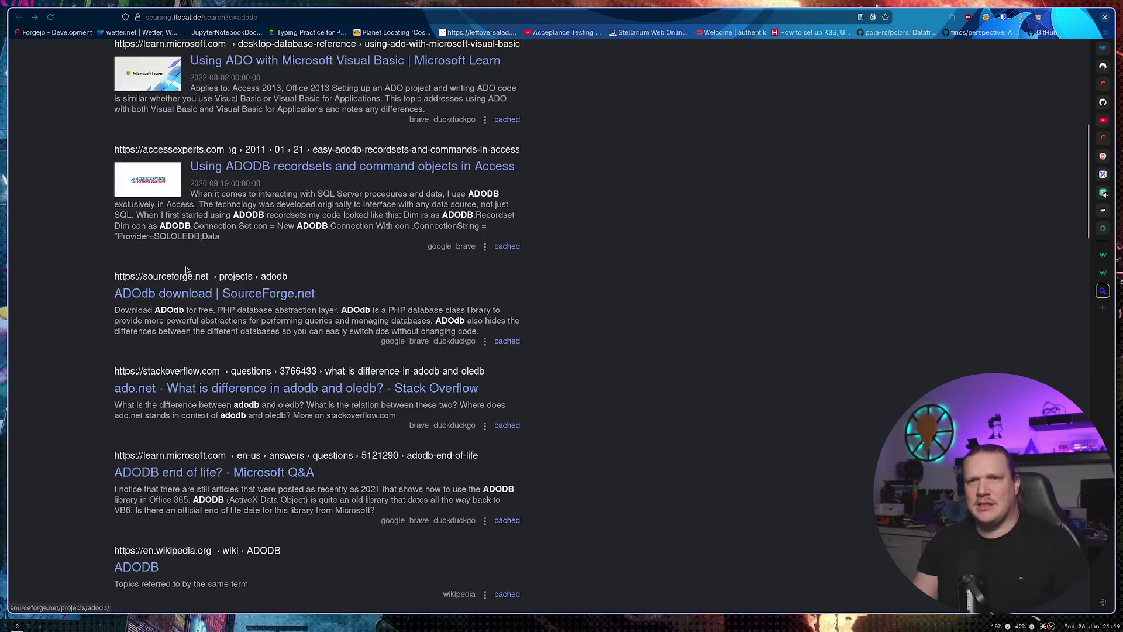
scroll(252, 225, up, 1)
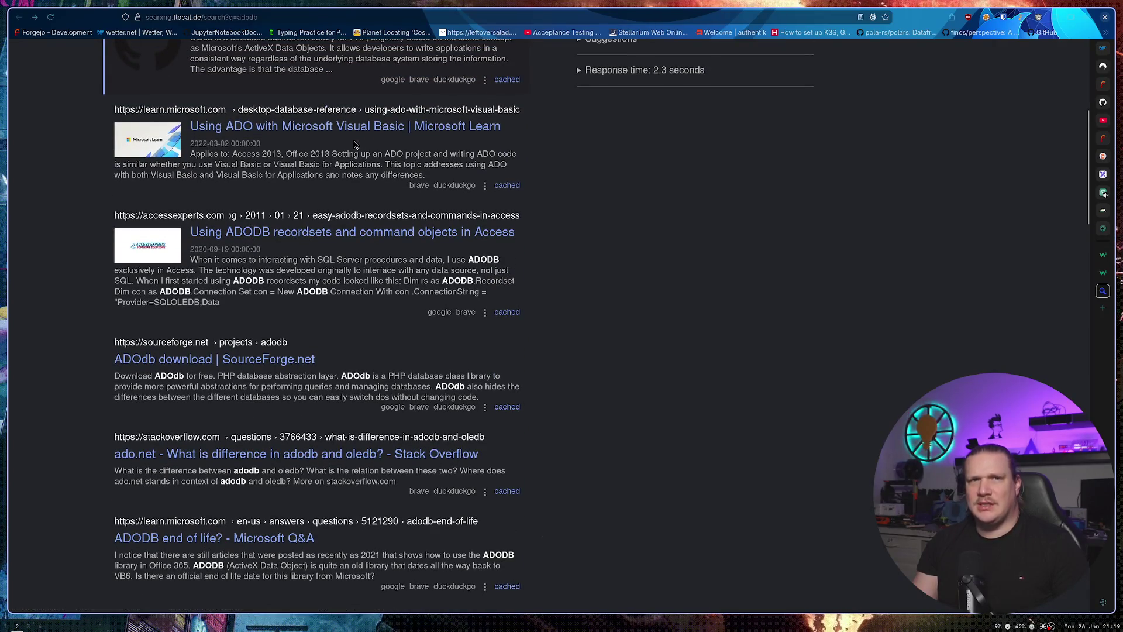
scroll(275, 202, down, 2)
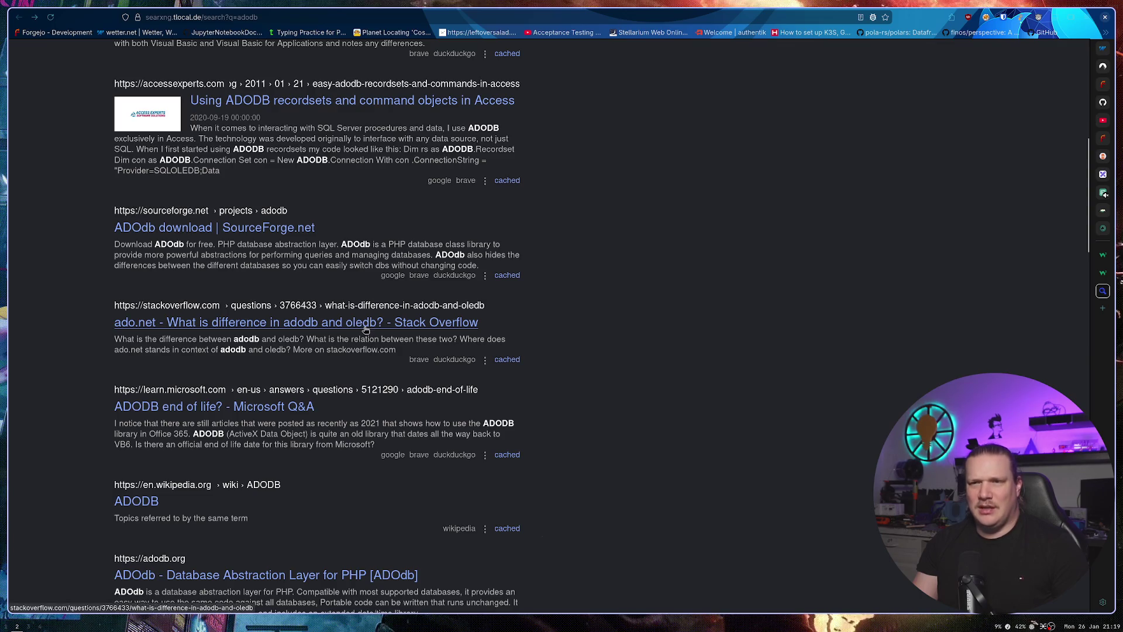
click(327, 330)
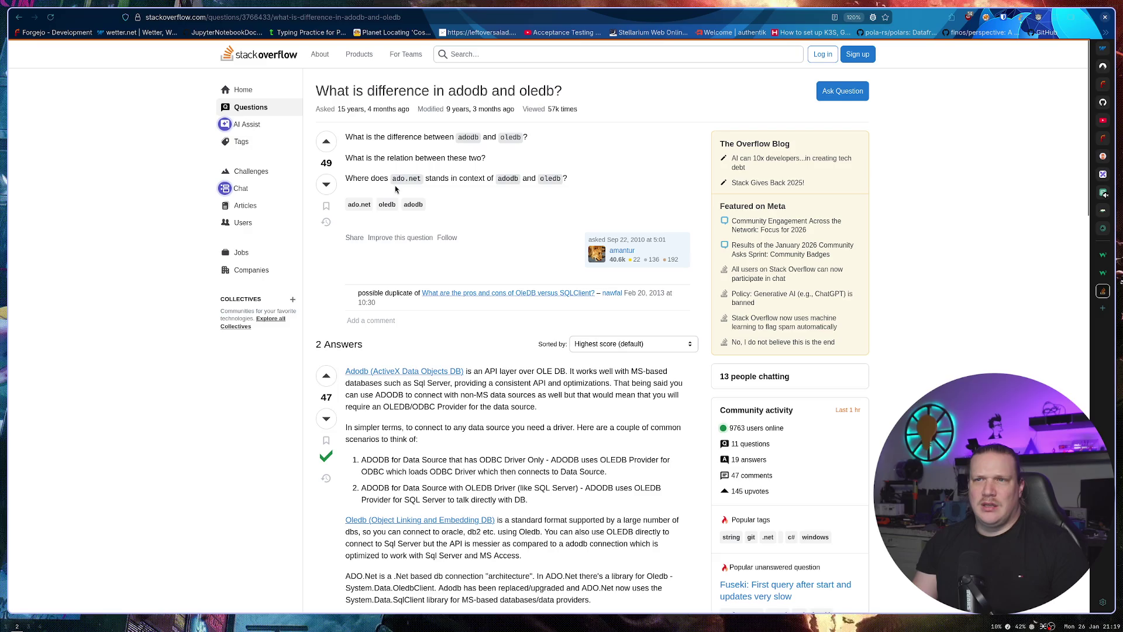
Scroll to the answer and follow its 'Adodb (ActiveX Data Objects DB)' link to Wikipedia.
drag(392, 178, 567, 179)
click(398, 180)
scroll(399, 180, down, 2)
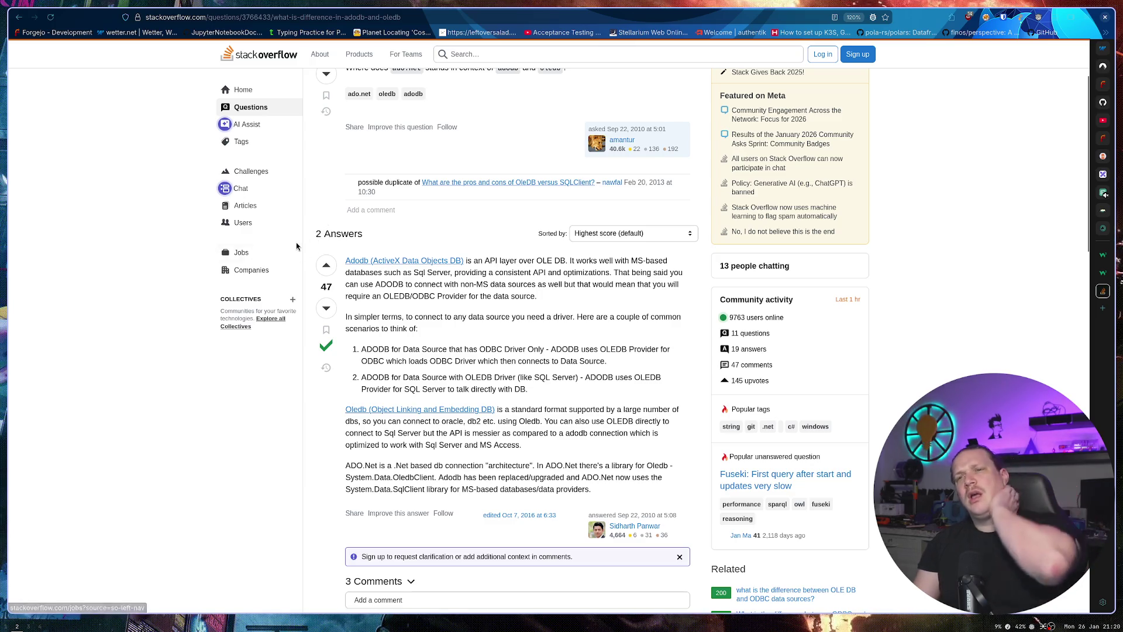
click(384, 261)
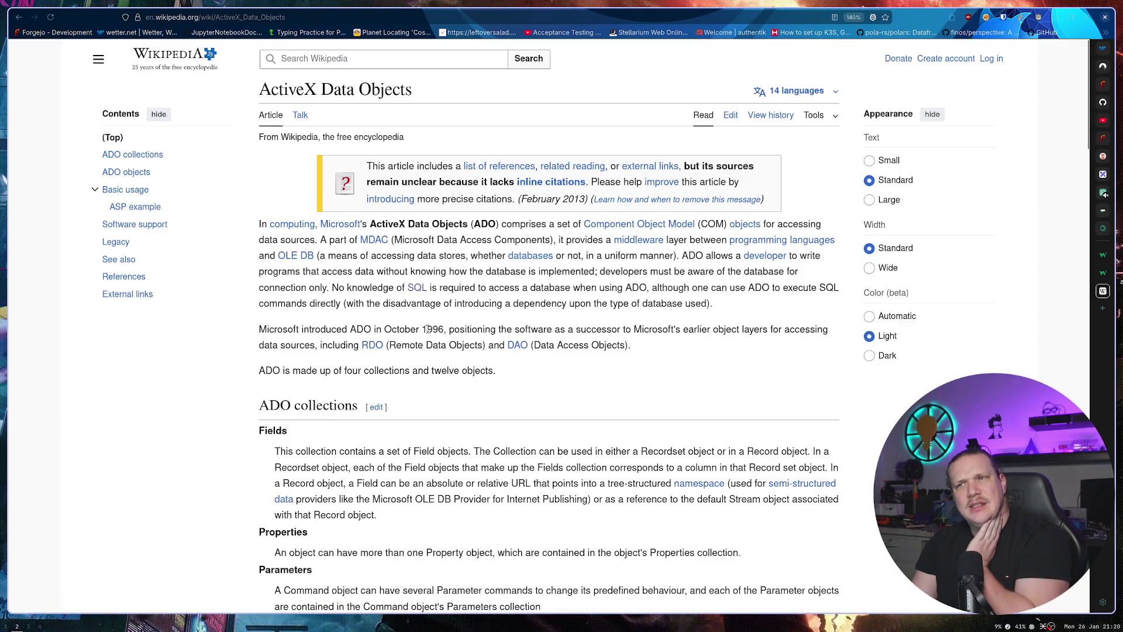
Go back to the adodb search results and reopen the ADOdb Wikipedia article.
key(alt+Left)
key(alt+Left)
scroll(248, 335, up, 10)
click(248, 337)
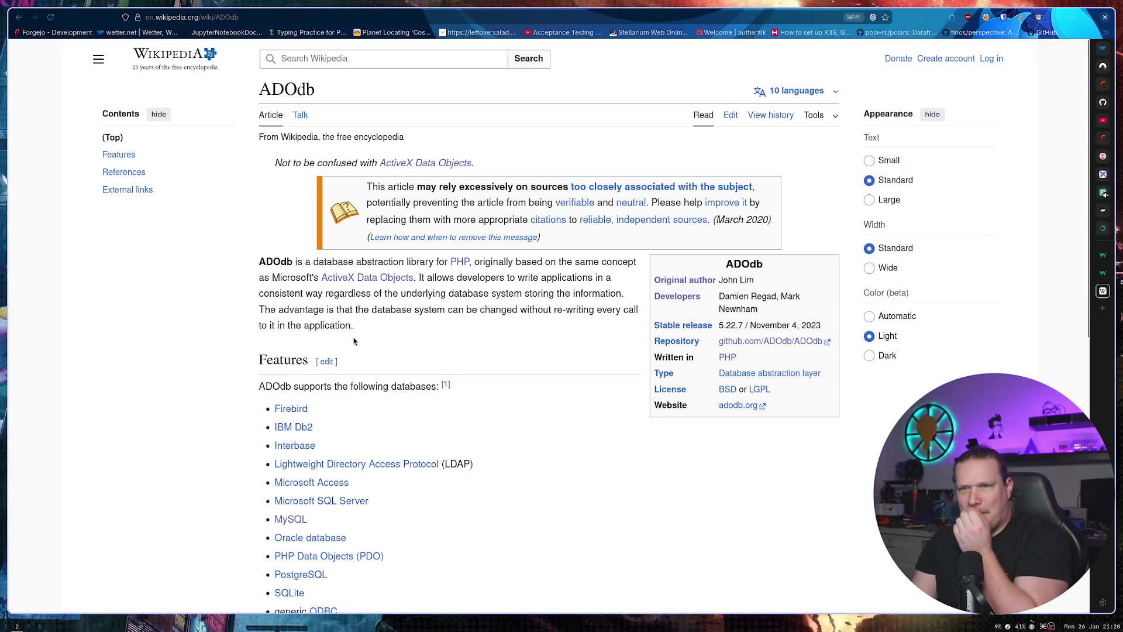
mouse_move(473, 263)
mouse_down()
mouse_move(638, 271)
mouse_move(313, 280)
mouse_move(444, 287)
mouse_up()
click(444, 287)
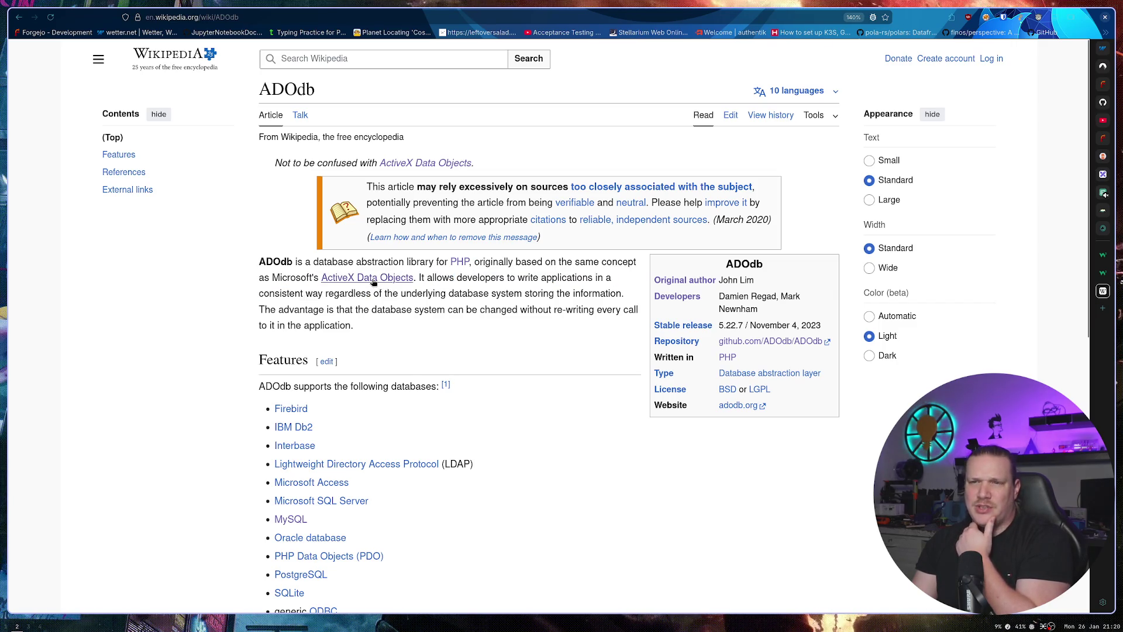
Follow the ActiveX Data Objects link from the ADOdb intro and read its opening description.
mouse_move(372, 282)
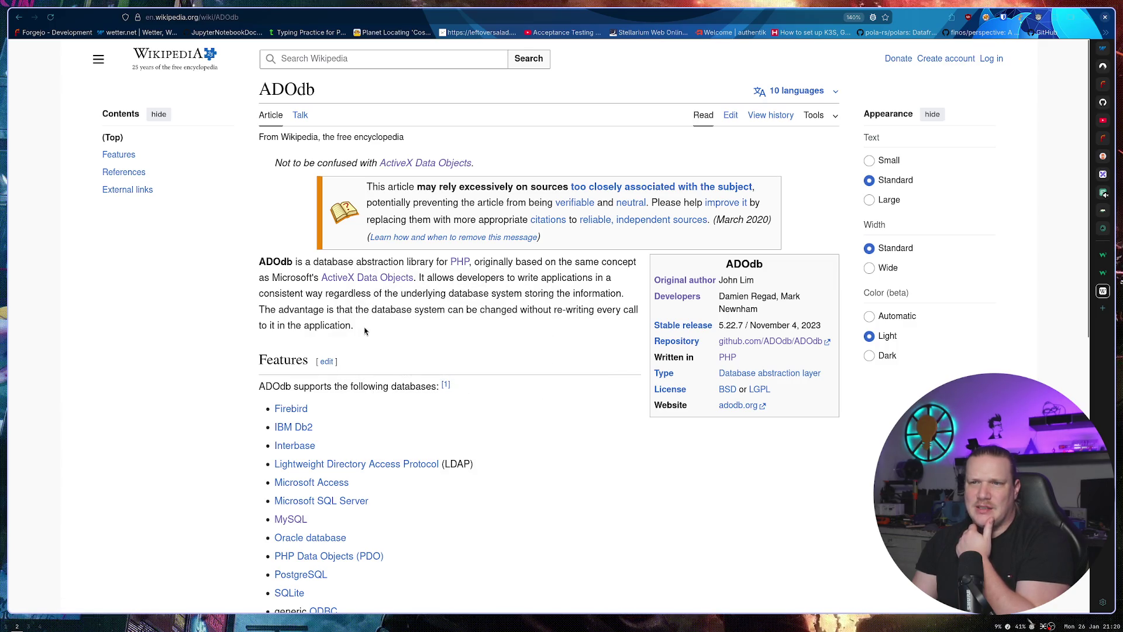
click(368, 276)
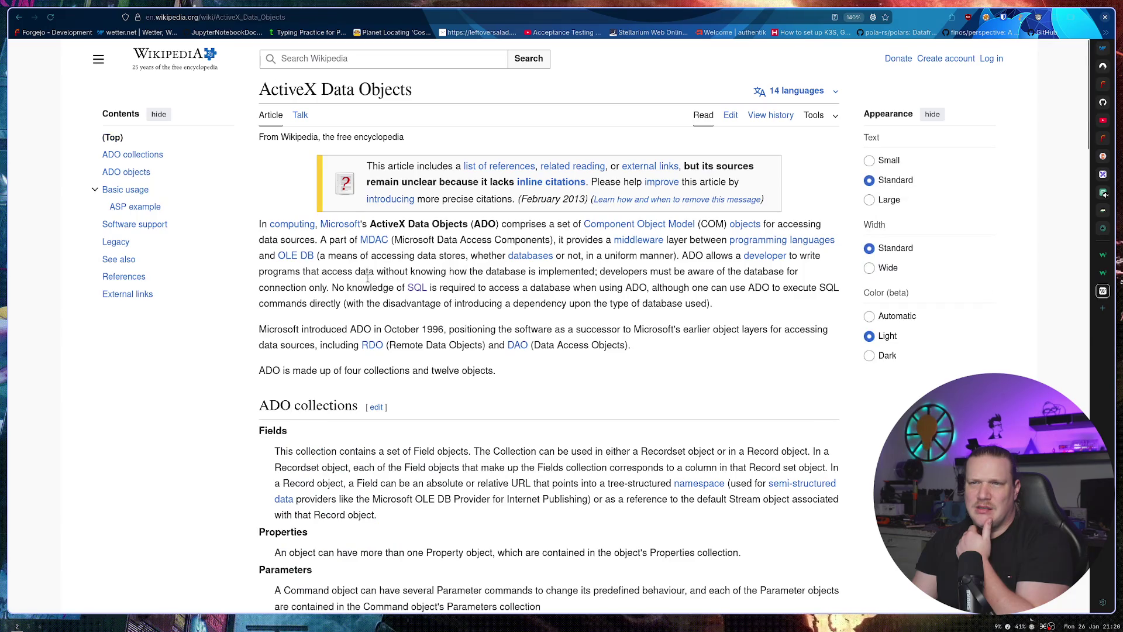
key(alt+Left)
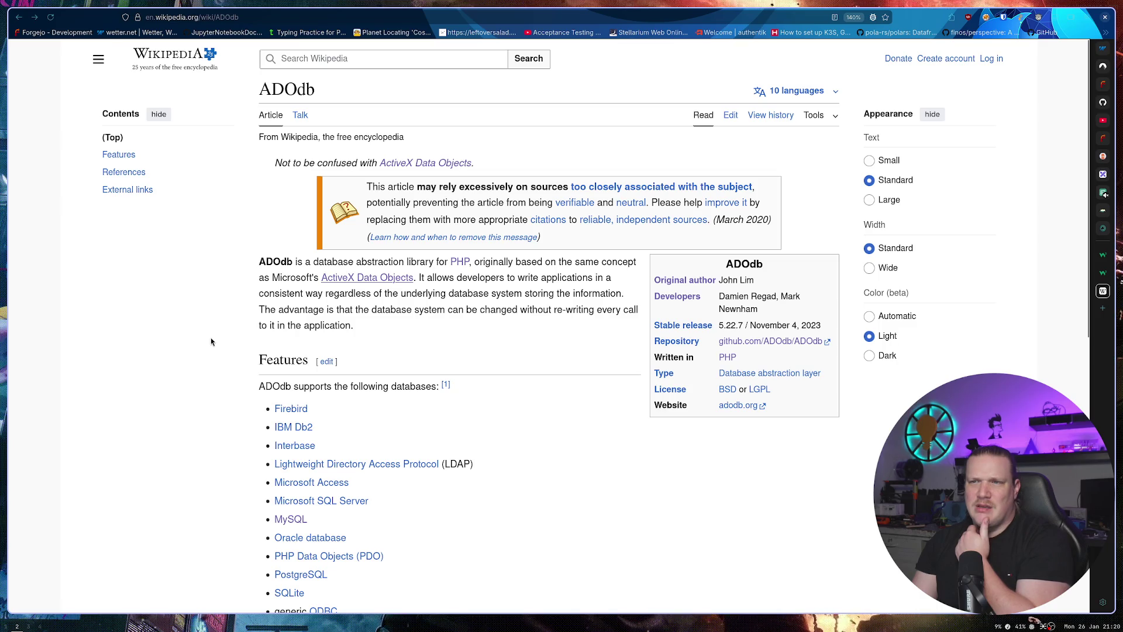
key(alt+Right)
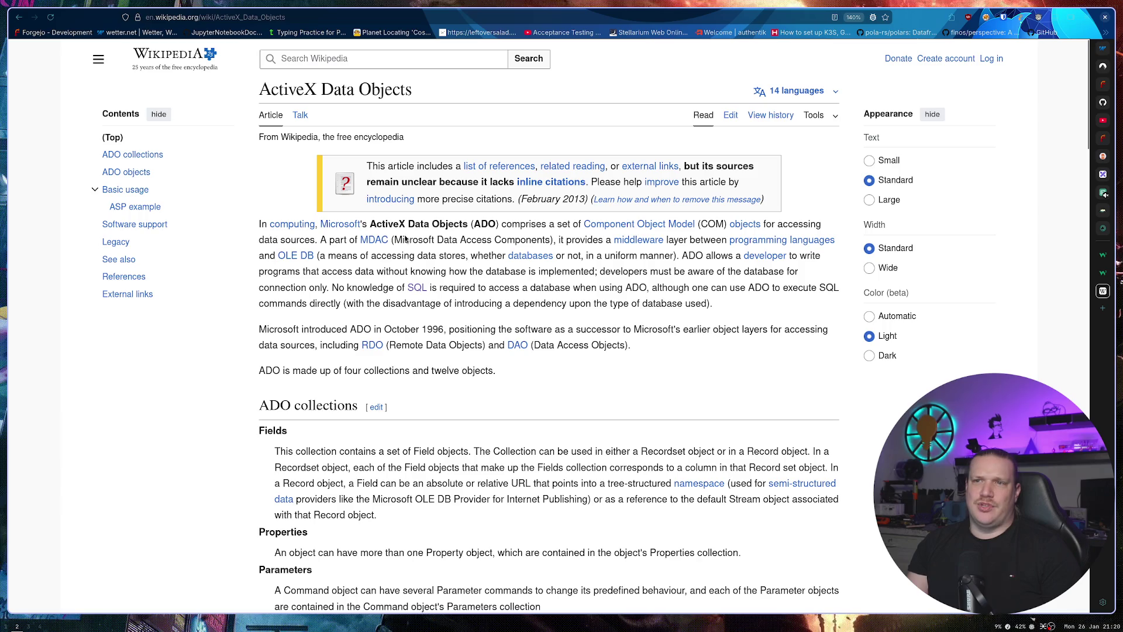
mouse_move(370, 225)
mouse_down()
mouse_move(474, 225)
mouse_move(477, 255)
mouse_up()
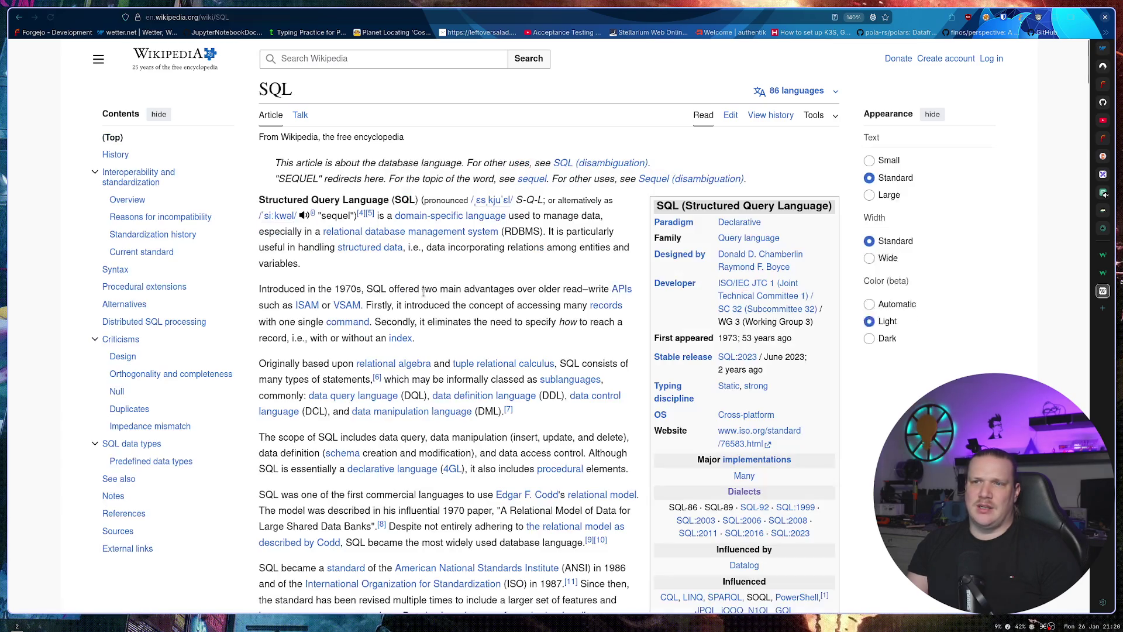
Scroll through the ActiveX Data Objects article down to See also.
click(436, 224)
scroll(296, 297, down, 10)
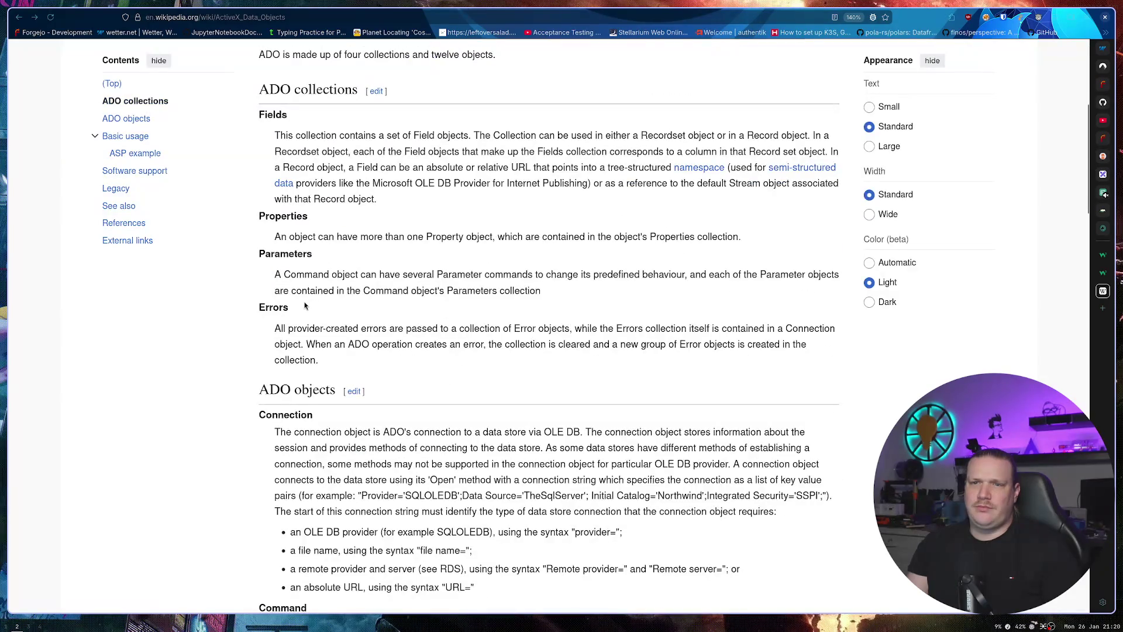
scroll(296, 297, down, 15)
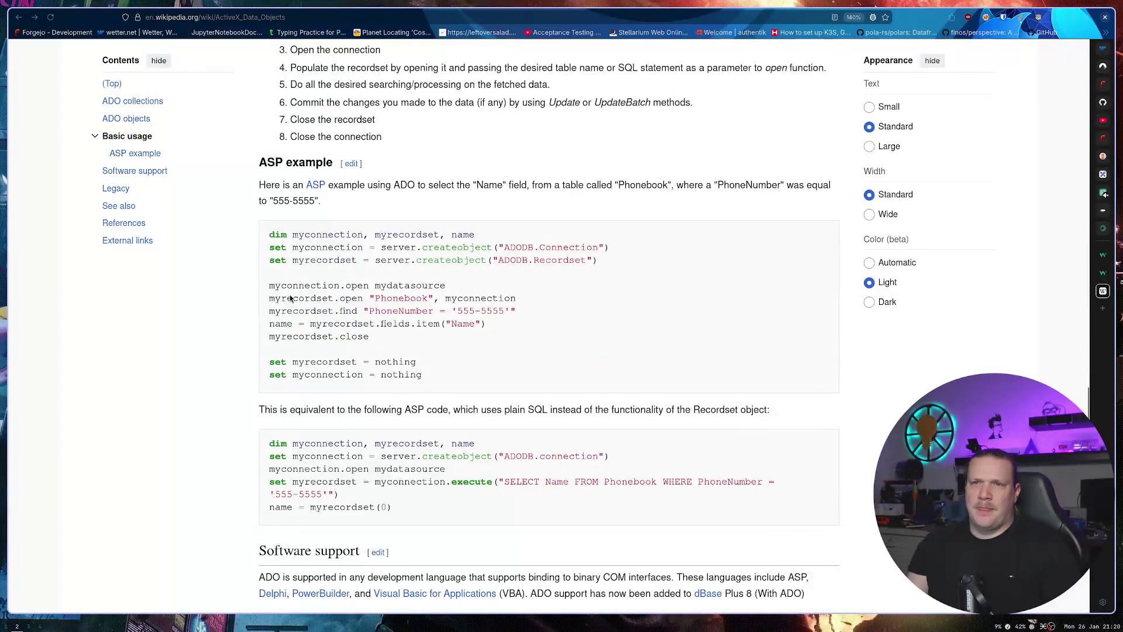
drag(253, 217, 238, 242)
scroll(243, 216, down, 6)
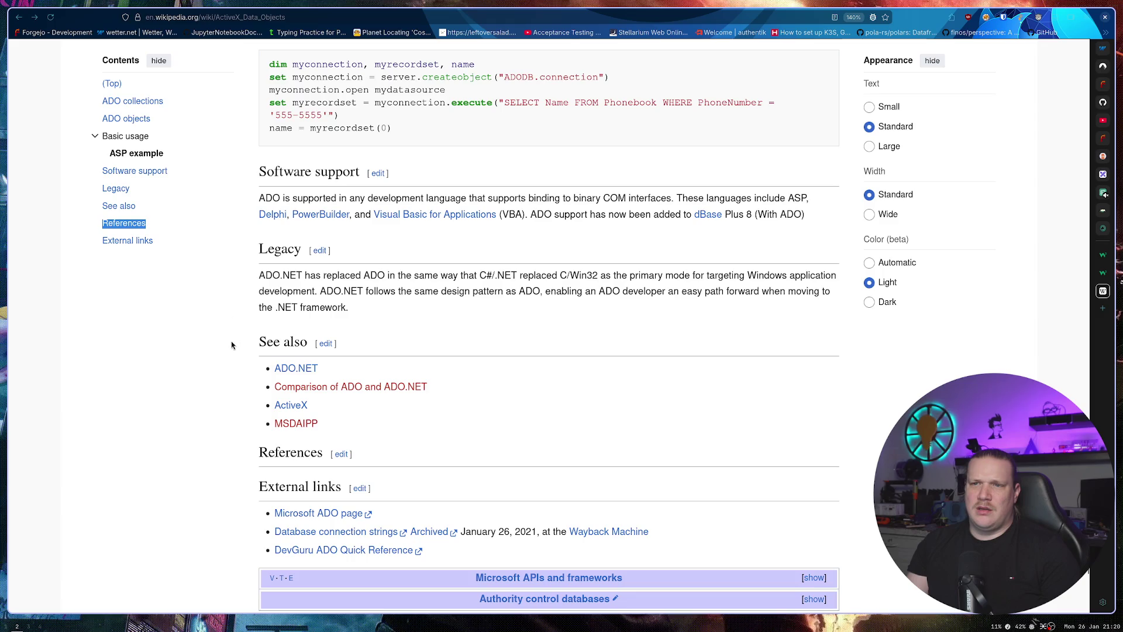
Read the ADO.NET article, then go back and close the adodb search results tab.
click(296, 369)
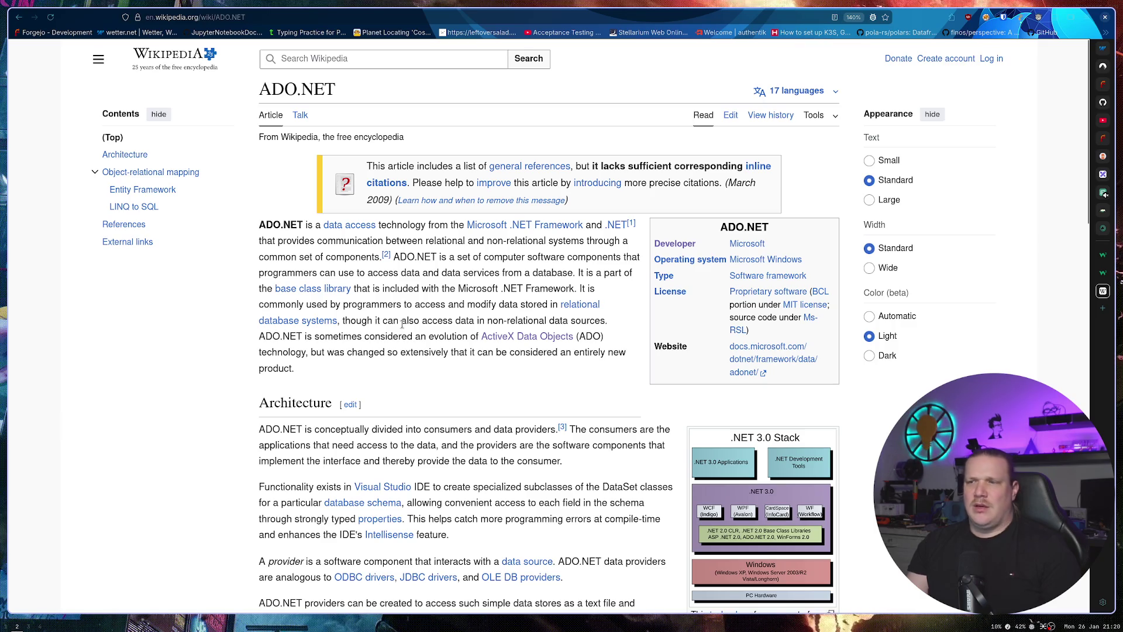
scroll(361, 335, down, 5)
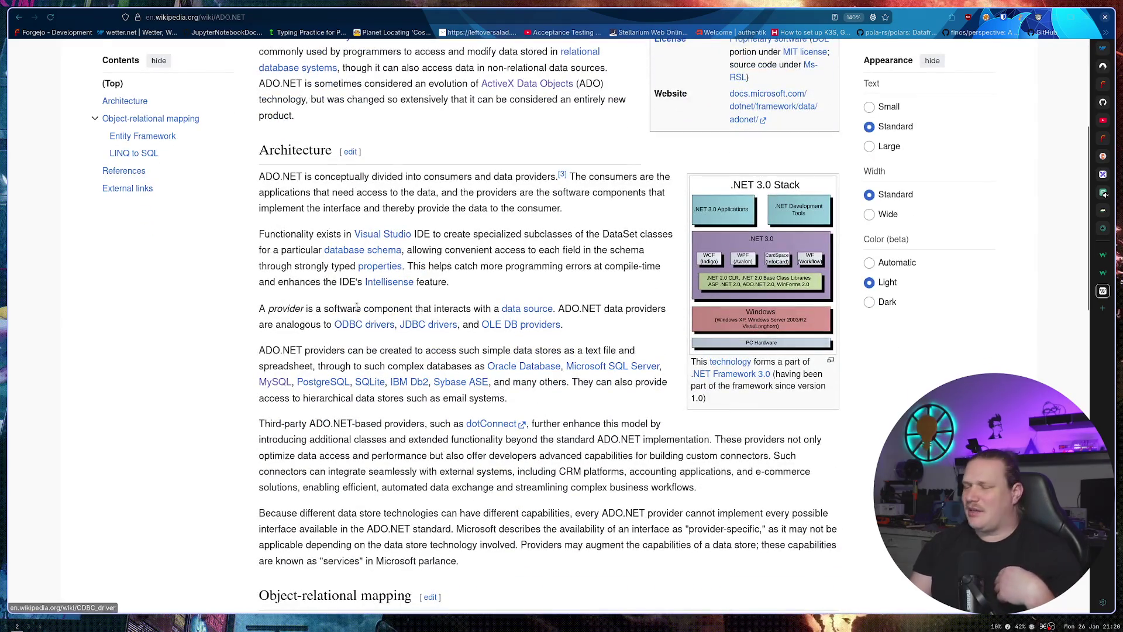
scroll(363, 287, down, 10)
key(alt+Left)
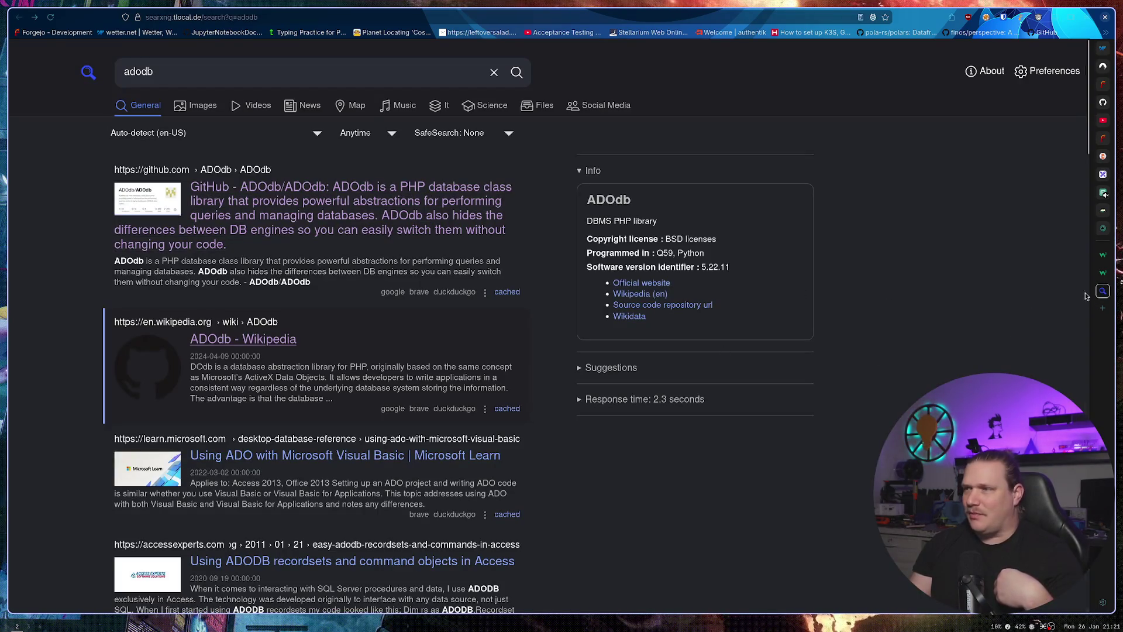
middle_click(1103, 291)
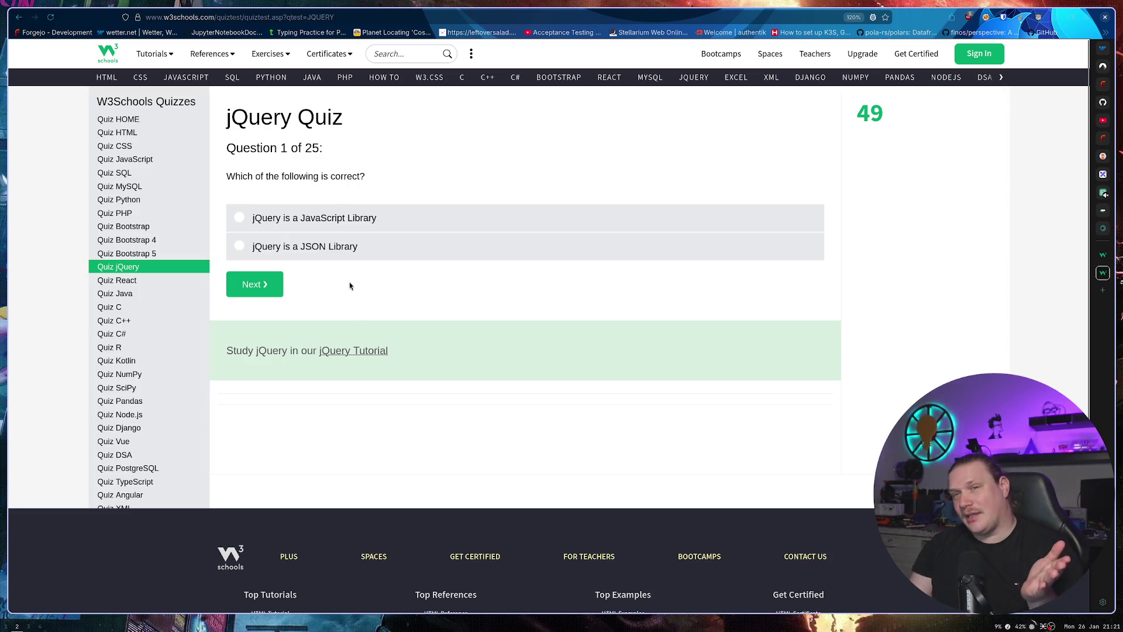
Answer jQuery Quiz Question 1 with 'jQuery is a JavaScript Library'.
click(339, 221)
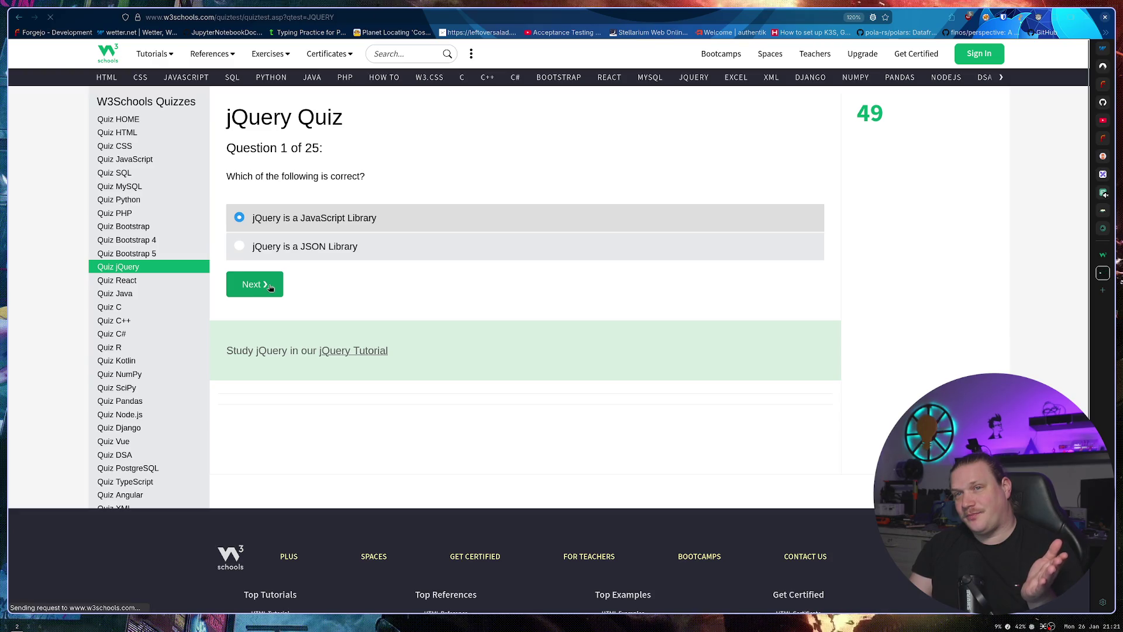
Move to Question 2, answer True for CSS selectors, and advance to Question 3.
click(270, 285)
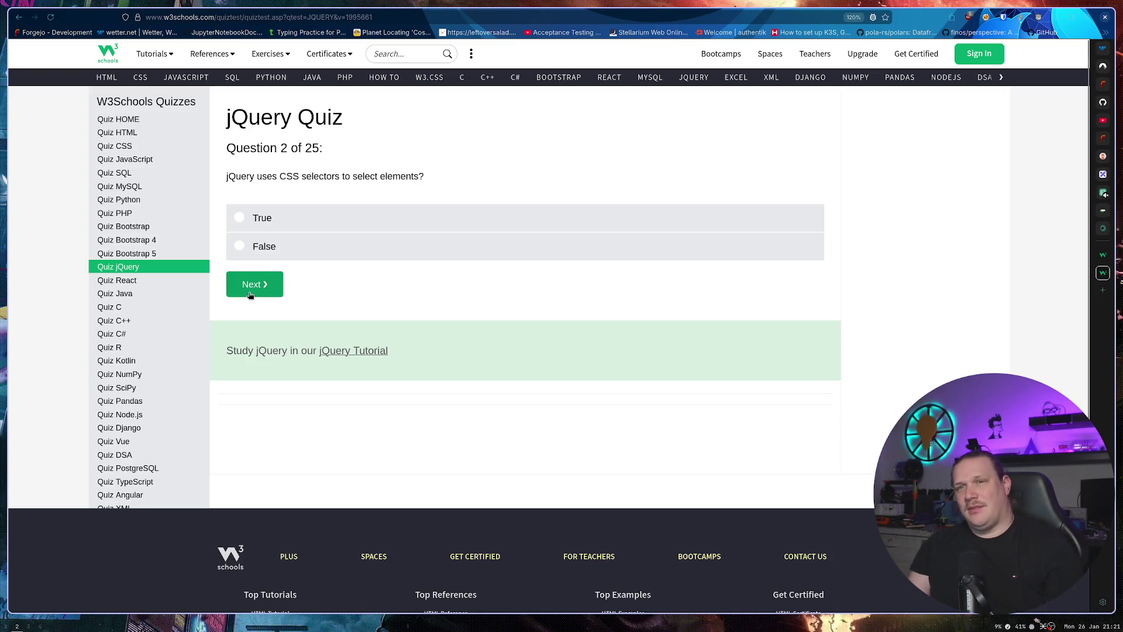
click(328, 221)
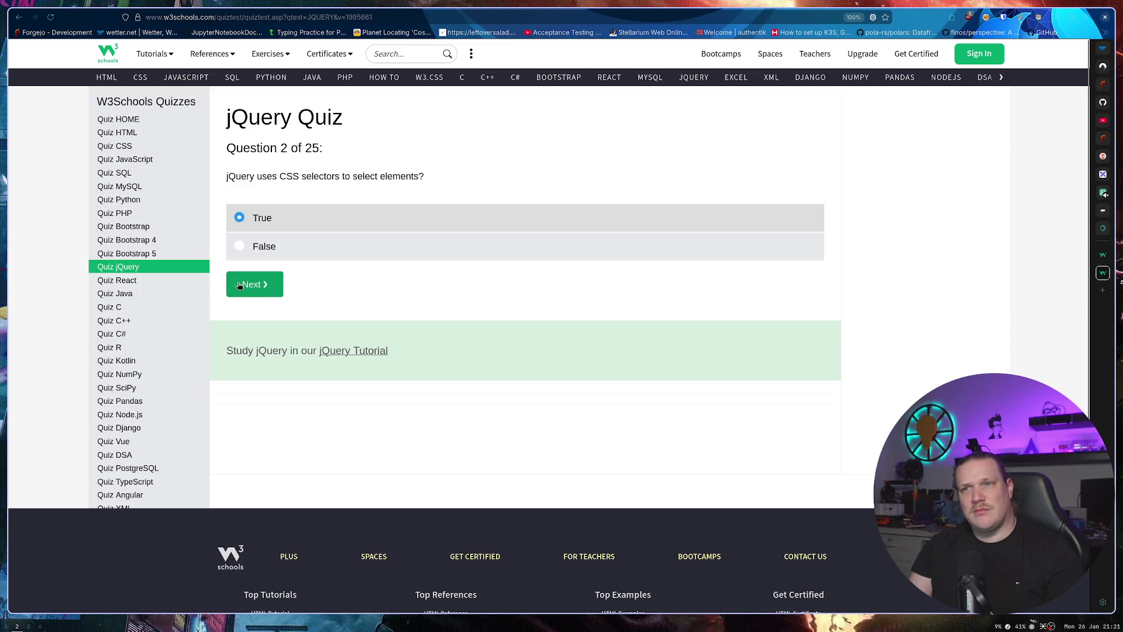
click(254, 291)
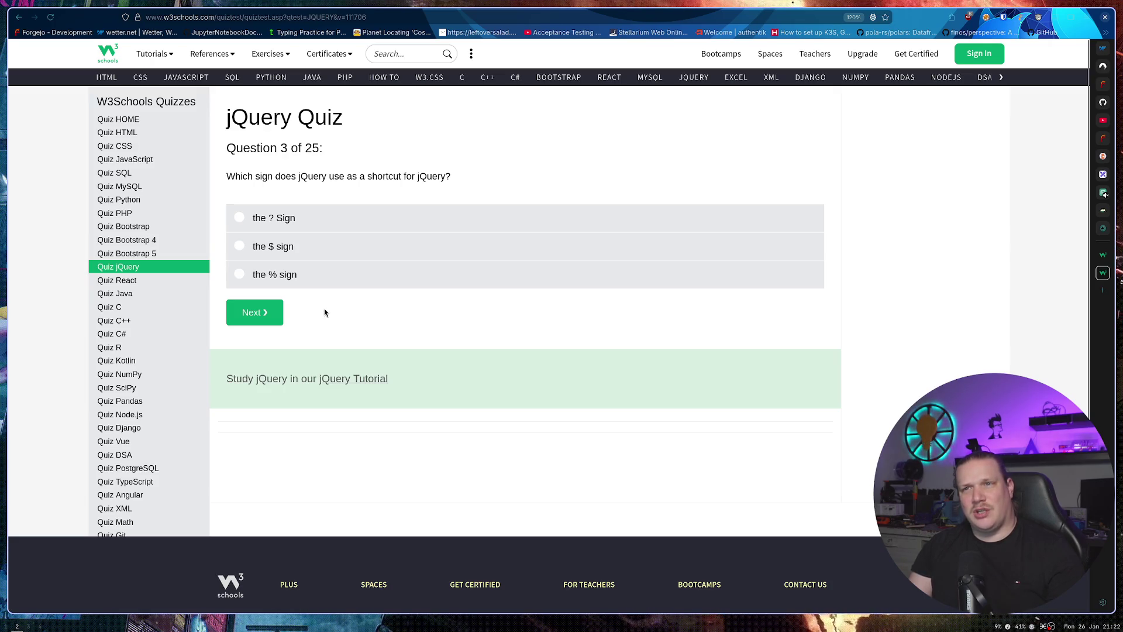
Answer jQuery Quiz questions 3–5 with the $ sign, All div elements, and Client scripting.
click(313, 252)
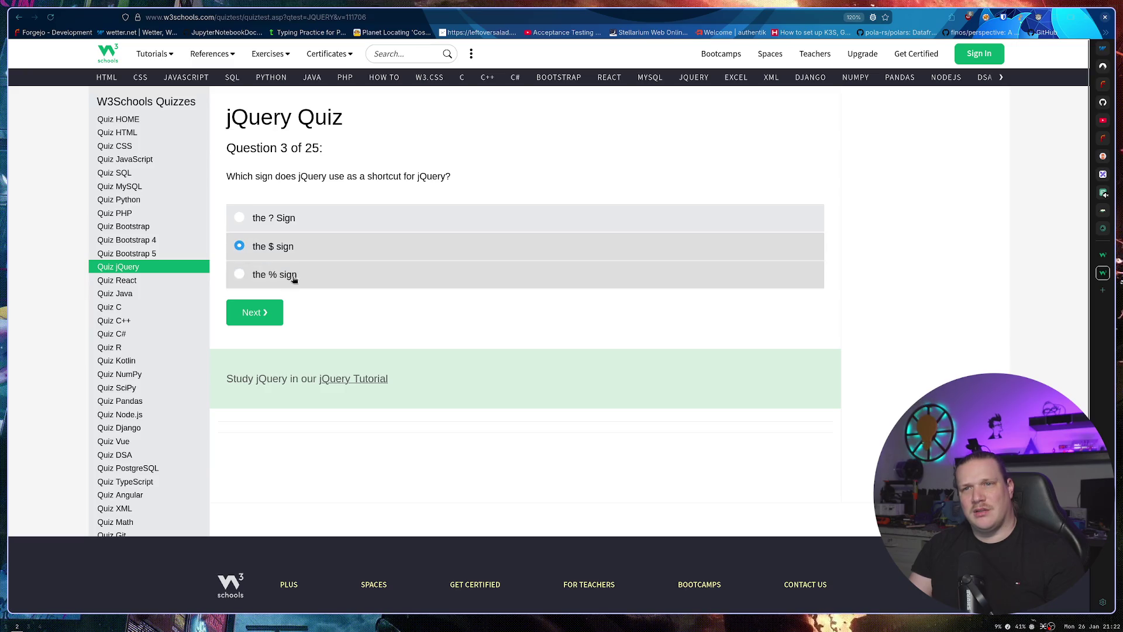
click(257, 304)
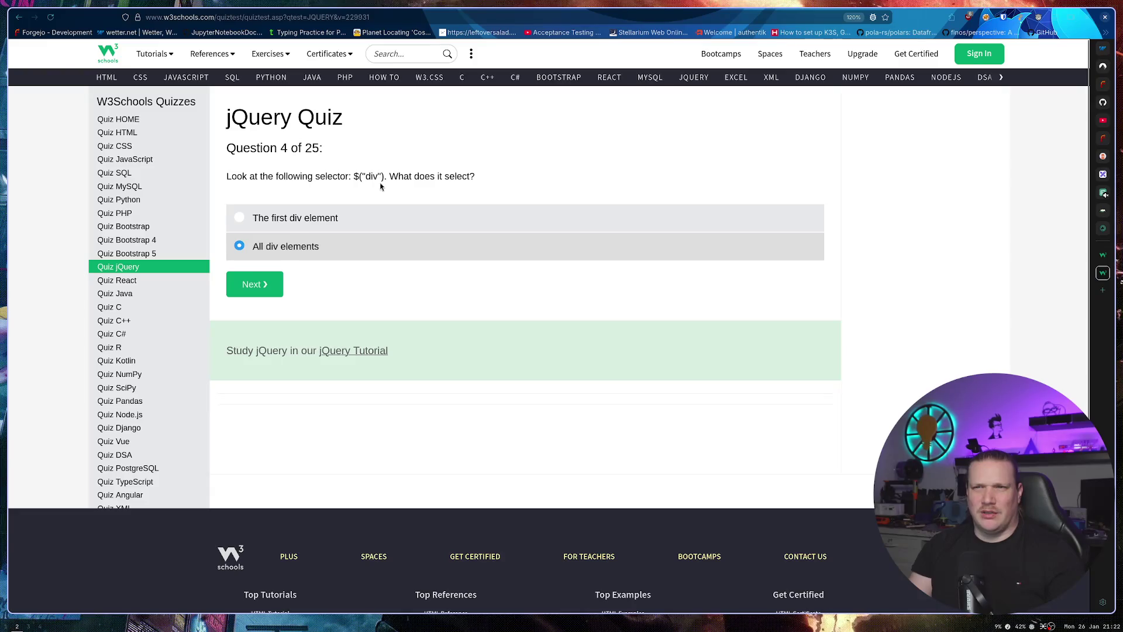
click(264, 285)
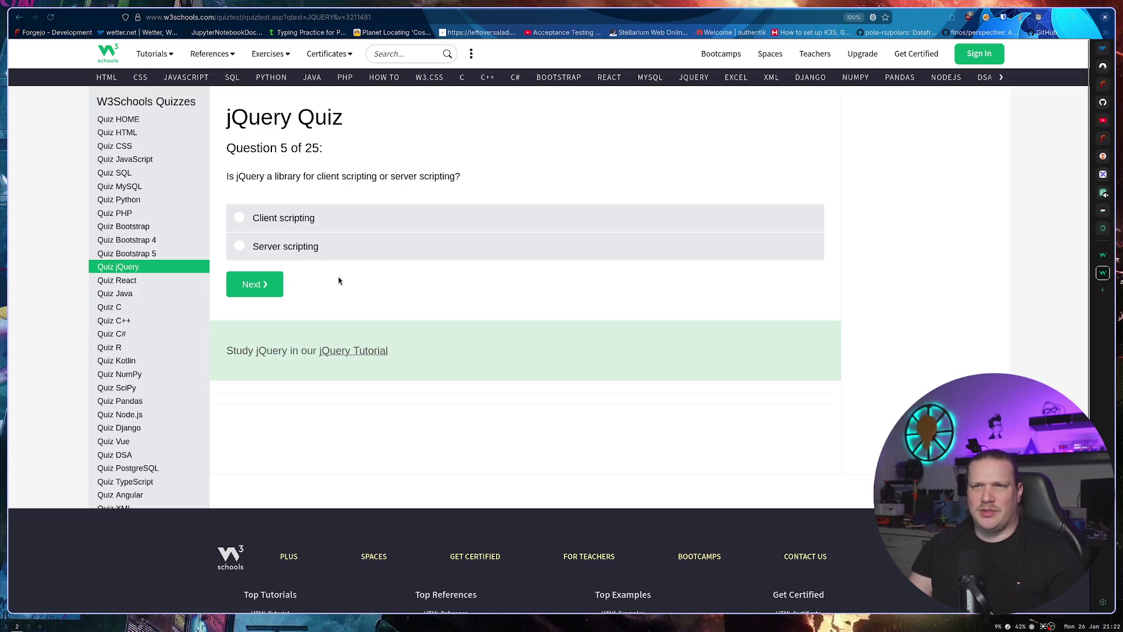
click(311, 219)
click(254, 284)
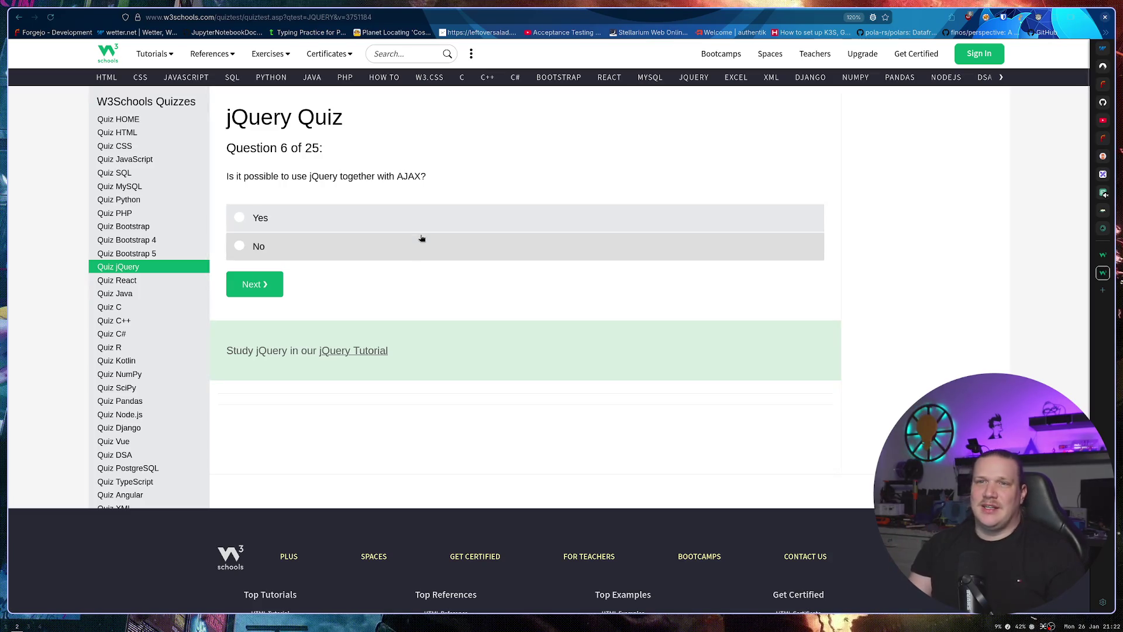
Answer Yes and True for questions 6–7, then choose $("p").style("background-color","red"); for question 8.
click(291, 221)
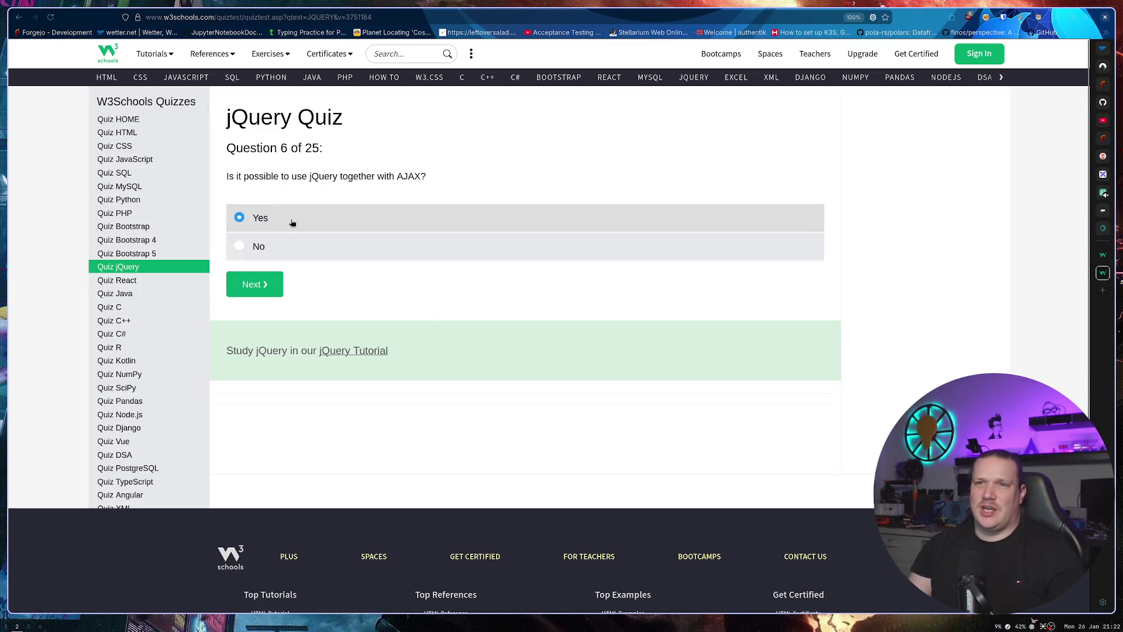
click(258, 296)
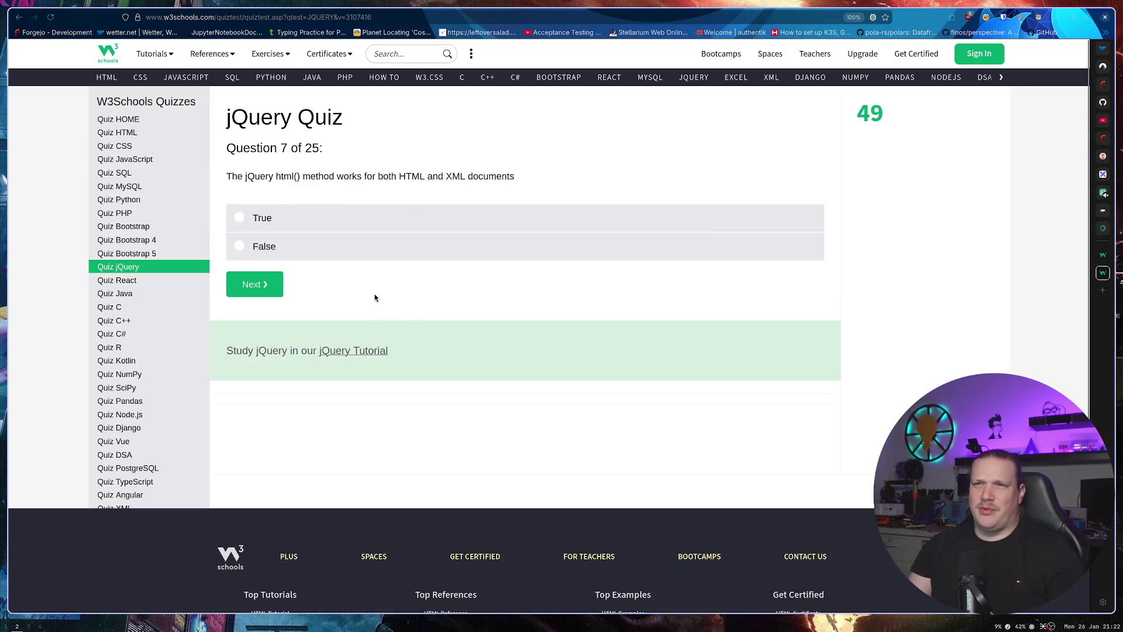
click(314, 223)
click(264, 286)
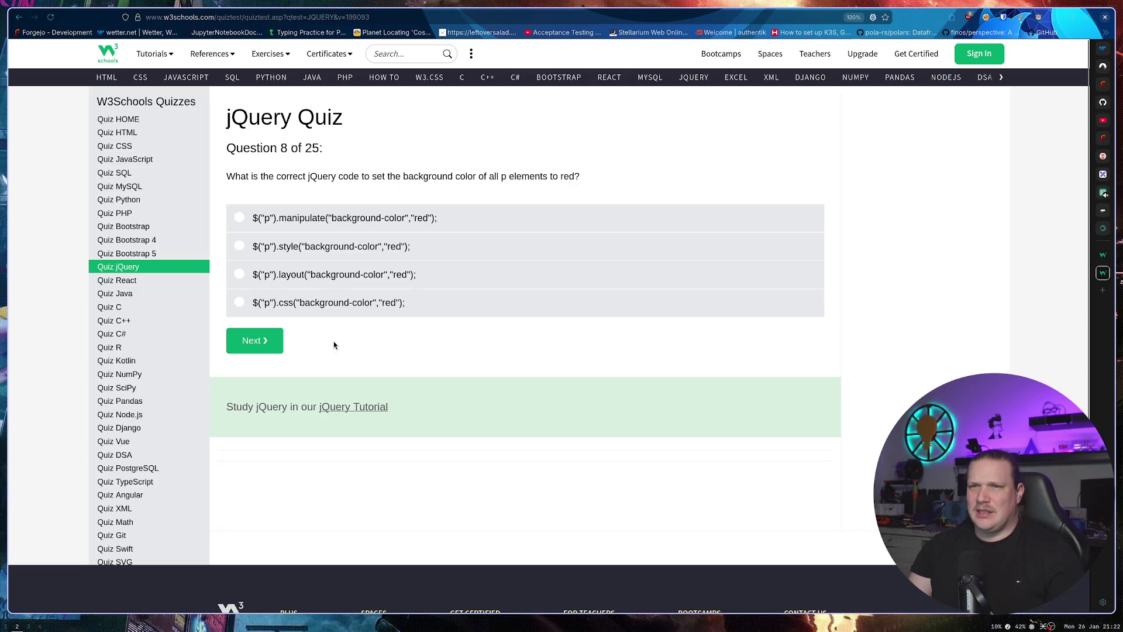
click(405, 250)
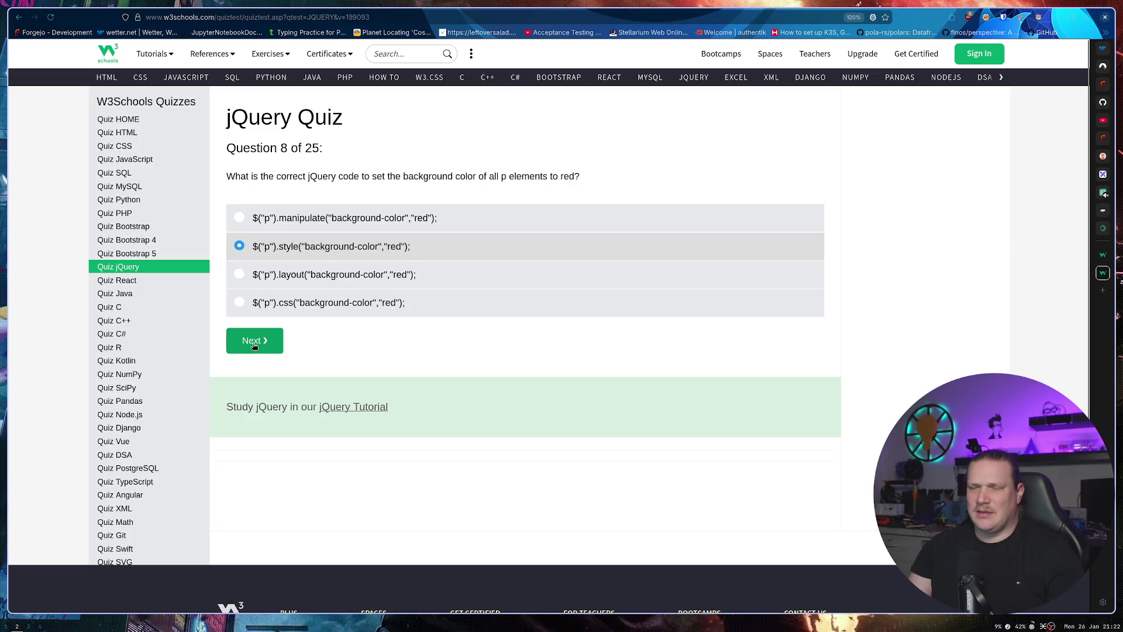
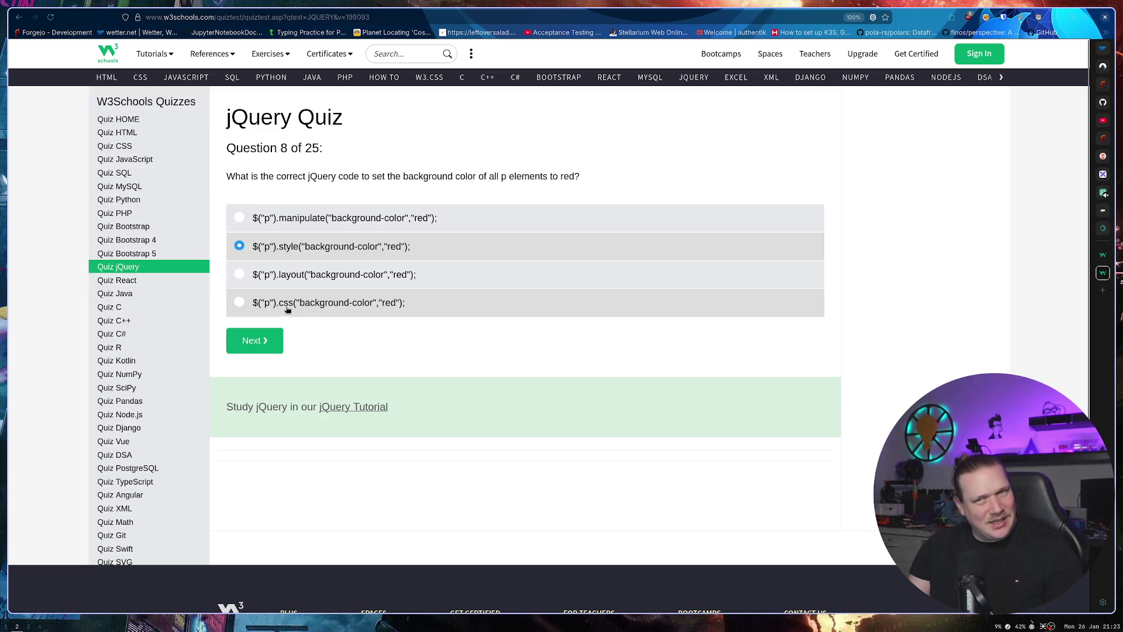
Submit question 8, then answer questions 9–11 with all div.intro elements, hide() and style().
click(274, 342)
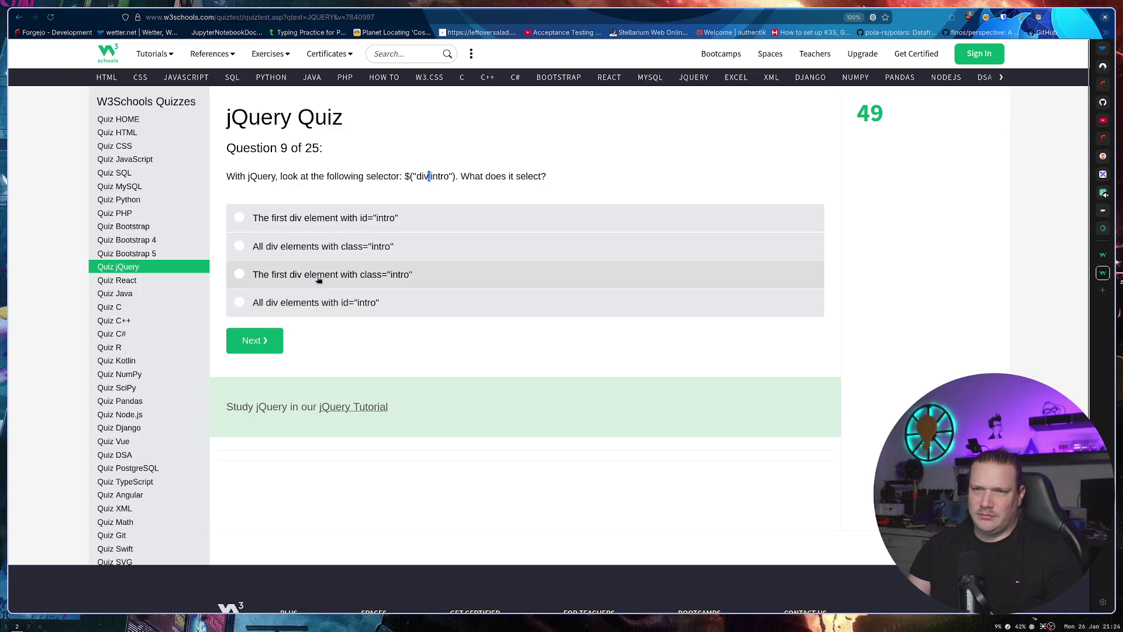
click(389, 250)
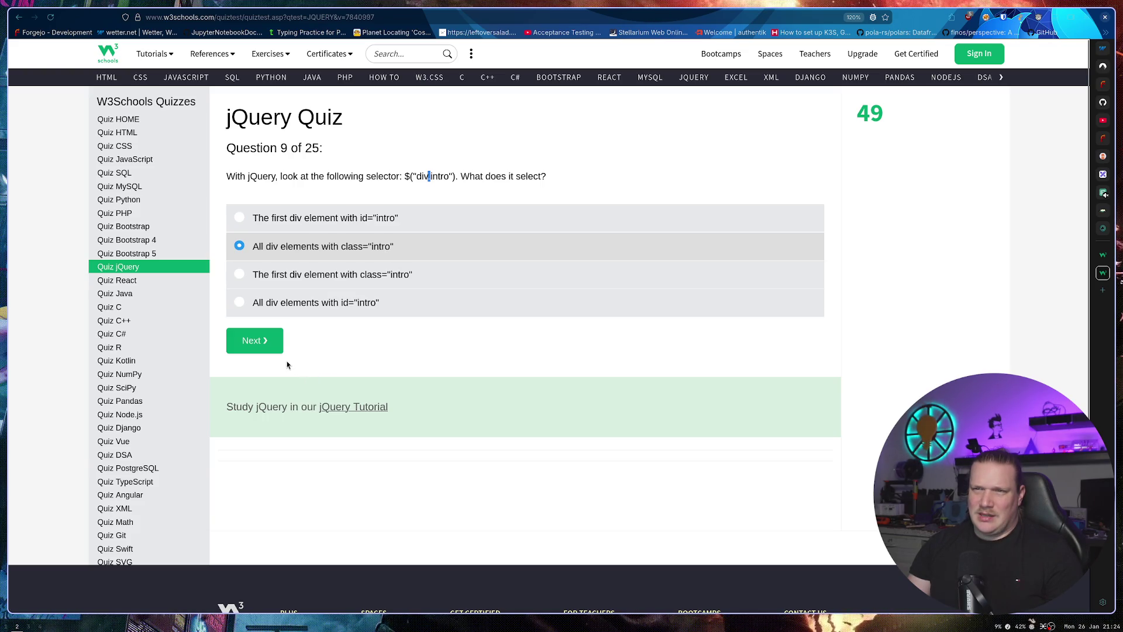
click(268, 348)
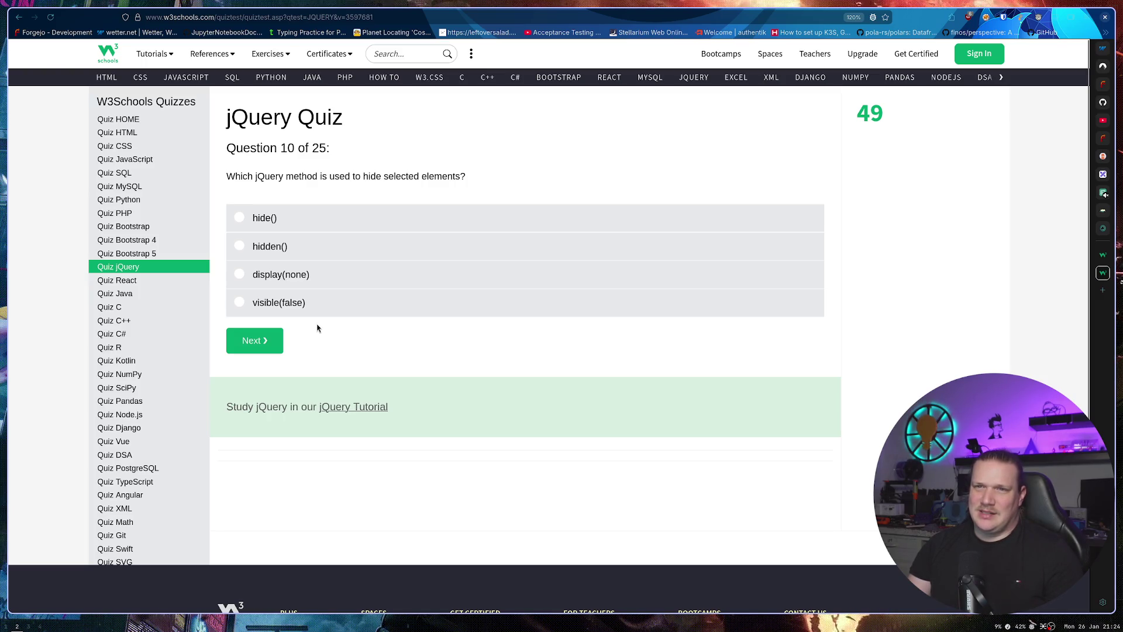
click(239, 217)
click(257, 340)
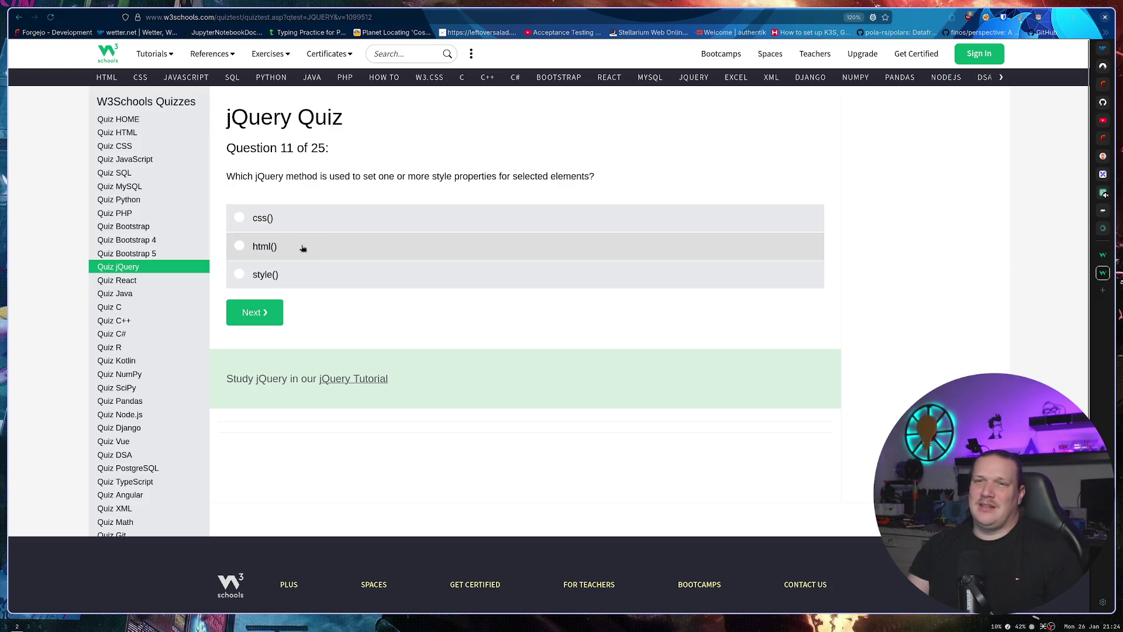
click(296, 273)
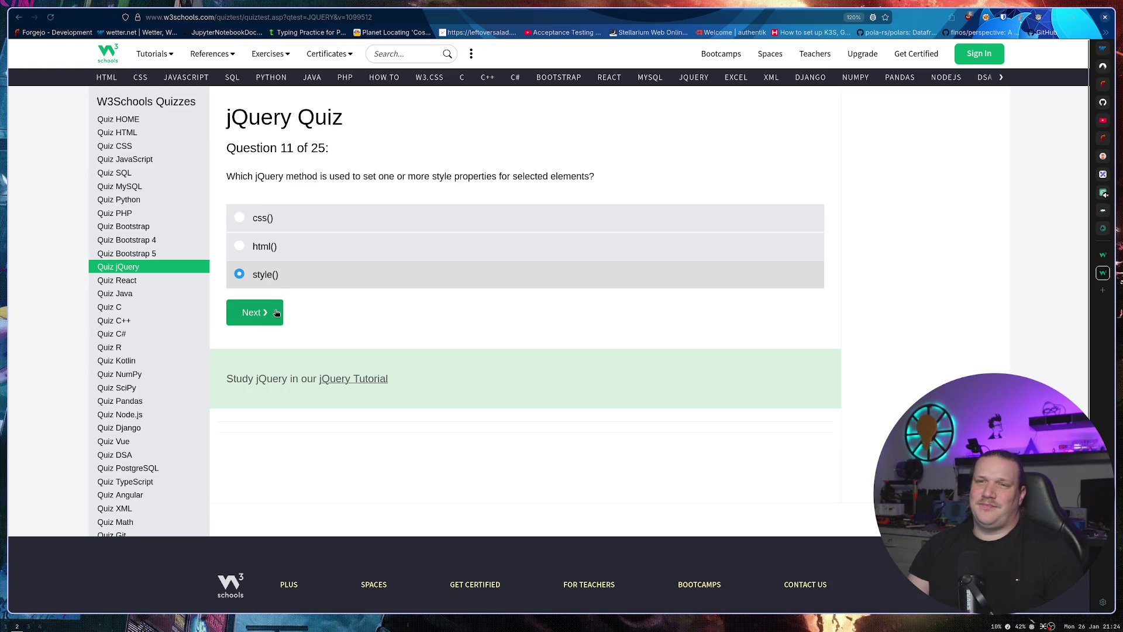
click(265, 315)
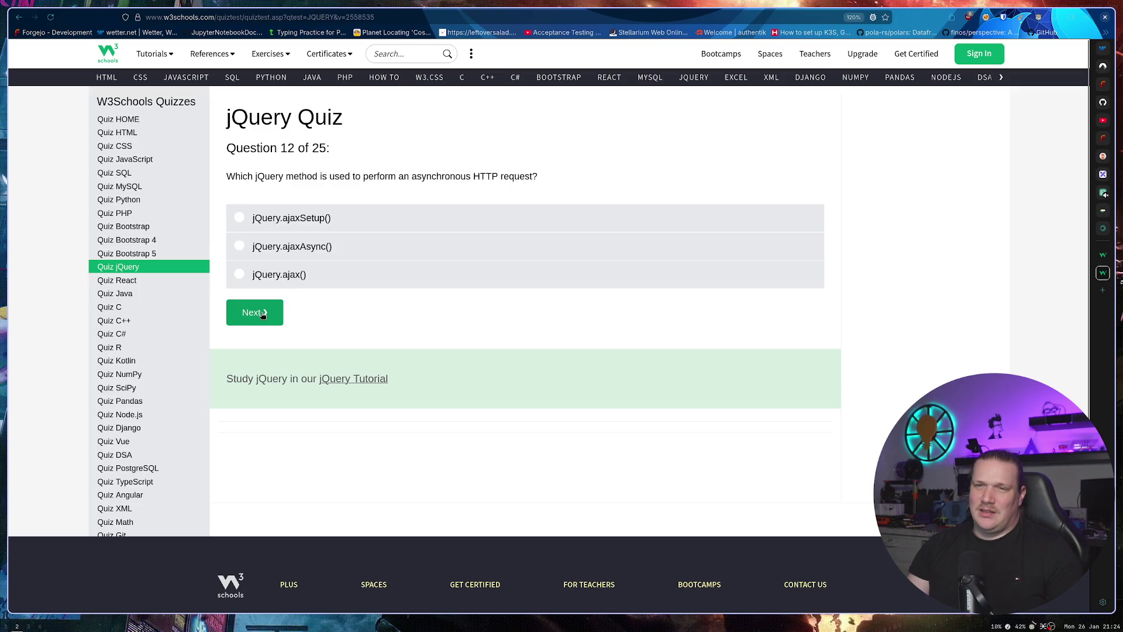
Answer questions 12 and 13 with jQuery.ajax() and $("div").height(100).
click(280, 274)
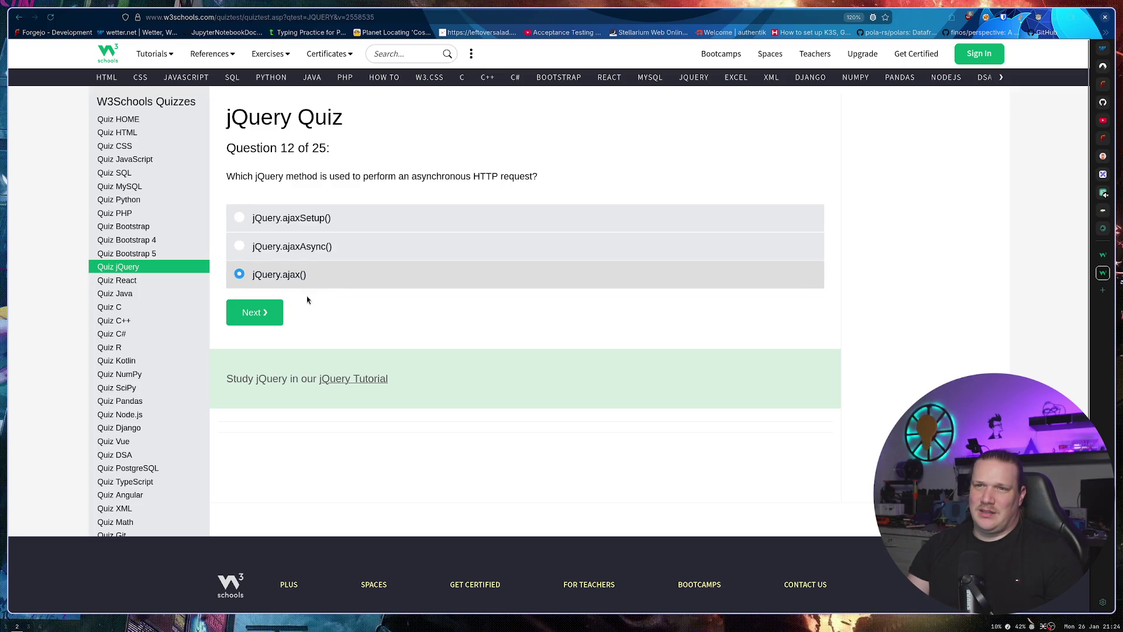
click(266, 313)
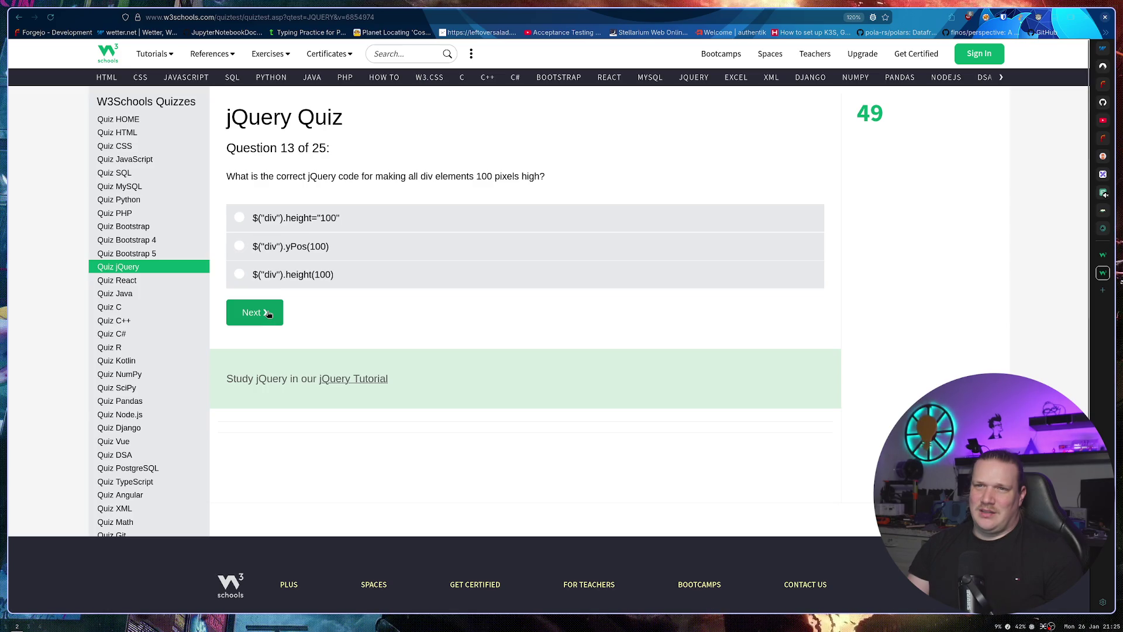
click(354, 274)
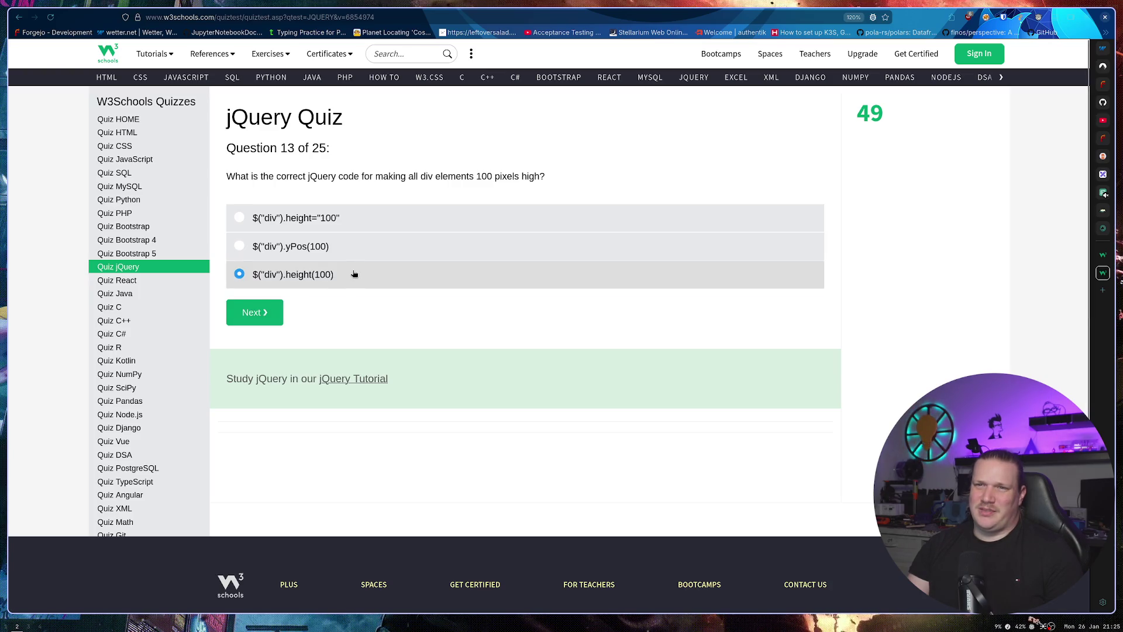
click(271, 312)
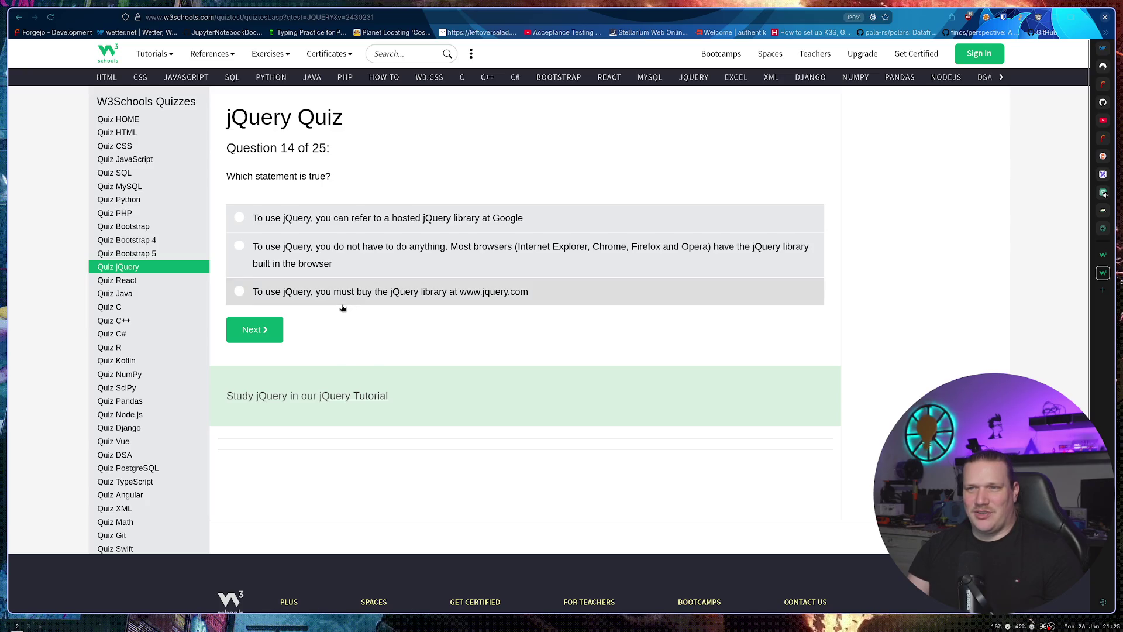
Answer questions 14–16 with the Google-hosted library, JavaScript and $(document).ready().
click(362, 223)
click(261, 330)
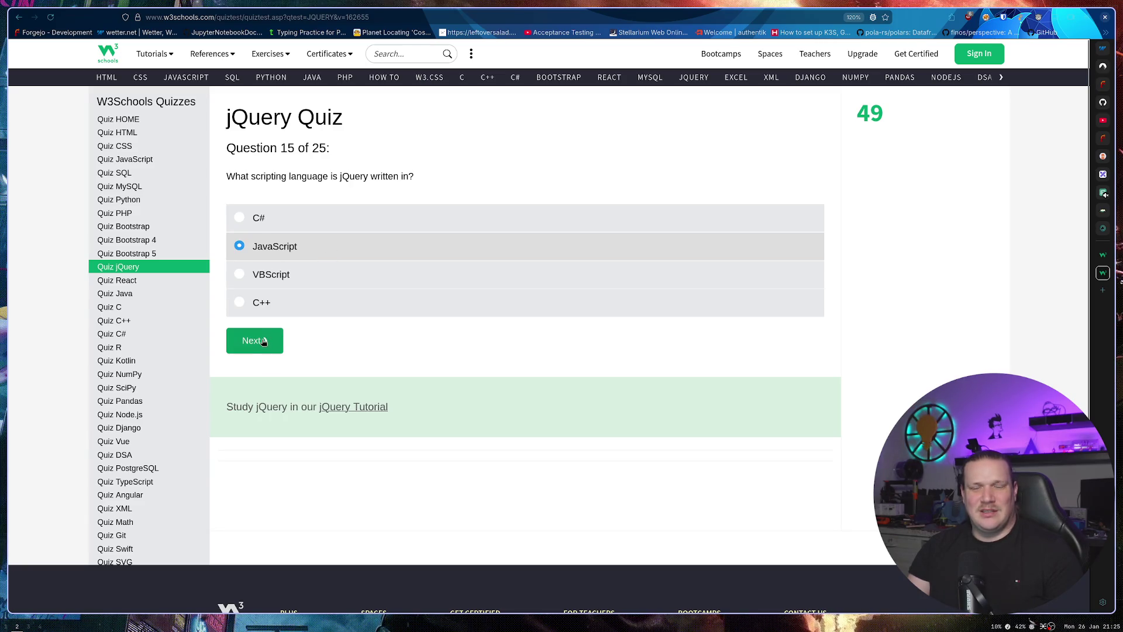
click(260, 350)
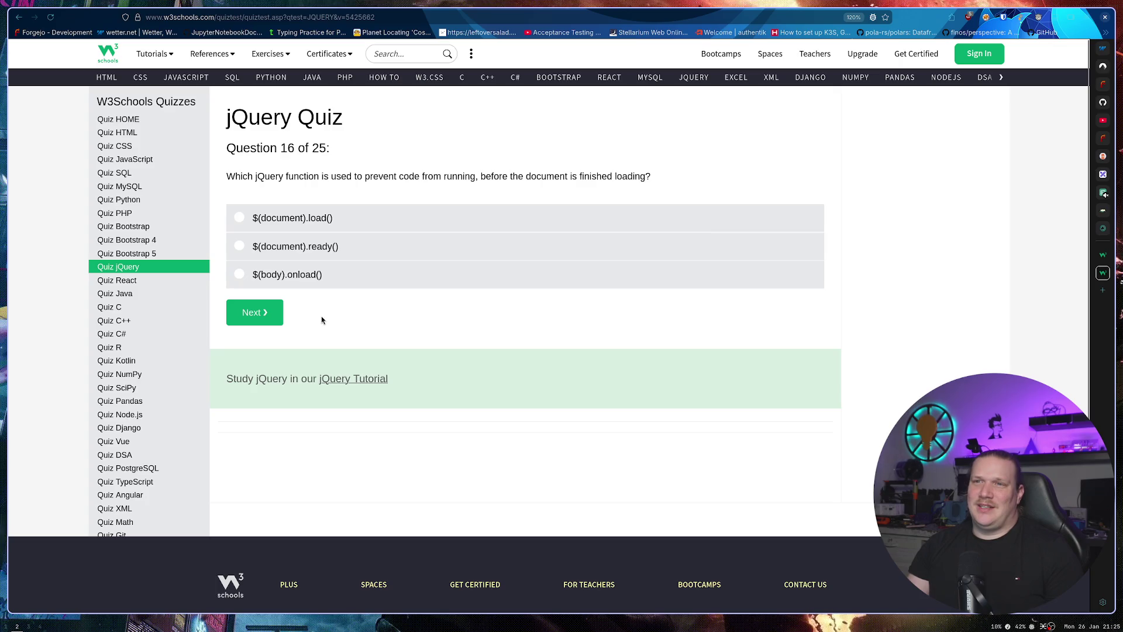
click(368, 258)
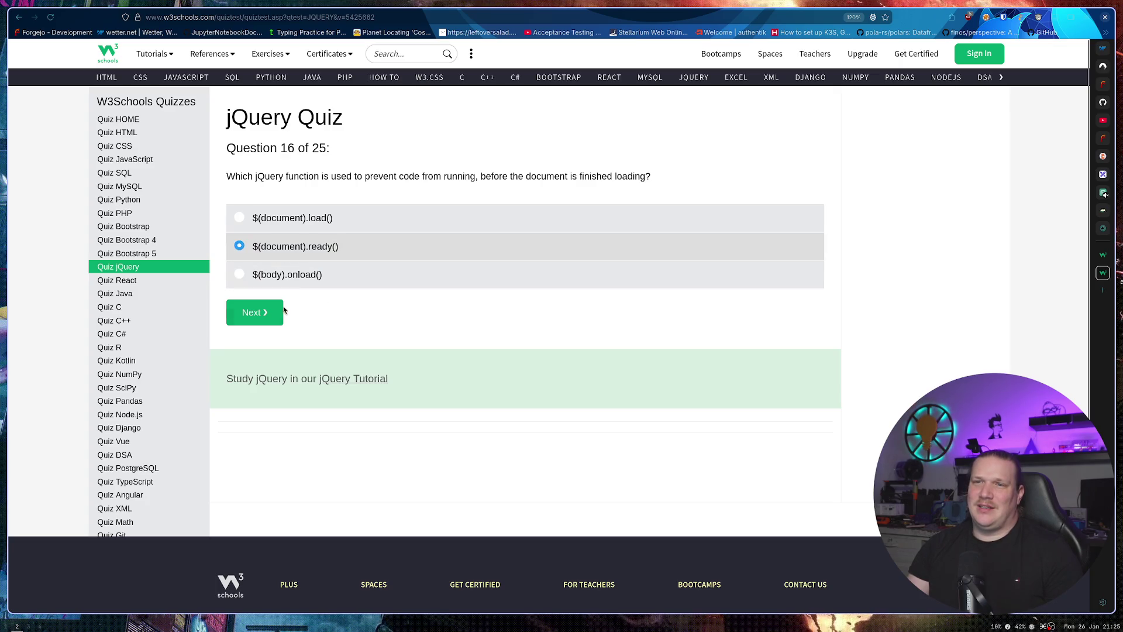
click(260, 317)
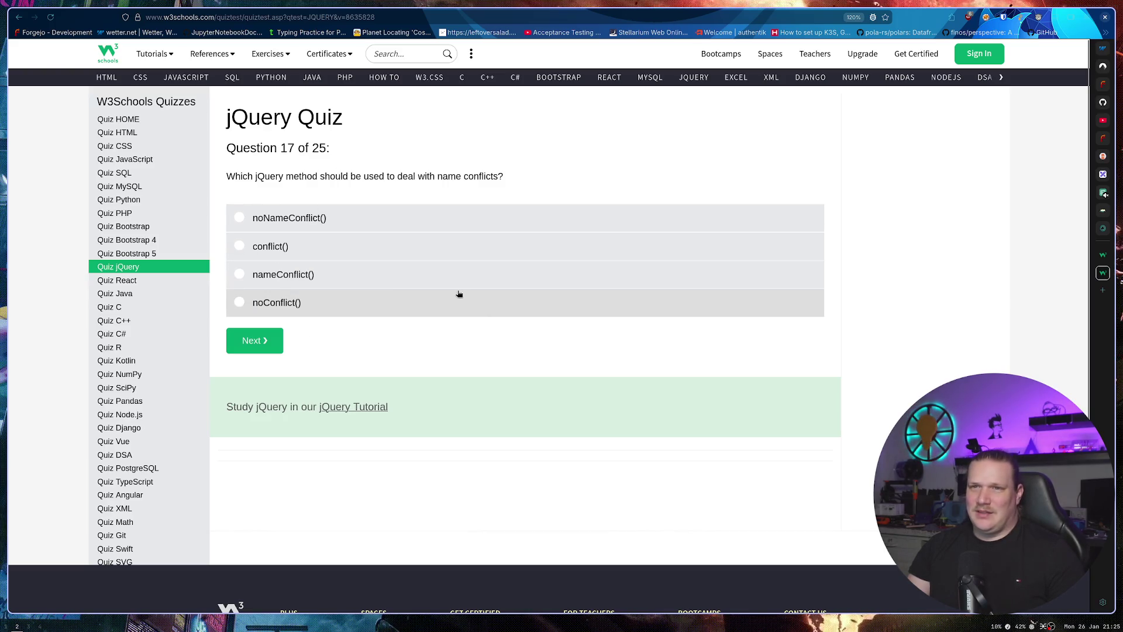
Submit noConflict(), toggleClass() and 'All p elements inside a div element' for questions 17–19.
right_click(430, 278)
key(Escape)
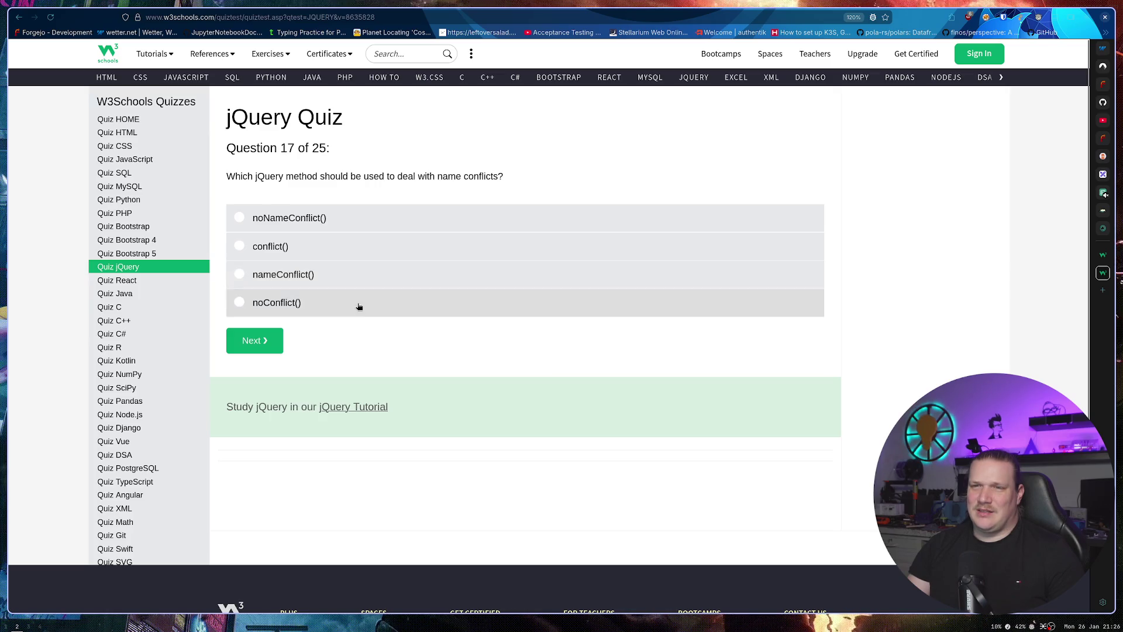
click(353, 307)
click(252, 339)
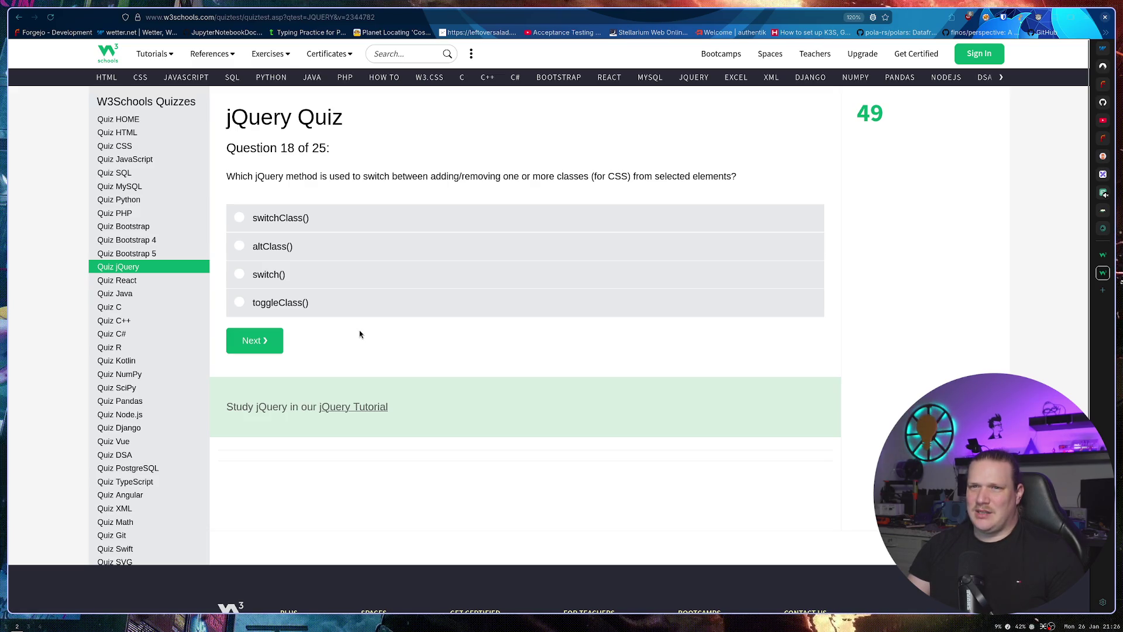
click(350, 302)
click(255, 340)
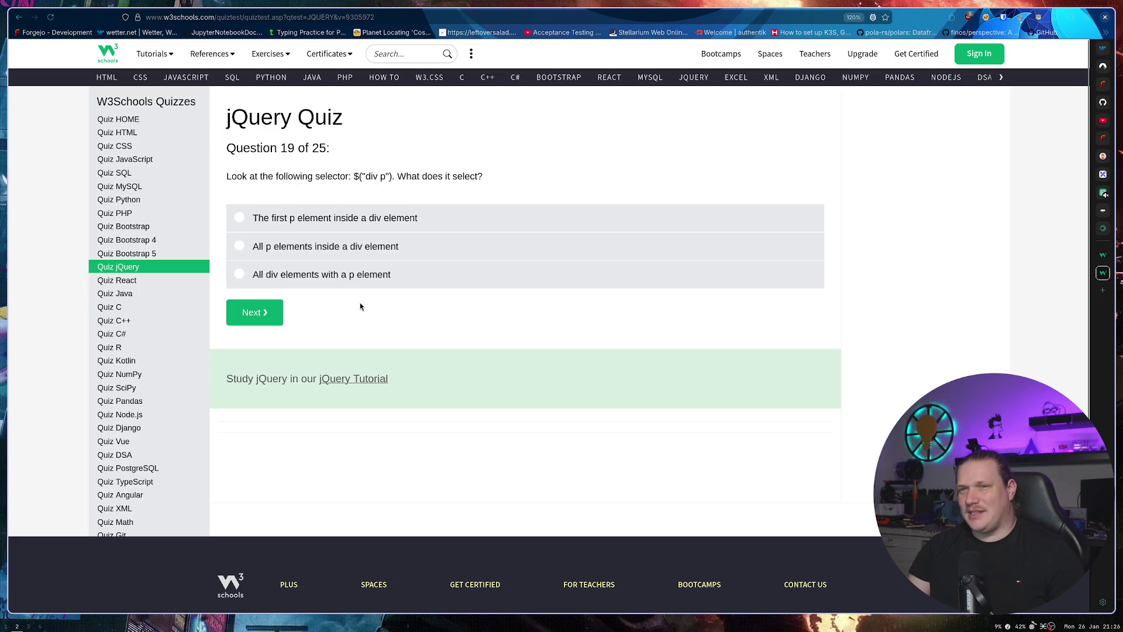
click(392, 253)
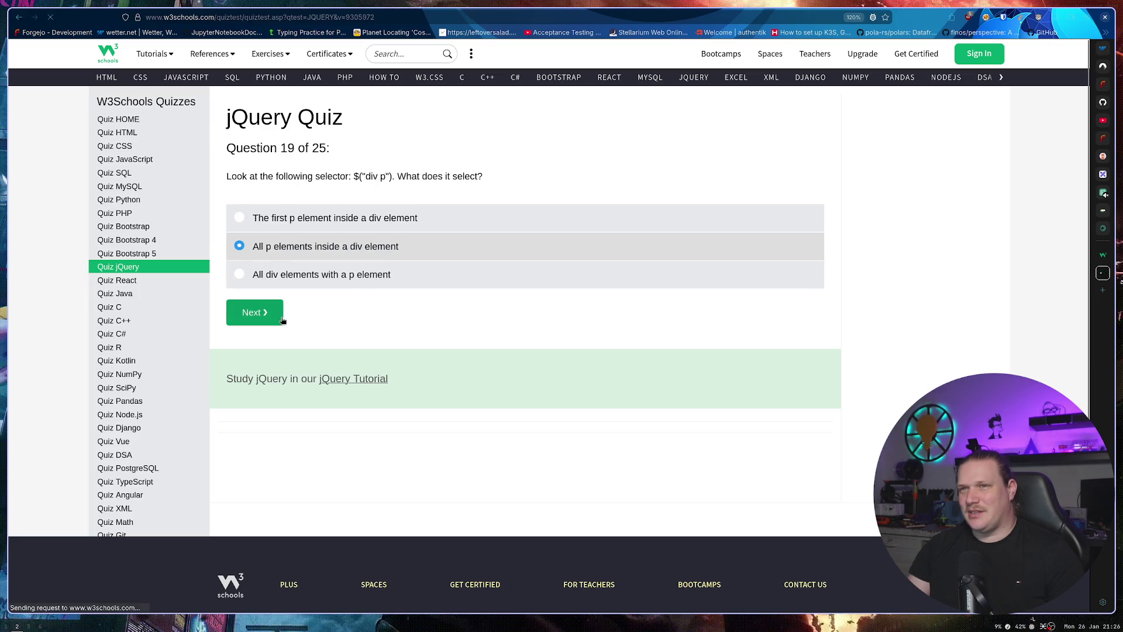
click(274, 315)
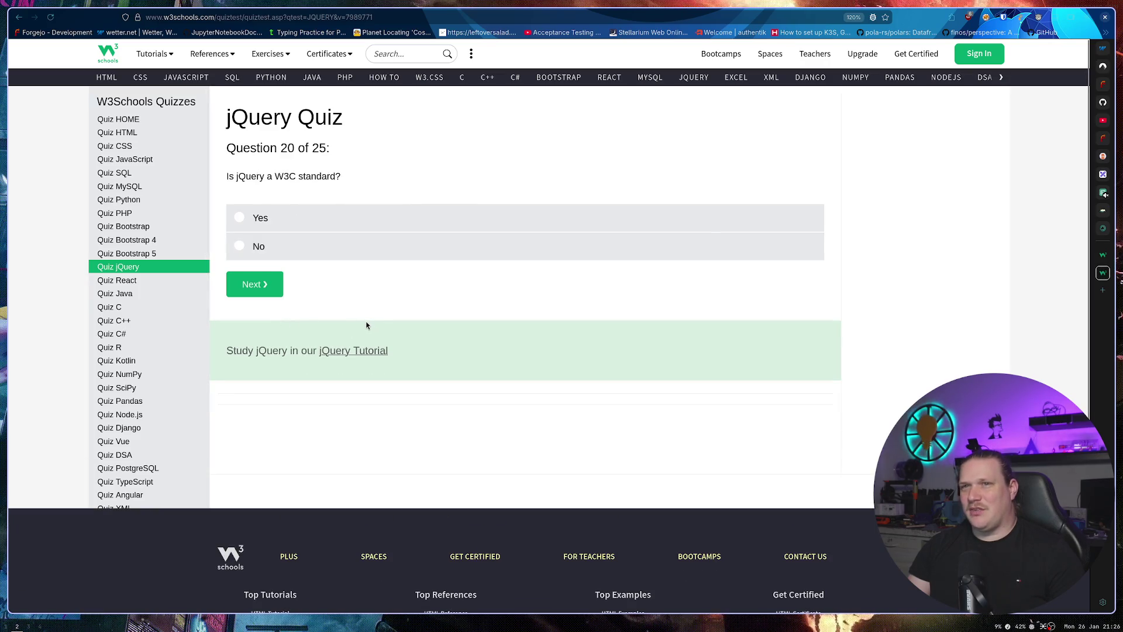
Answer questions 20–22 with No, the p element with id intro, and remove().
click(298, 250)
click(261, 292)
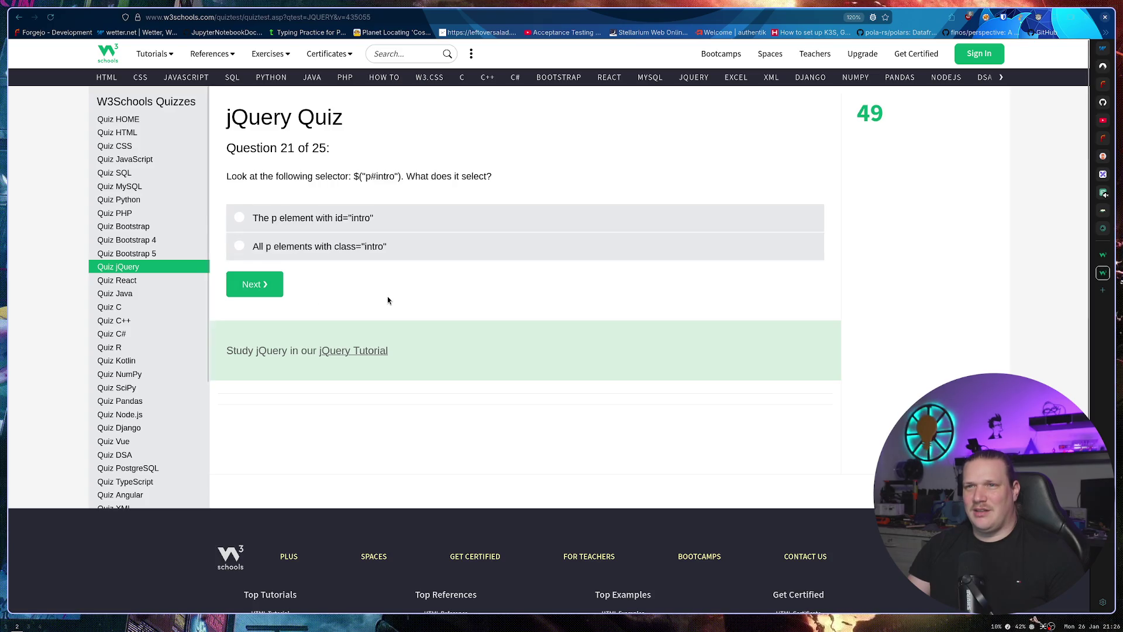
click(368, 218)
click(274, 284)
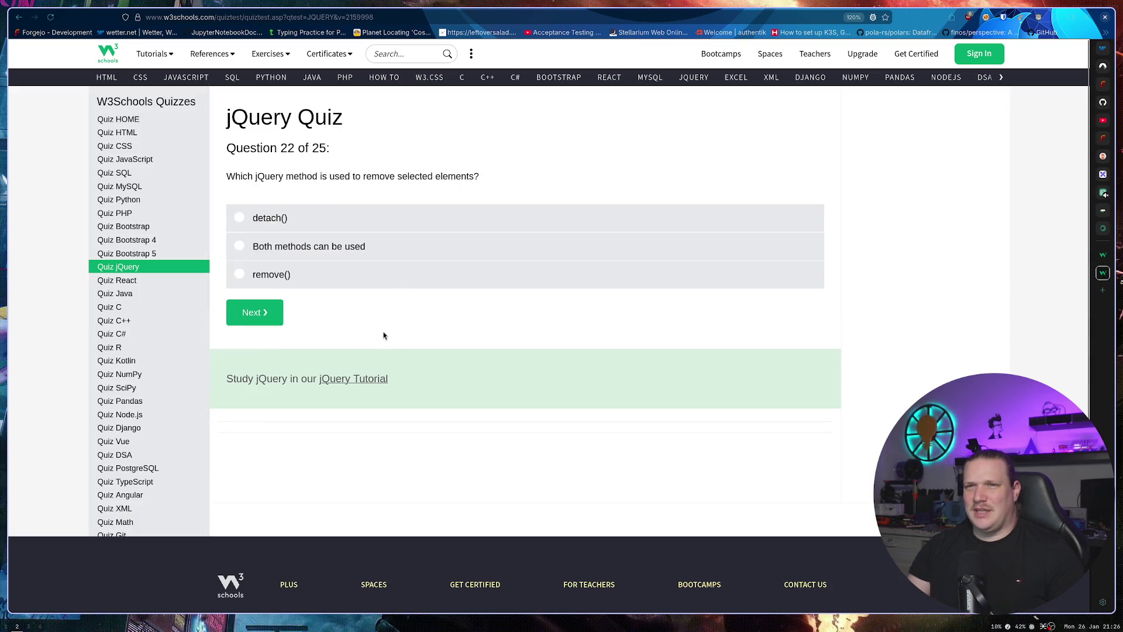
click(319, 275)
click(275, 316)
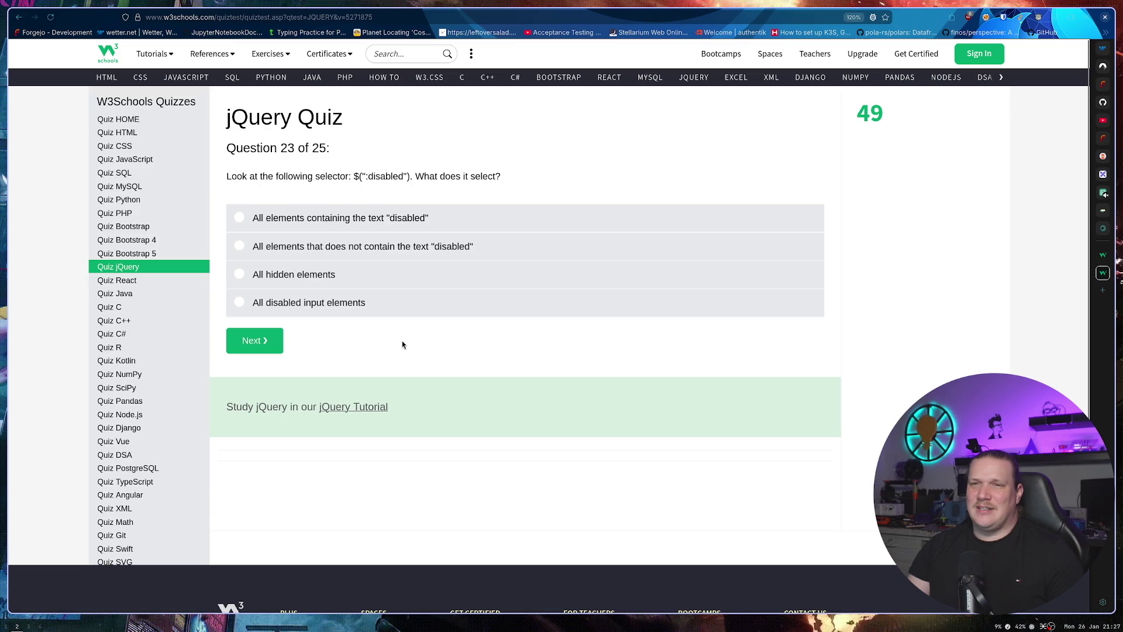
Answer questions 23–25 with all disabled input elements, parent() and Yes, then finish.
click(388, 311)
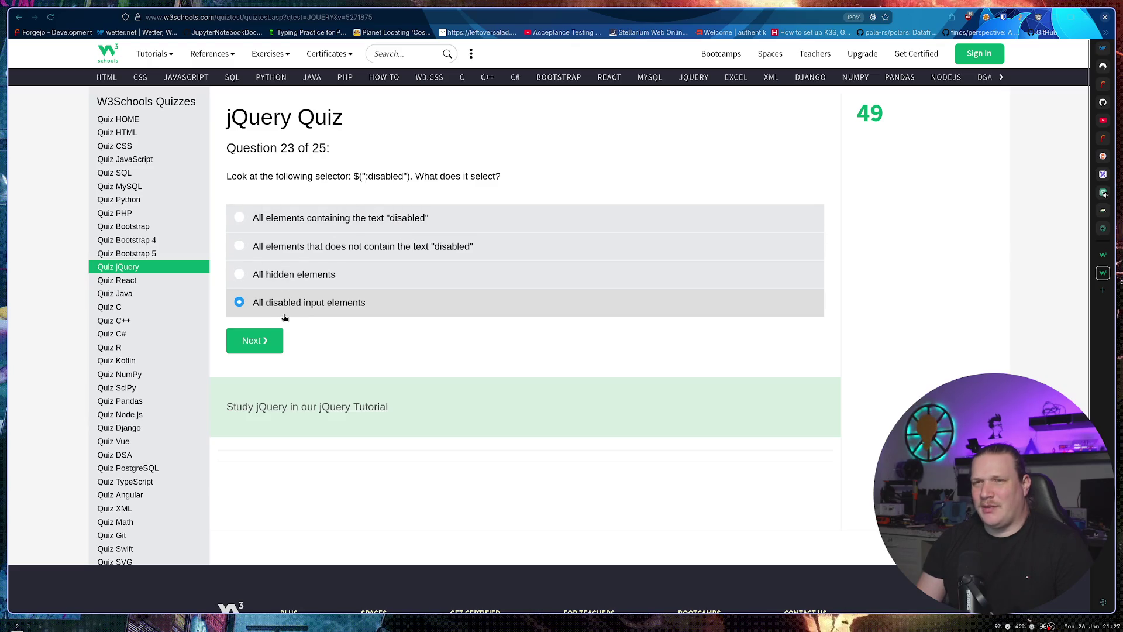
click(268, 339)
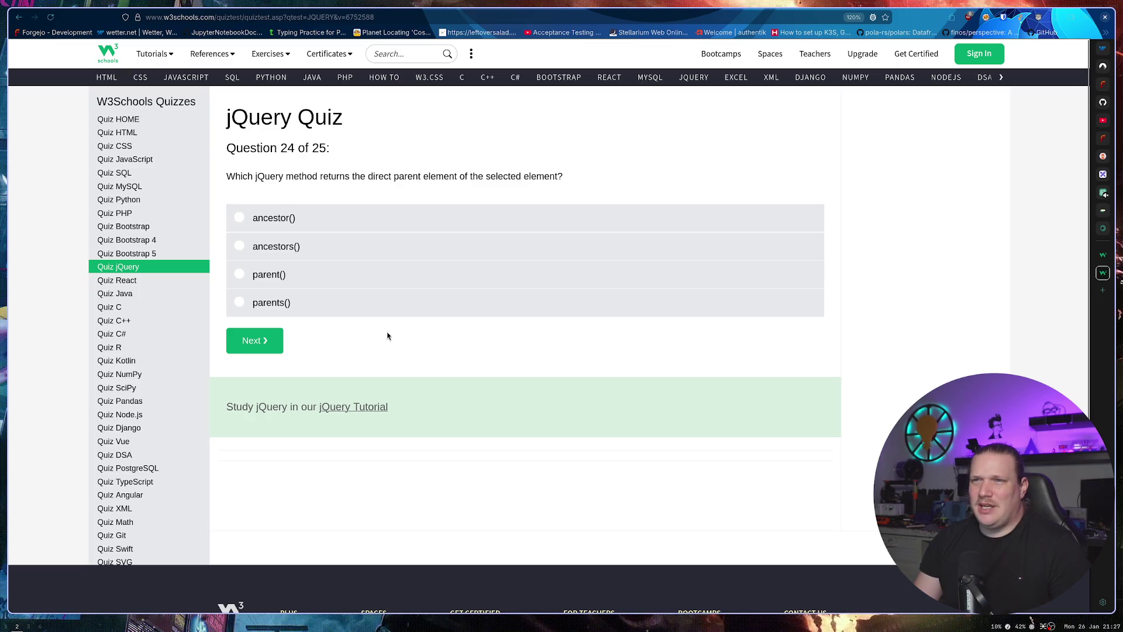
click(327, 284)
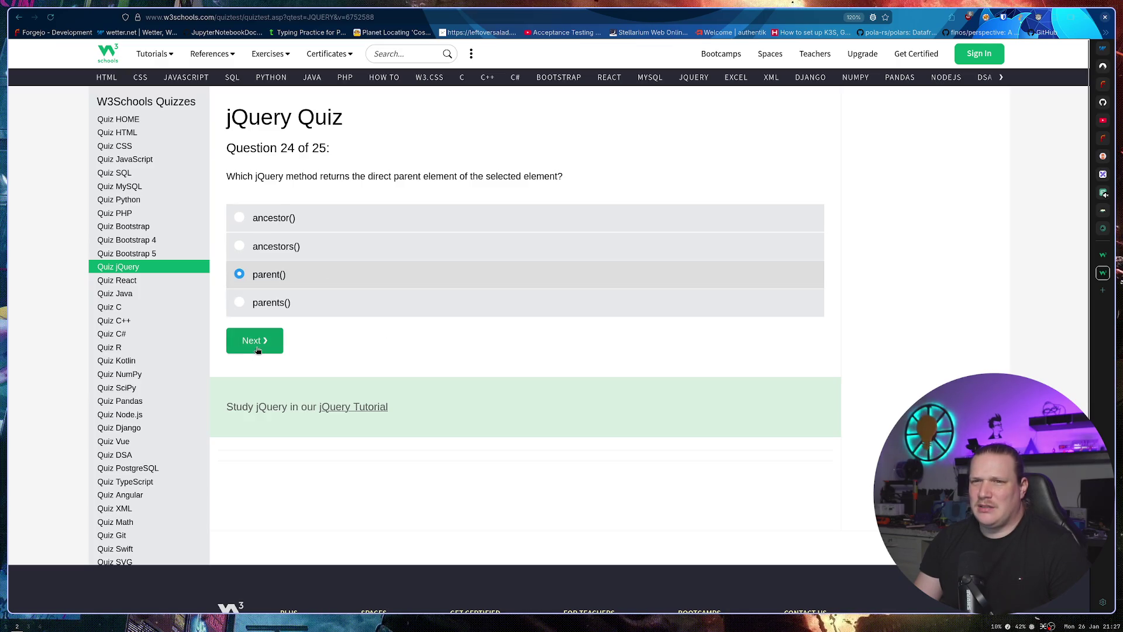
click(255, 341)
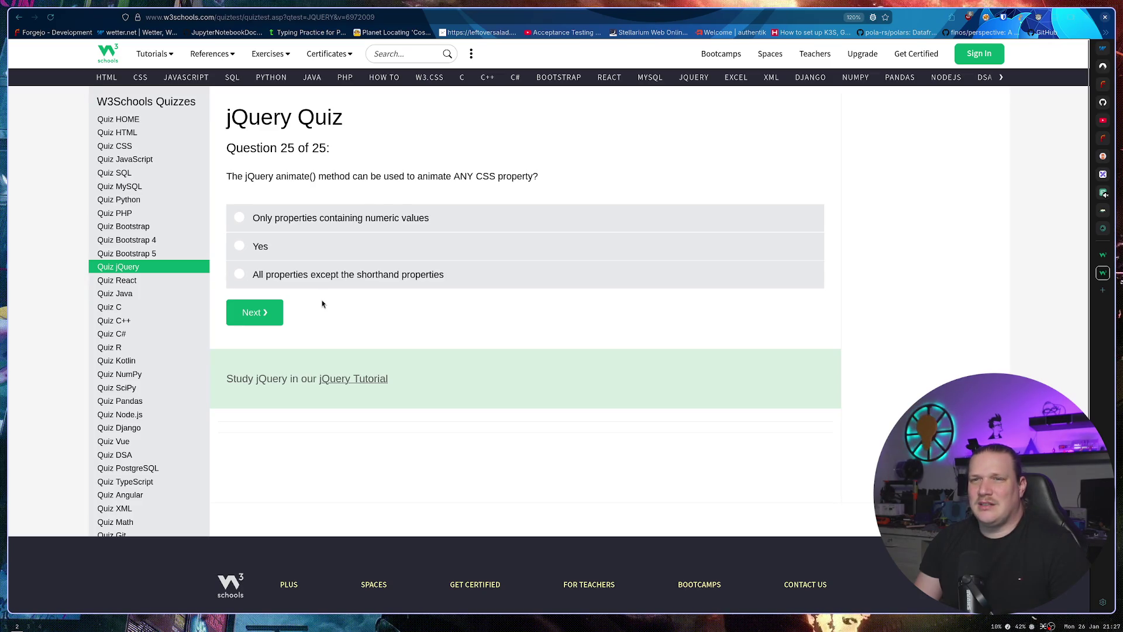
click(286, 246)
click(254, 314)
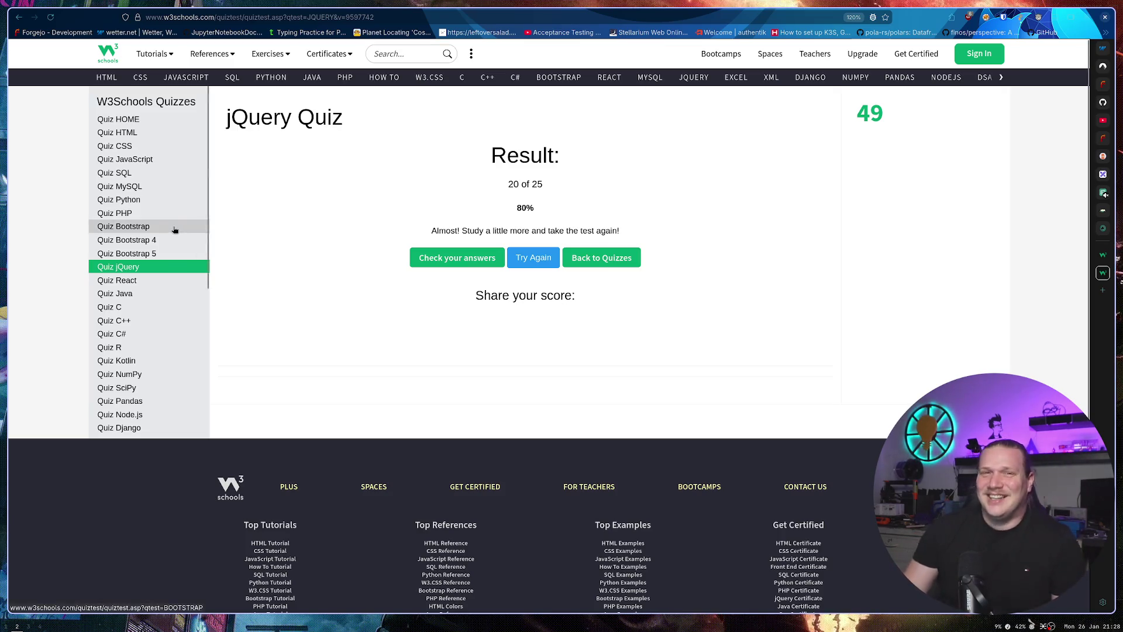
Open the answer review and highlight the question 7 sentence about HTML and XML.
click(439, 260)
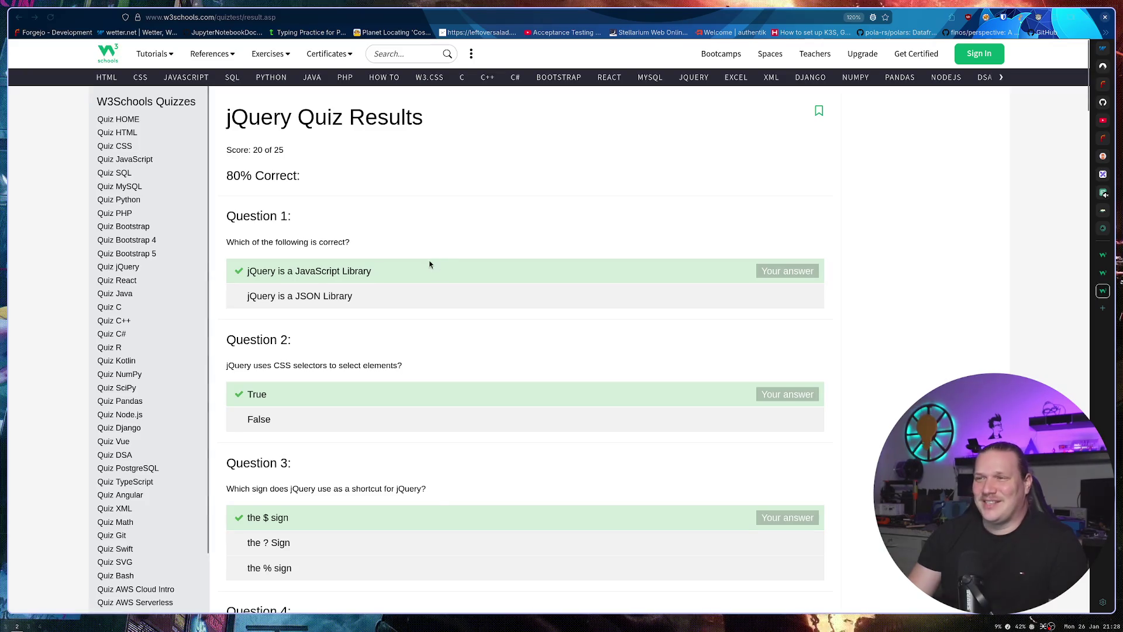
scroll(430, 264, down, 10)
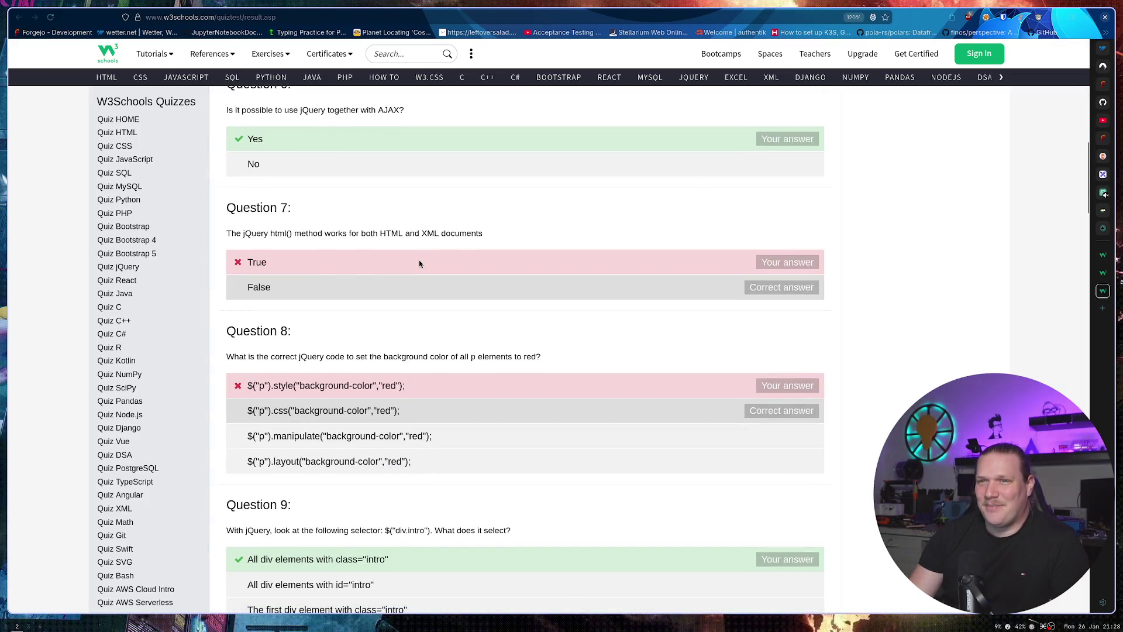
drag(374, 234, 446, 237)
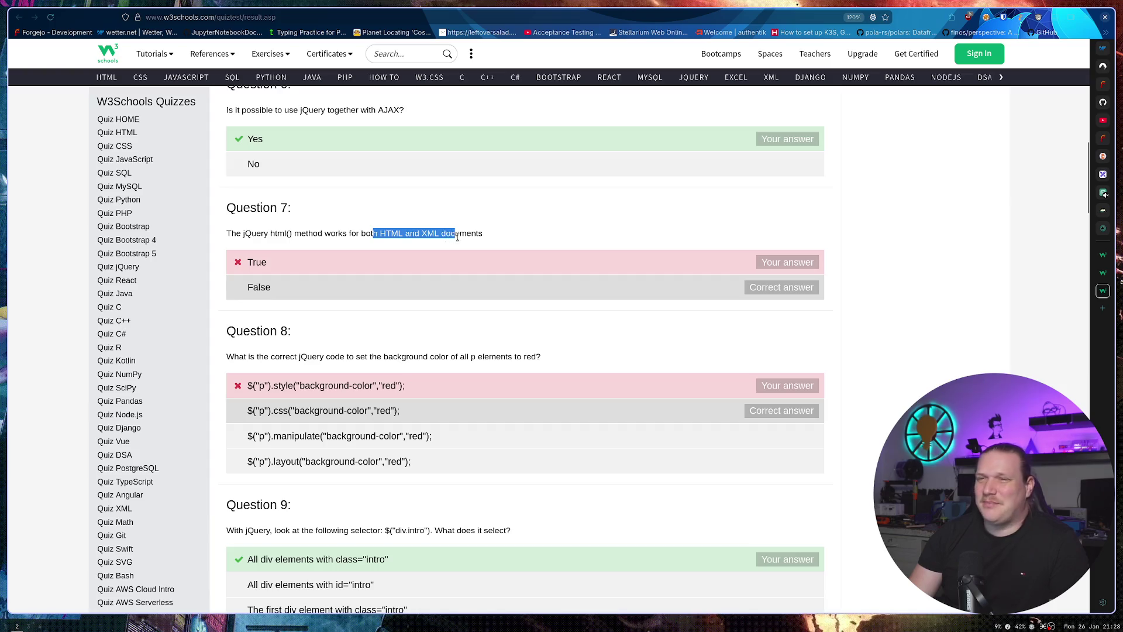
drag(542, 233, 355, 234)
click(337, 233)
drag(277, 233, 514, 233)
click(470, 229)
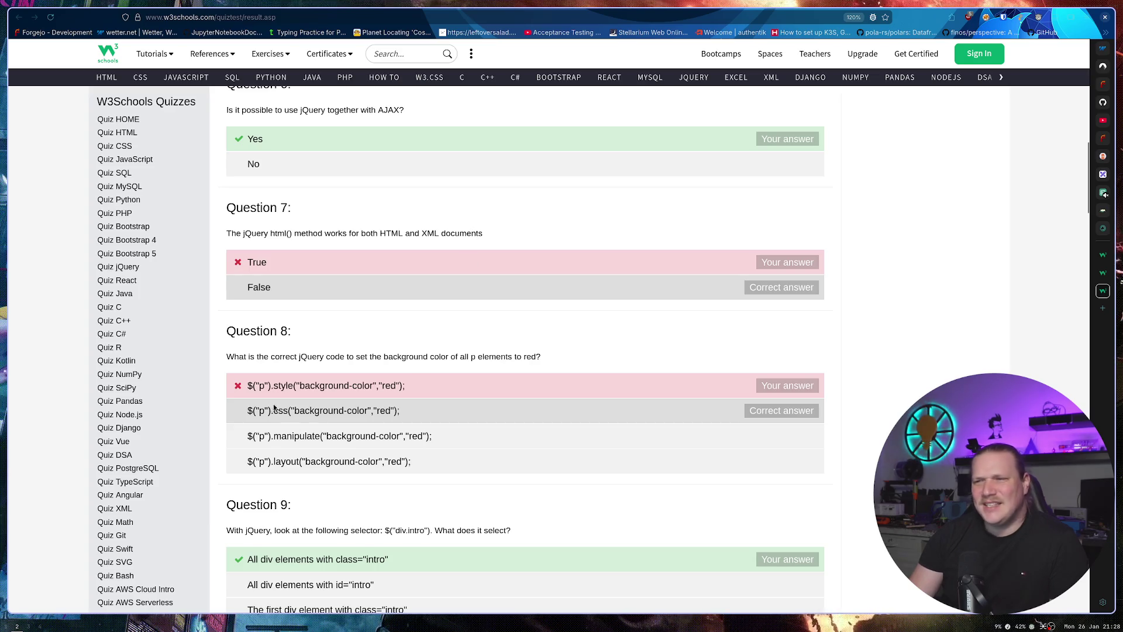
Scroll down to question 25 and highlight its correct answer text.
scroll(474, 250, down, 2)
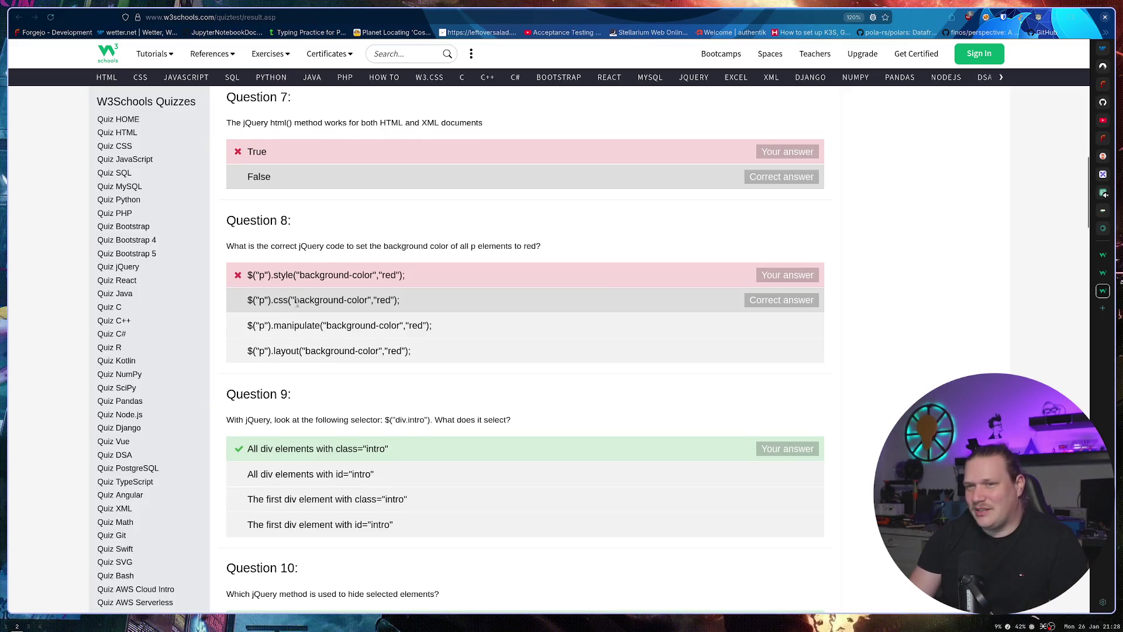
scroll(304, 301, down, 3)
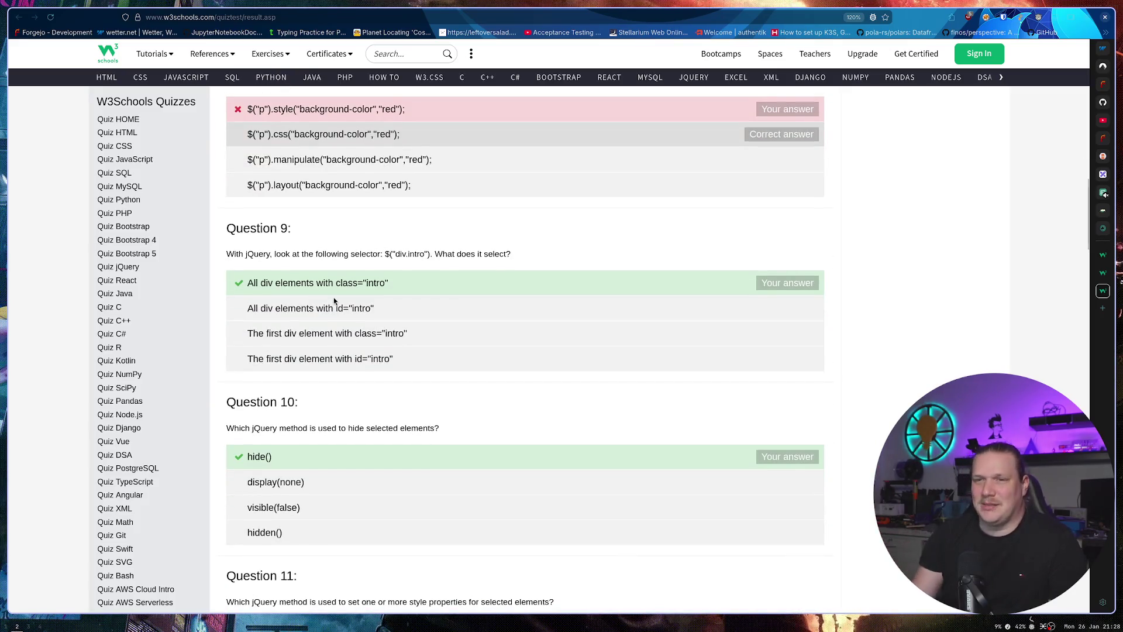
scroll(335, 300, down, 4)
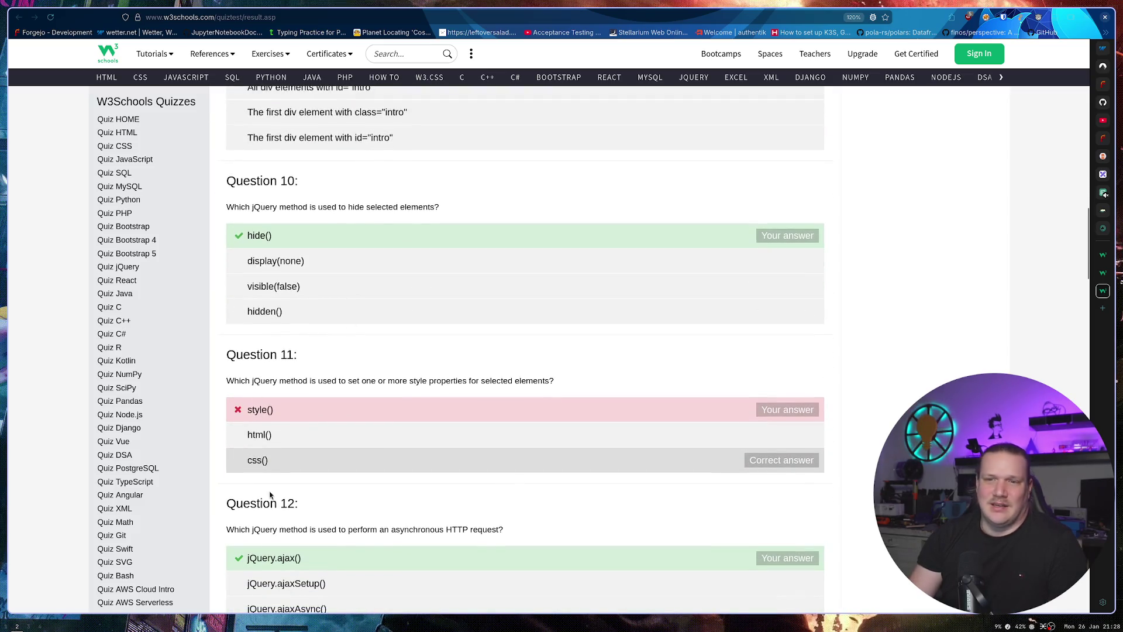
scroll(254, 435, up, 6)
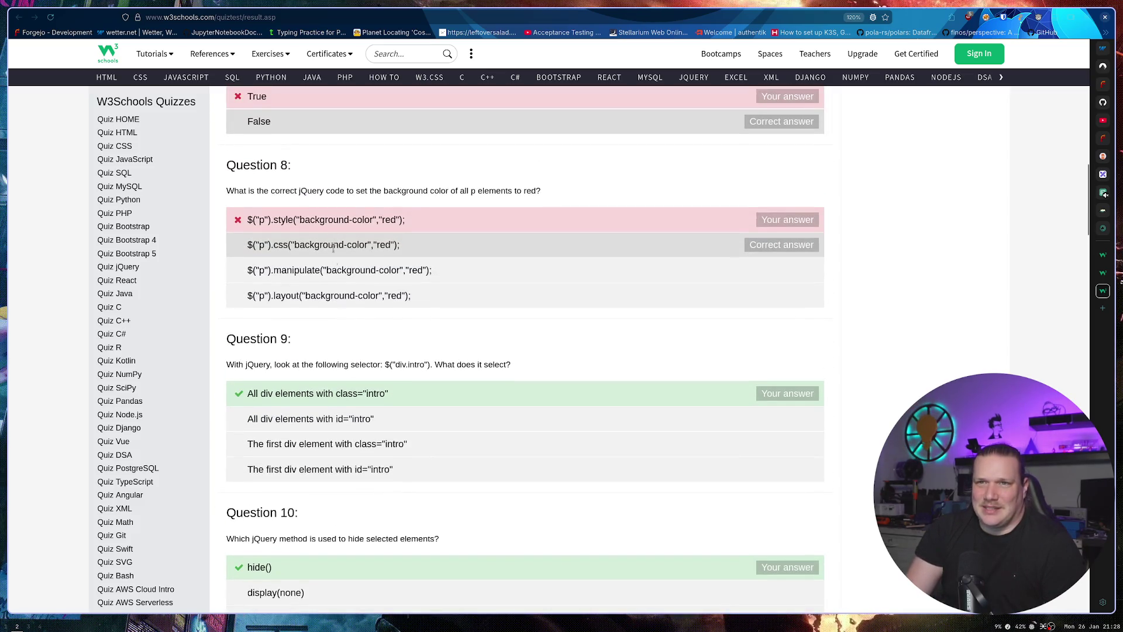
scroll(324, 258, down, 8)
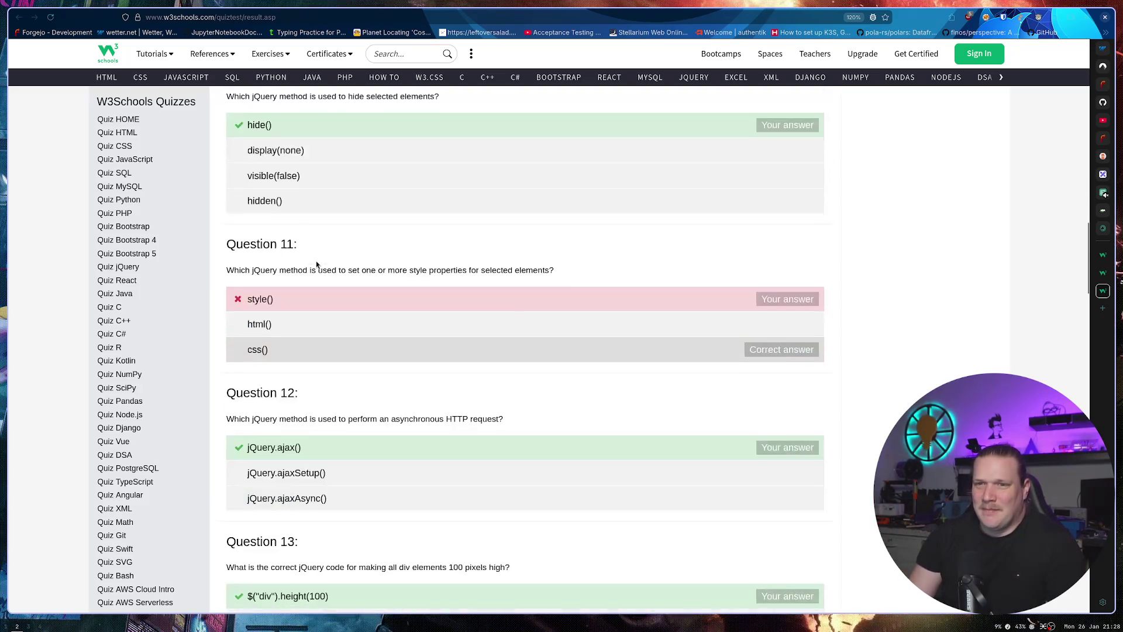
scroll(318, 265, down, 20)
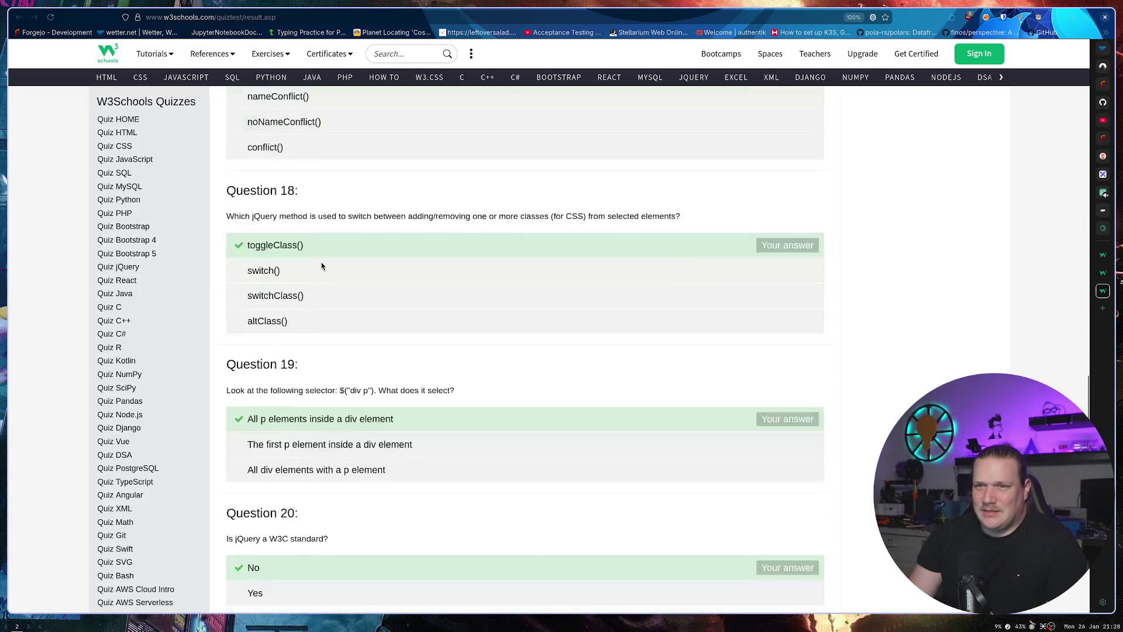
scroll(322, 266, down, 8)
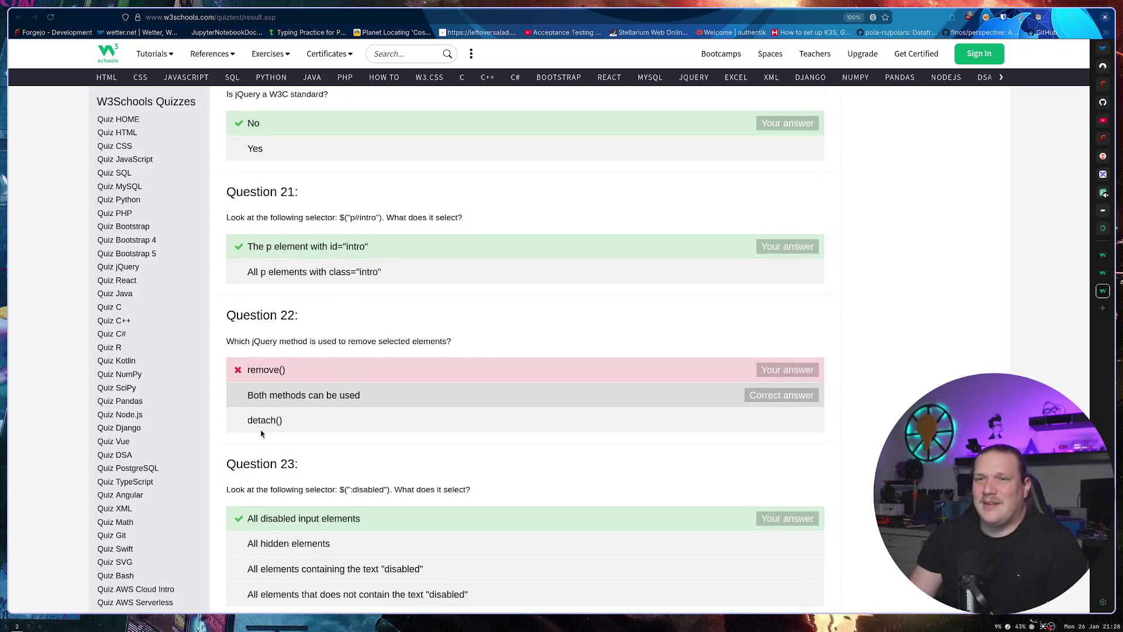
scroll(329, 337, down, 4)
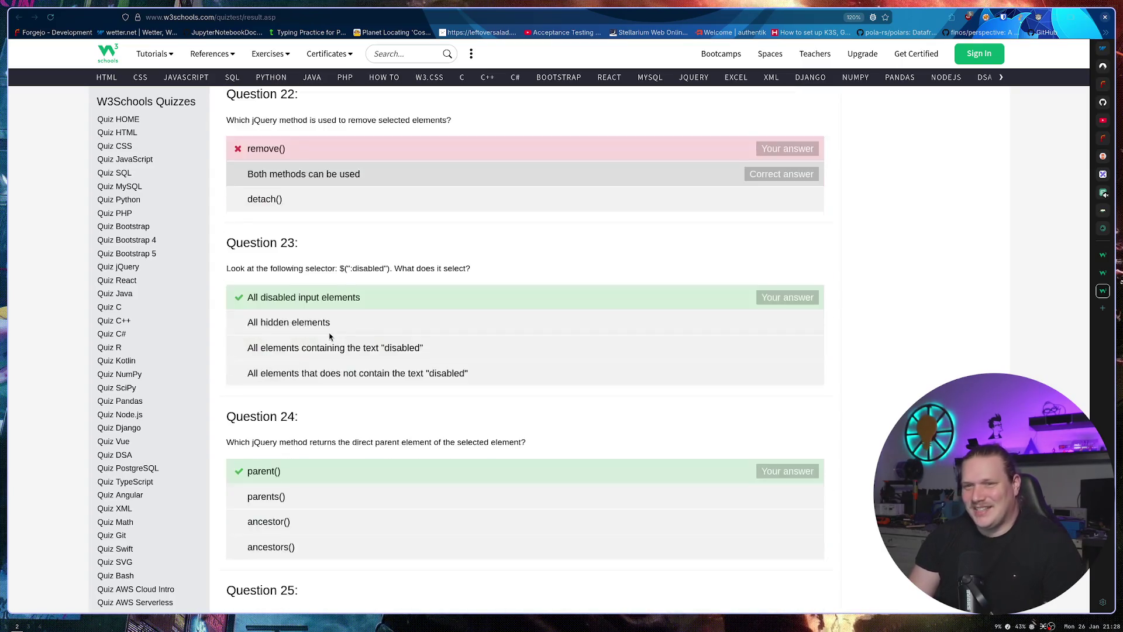
scroll(329, 337, down, 4)
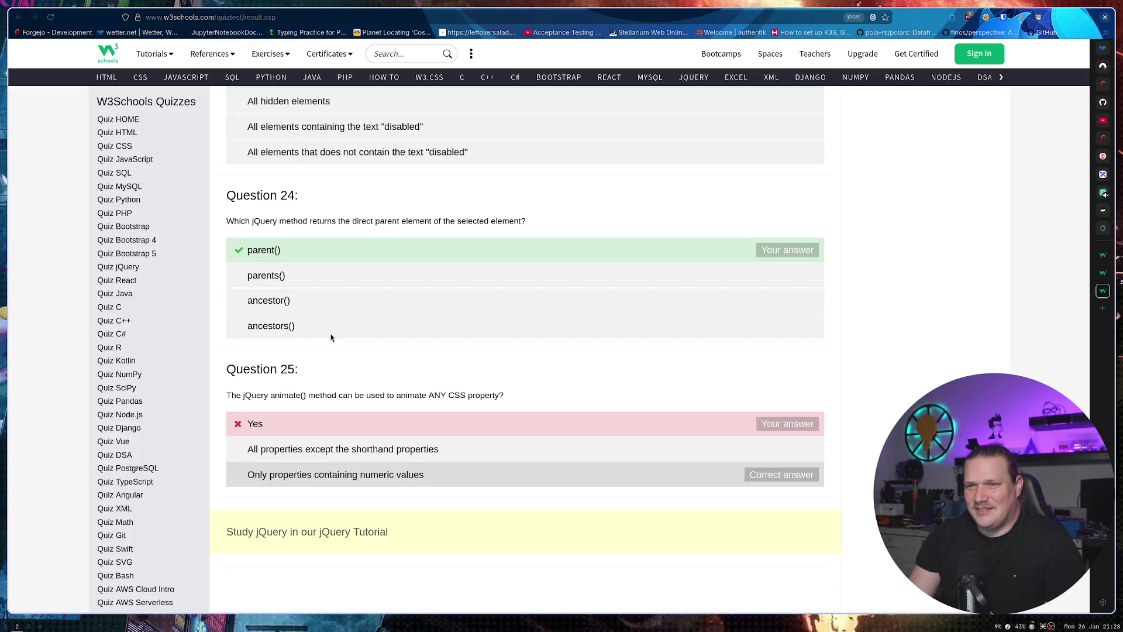
drag(433, 475, 270, 475)
click(235, 474)
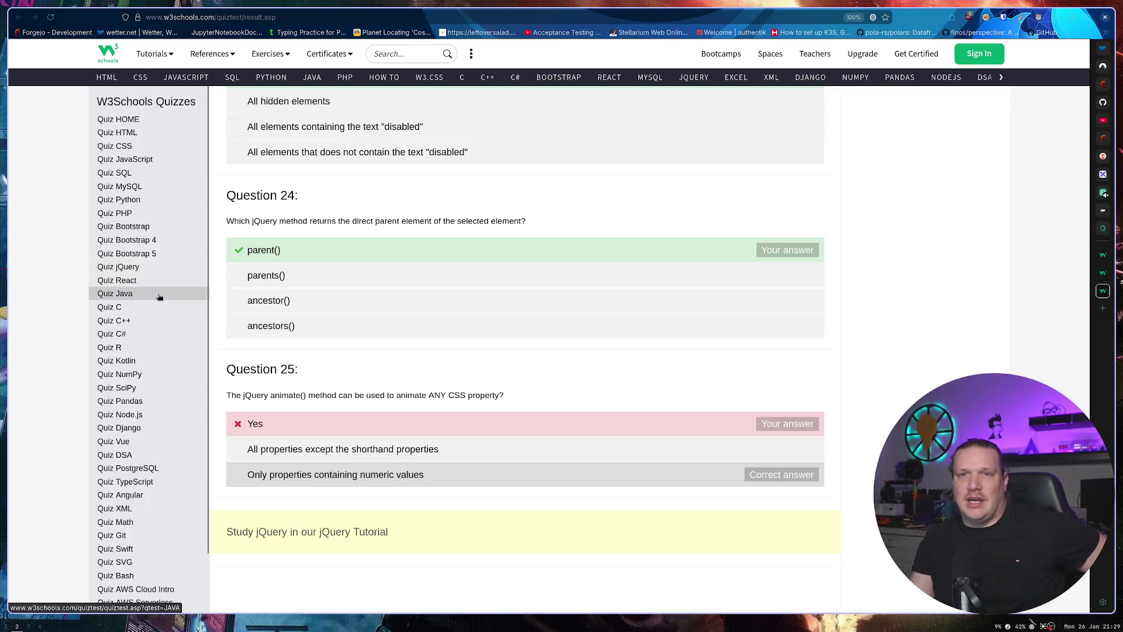
scroll(158, 290, down, 2)
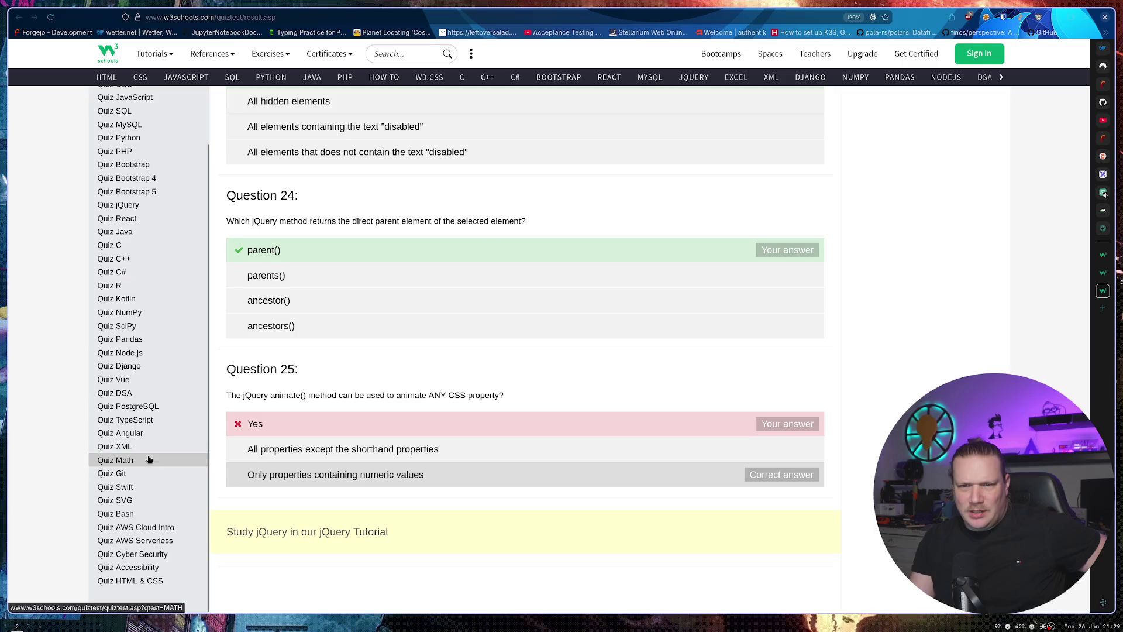
scroll(125, 421, up, 2)
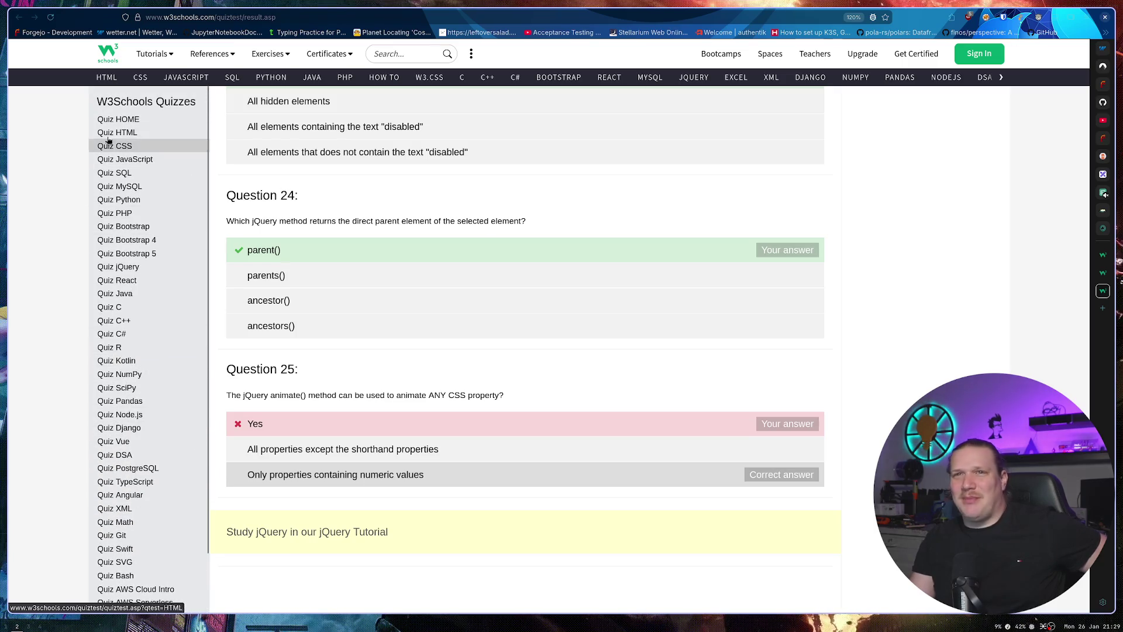
click(140, 135)
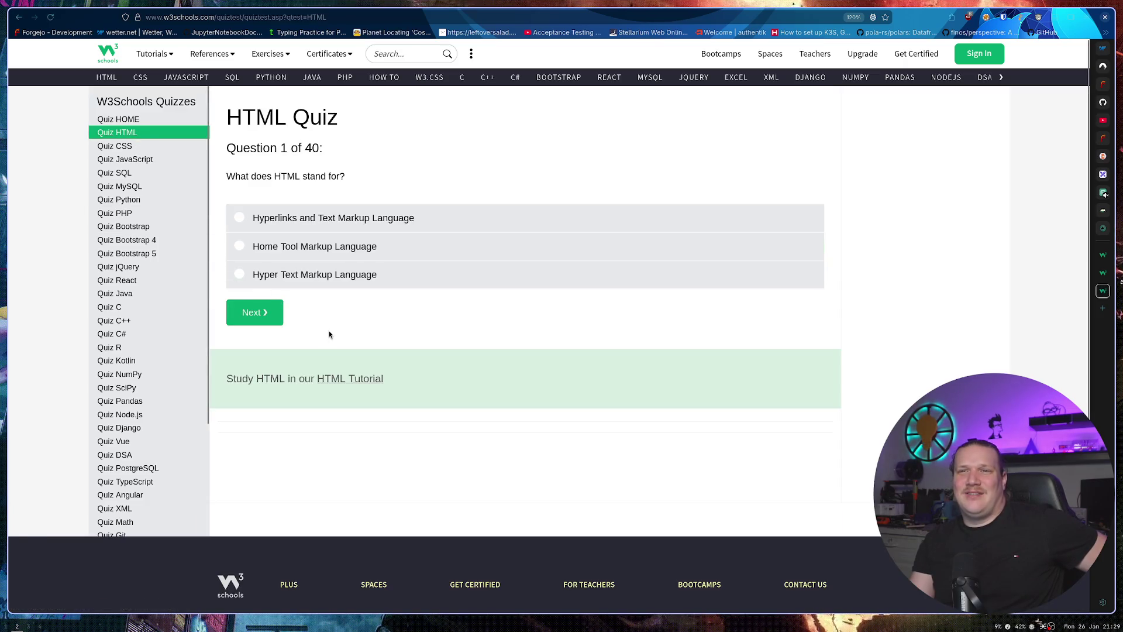
Browse the CSS, Bootstrap, Bootstrap 5 and Bootstrap 4 quiz pages.
mouse_move(312, 148)
mouse_down()
mouse_move(281, 150)
mouse_move(305, 150)
mouse_up()
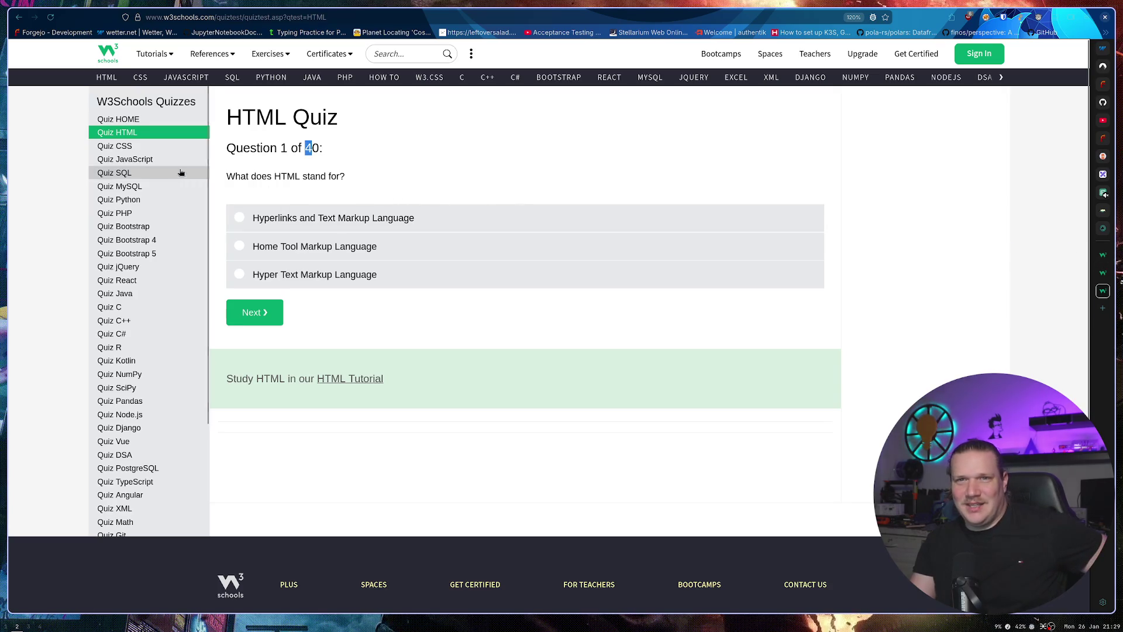
click(157, 147)
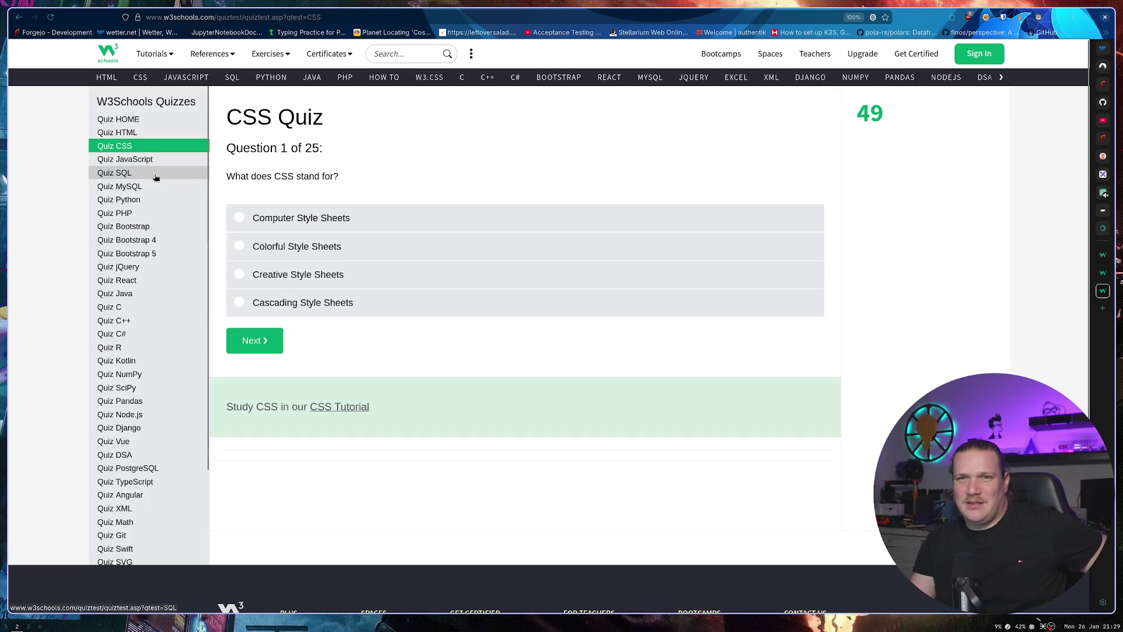
click(151, 233)
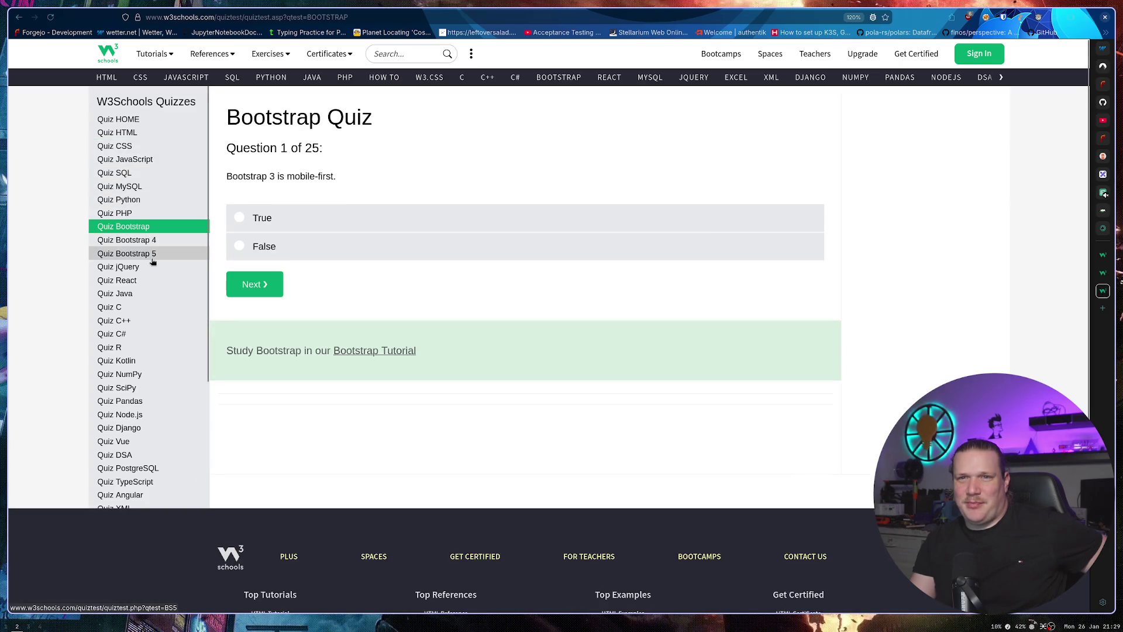
click(152, 259)
click(155, 239)
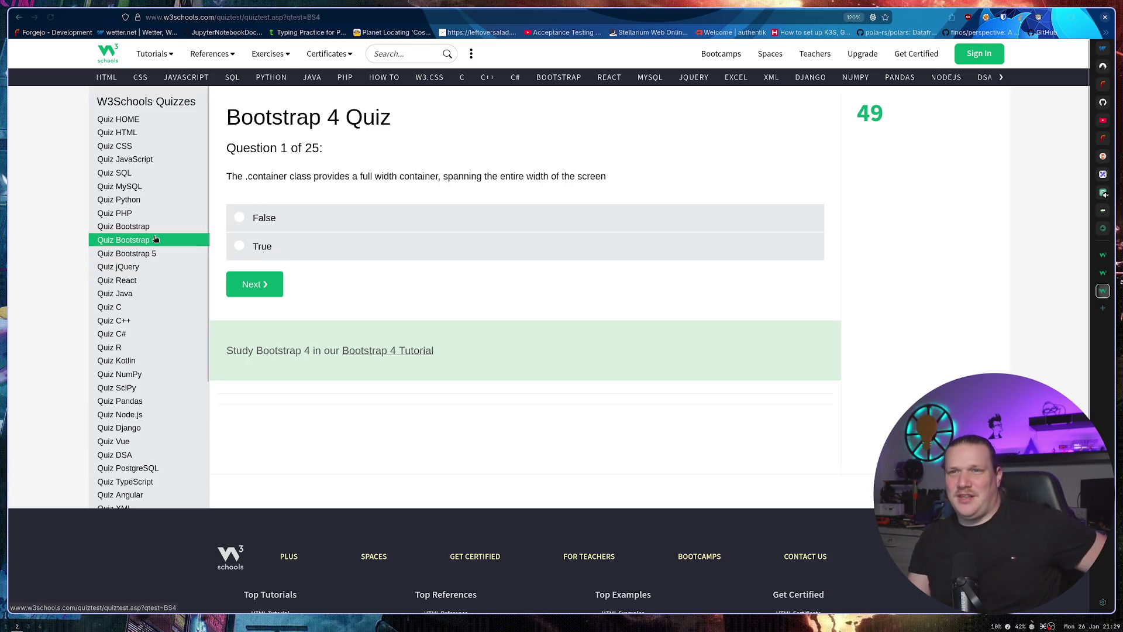
click(157, 228)
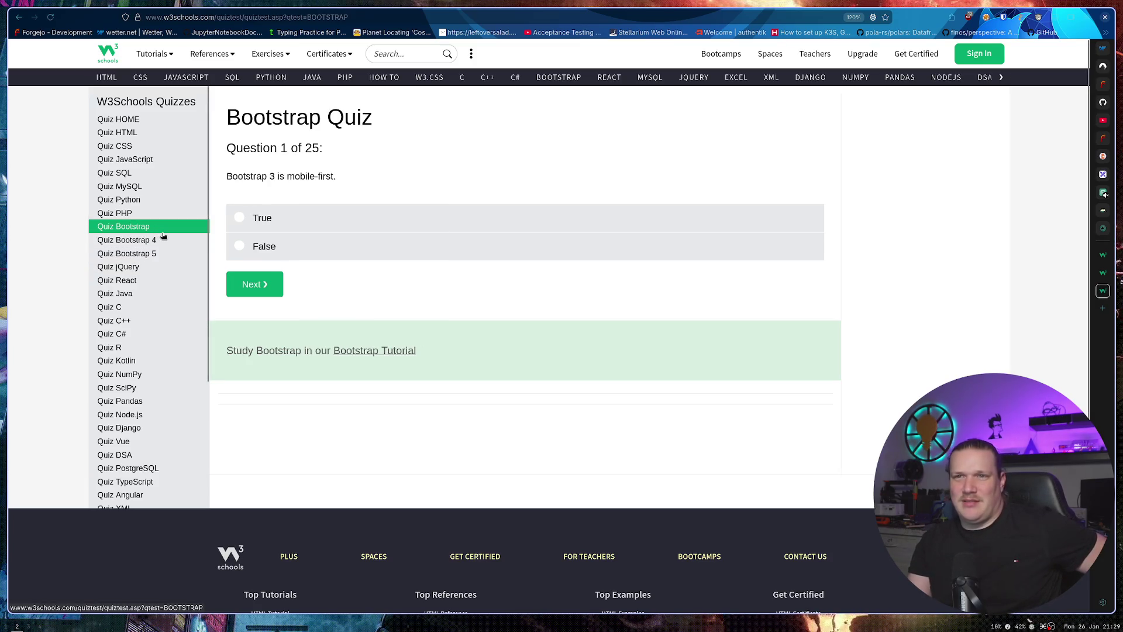
View the Angular and HTML & CSS quizzes, then go back to the jQuery result.
scroll(163, 237, down, 2)
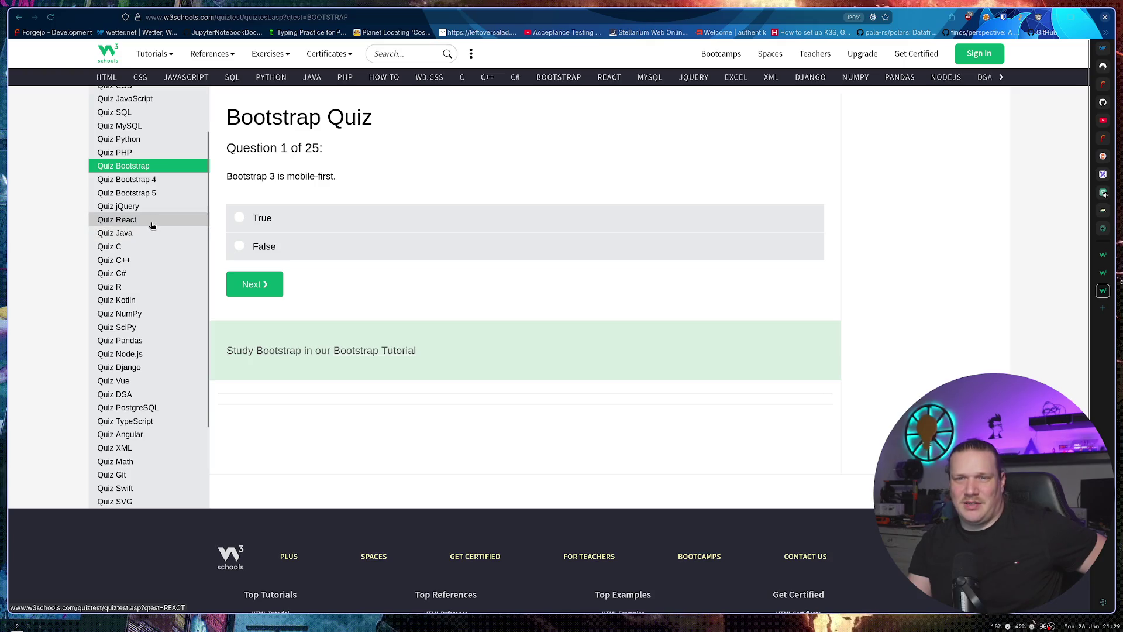
scroll(157, 234, down, 4)
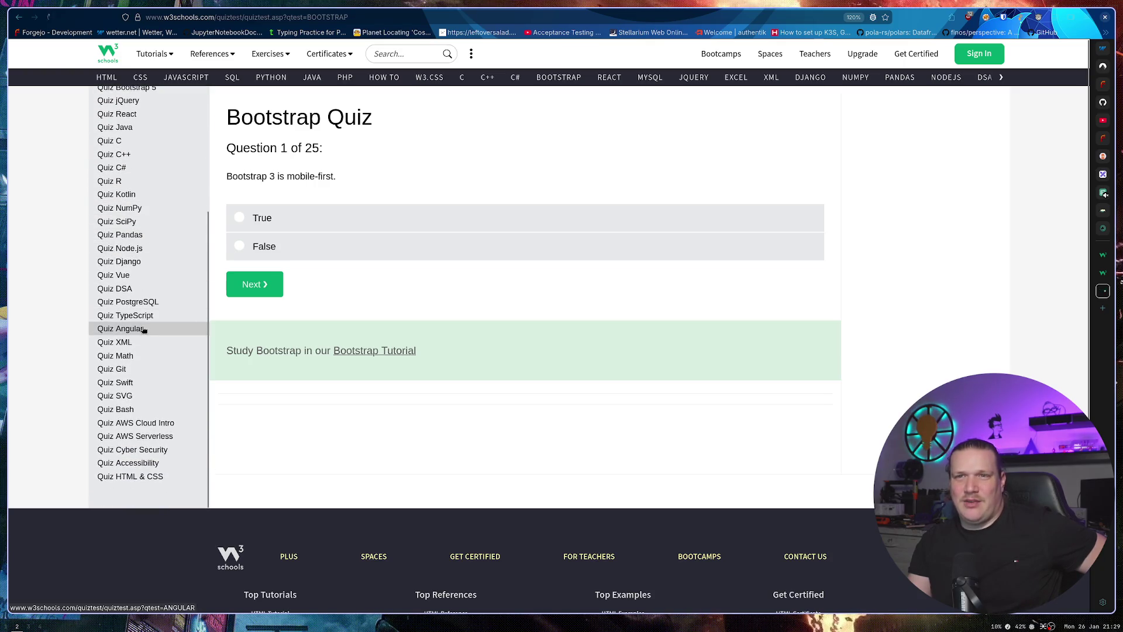
click(143, 328)
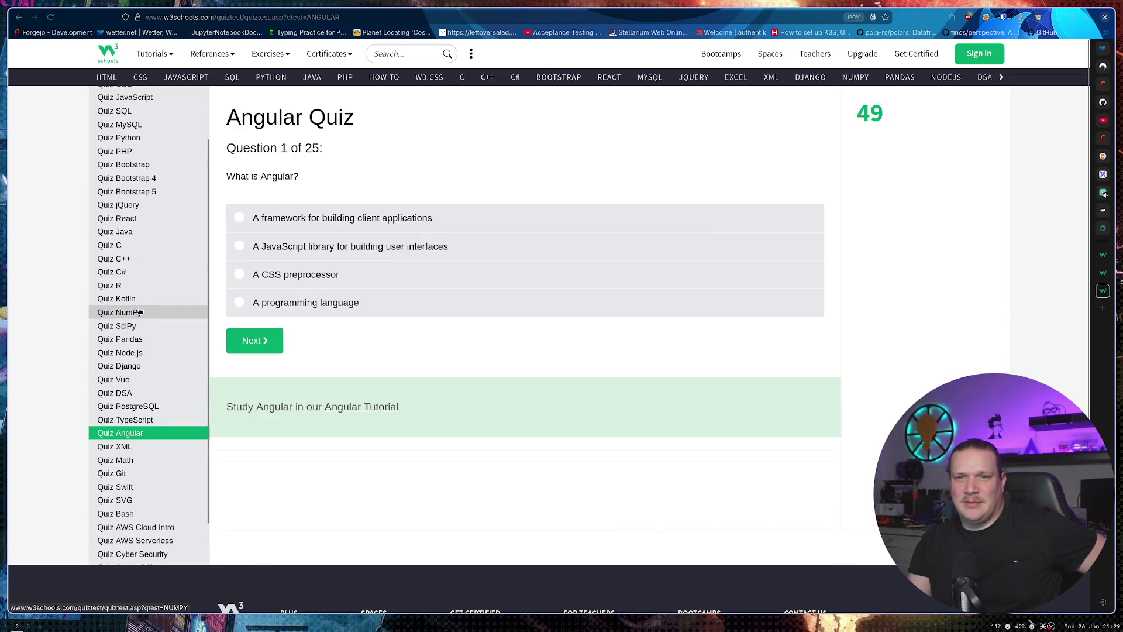
scroll(139, 311, down, 4)
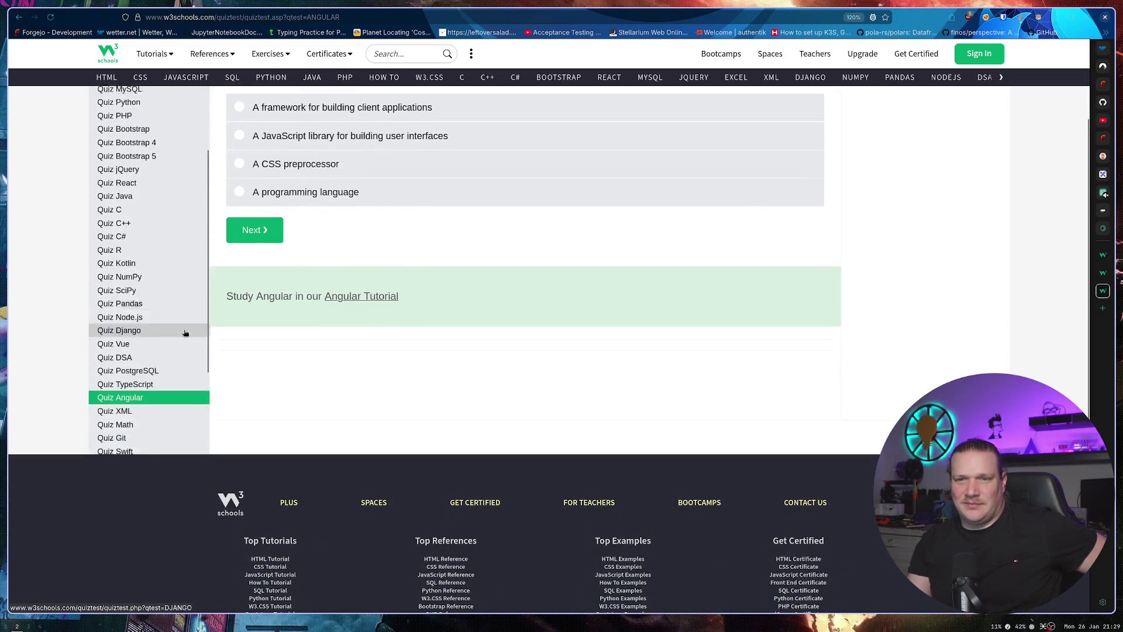
scroll(351, 351, up, 5)
scroll(55, 323, down, 3)
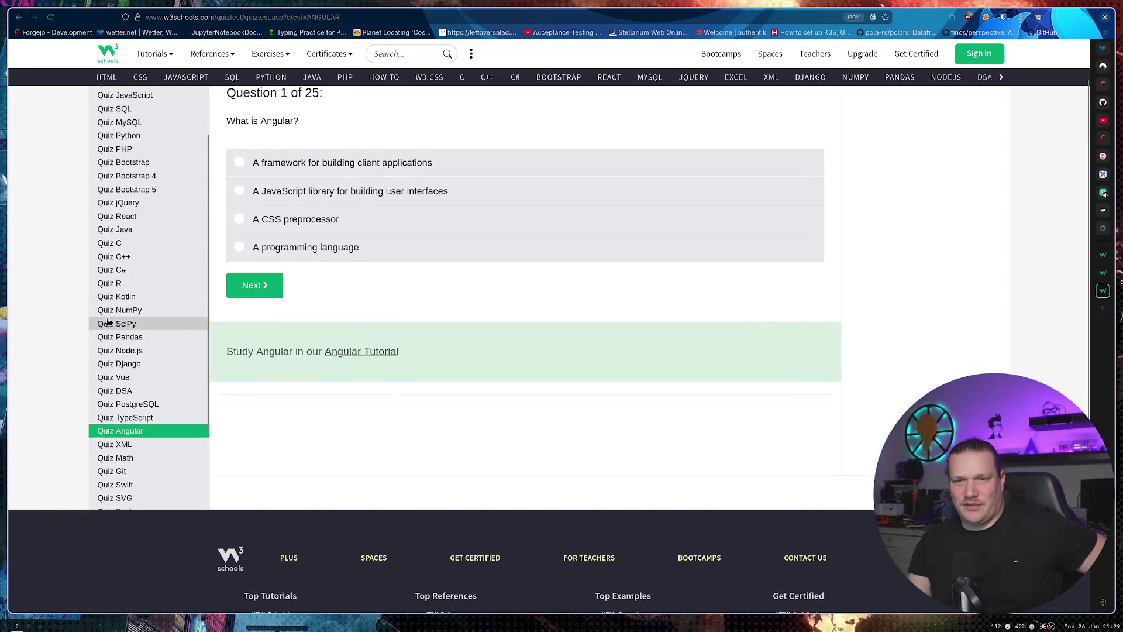
scroll(55, 311, down, 3)
scroll(53, 305, up, 4)
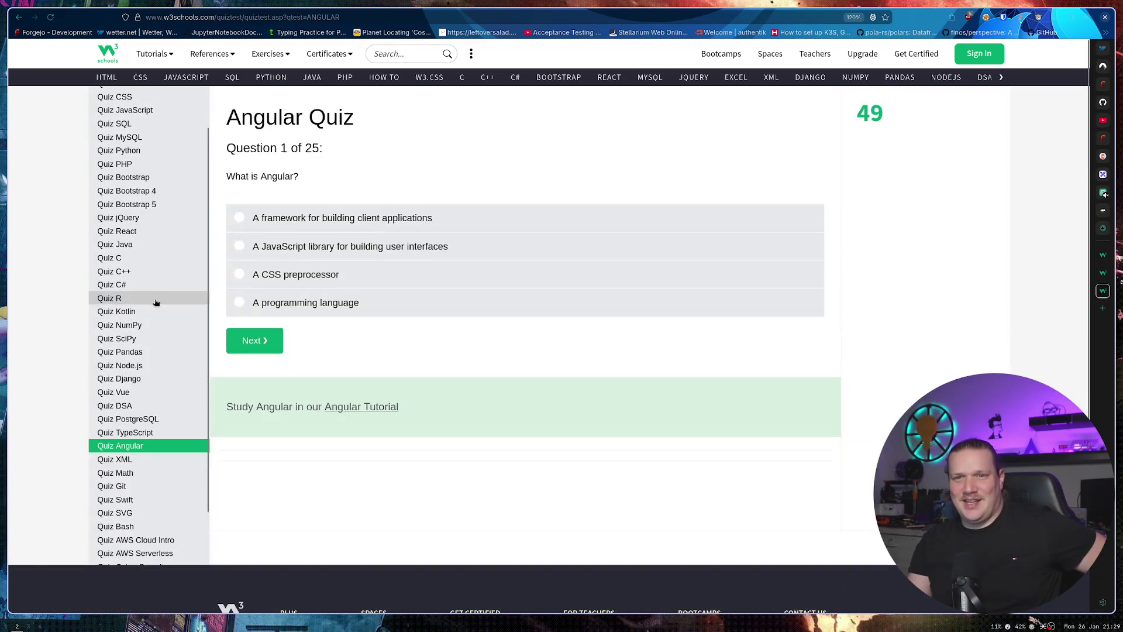
scroll(156, 303, down, 5)
scroll(549, 370, down, 3)
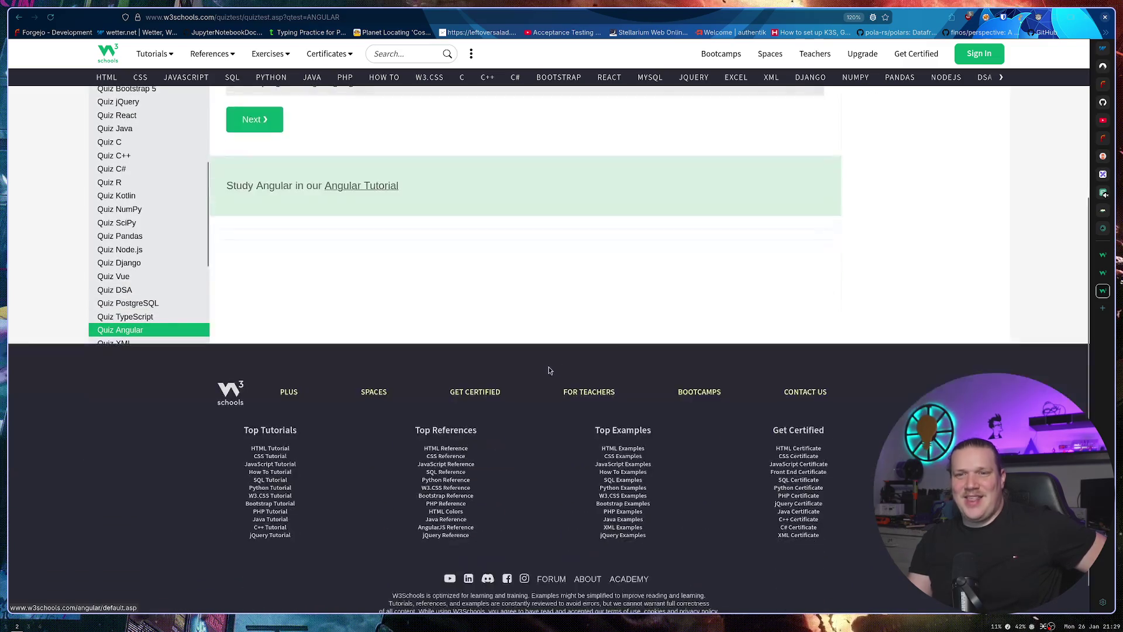
scroll(548, 369, up, 4)
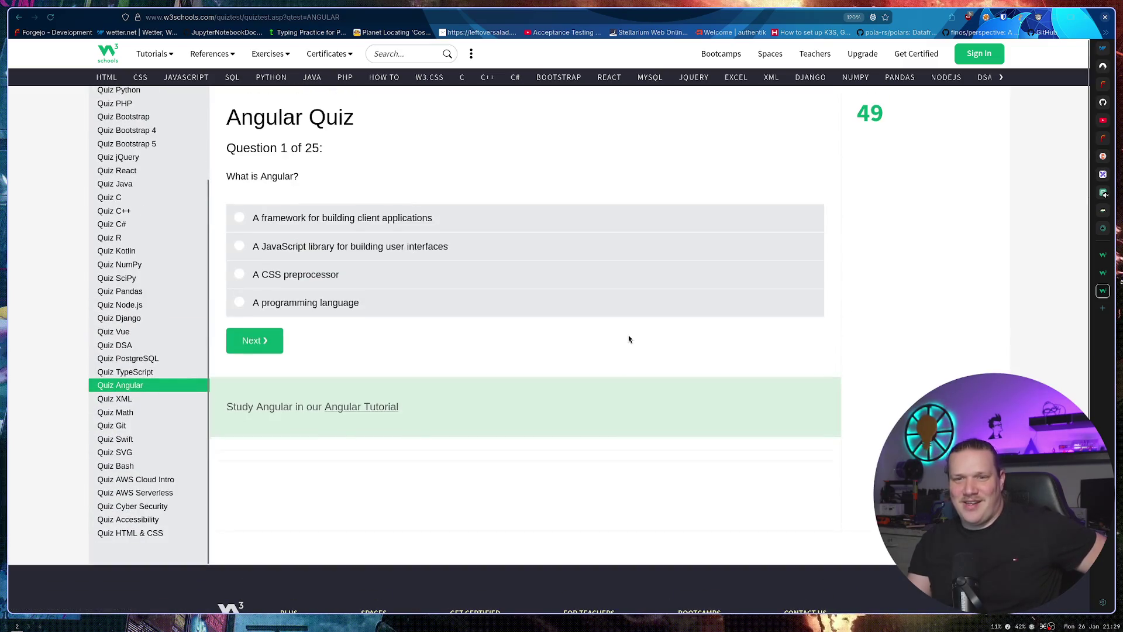
click(151, 531)
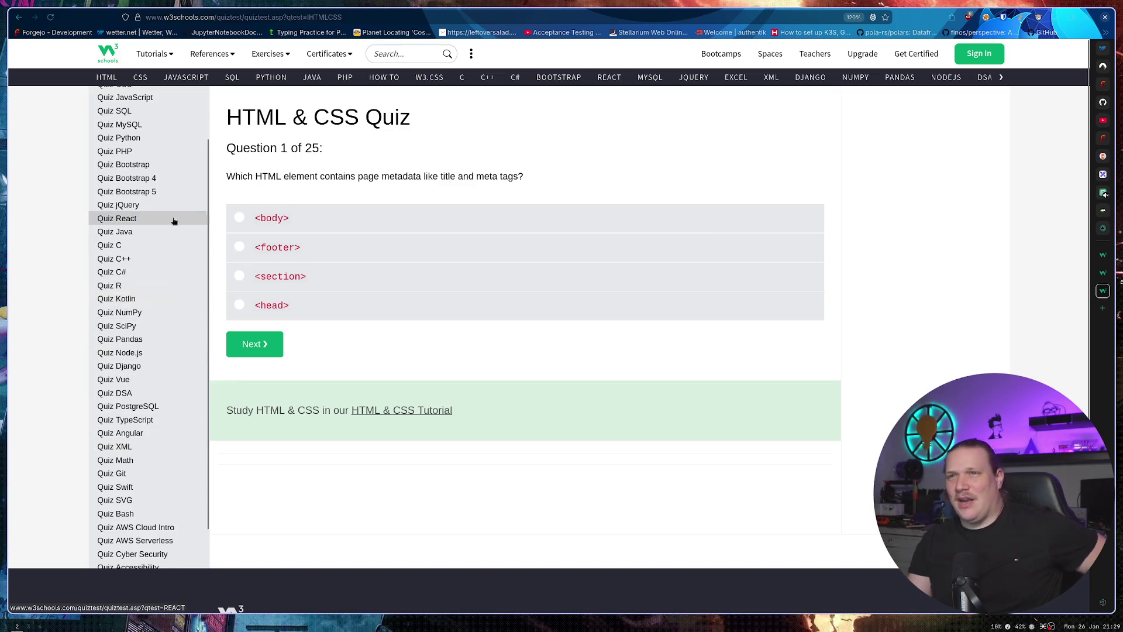
key(alt+Left)
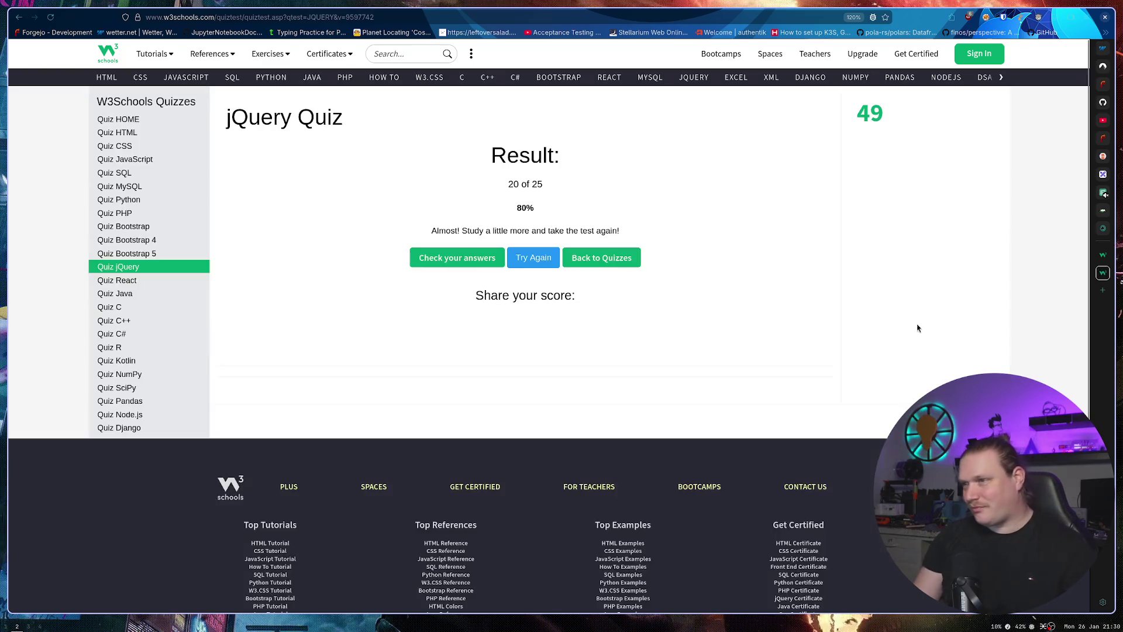
Move from the C# quiz result to the Codeberg tab, then to client.go in GoLand.
key(alt+Left)
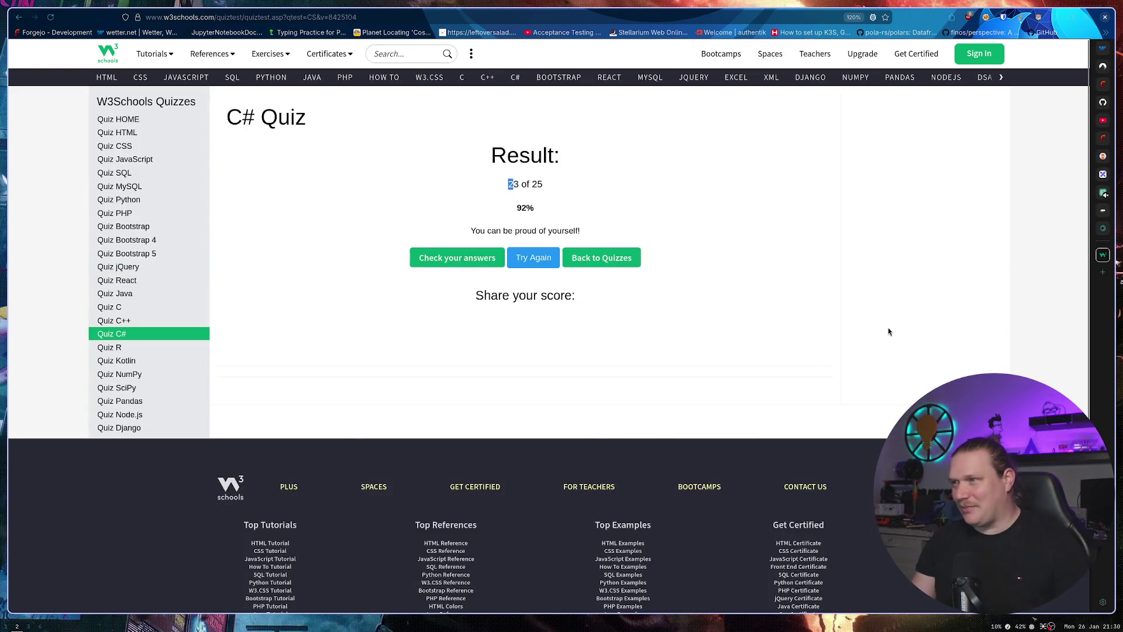
key(ctrl+shift+Tab)
click(1103, 66)
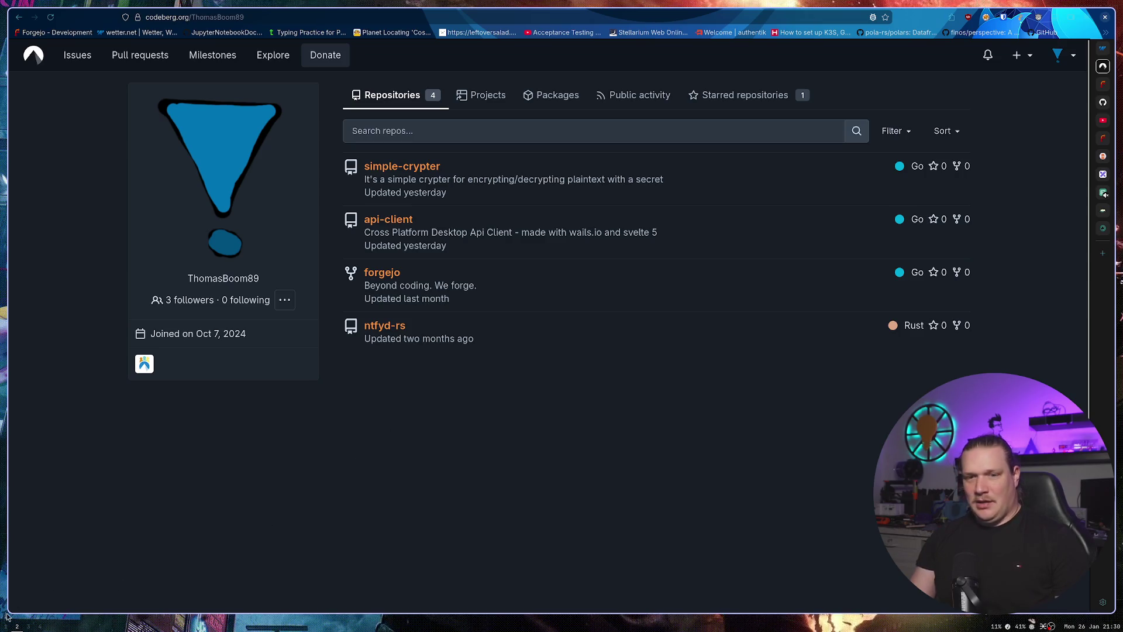
key(super+1)
click(462, 399)
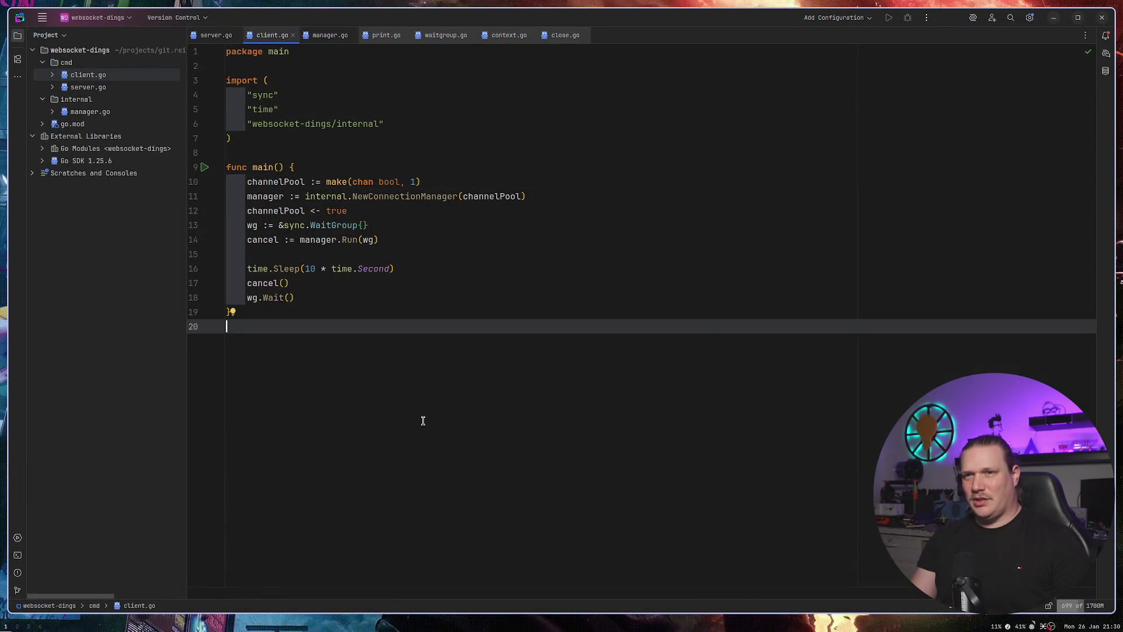
Open internal/manager.go and scroll to the ConnectionManager's start method.
double_click(85, 113)
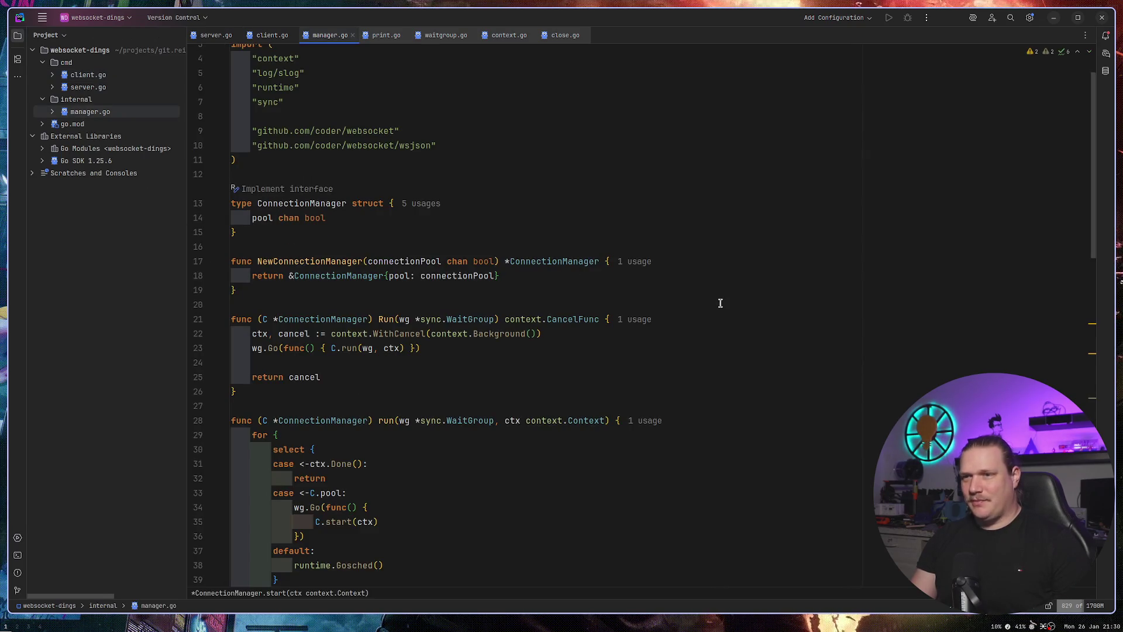
scroll(720, 303, down, 5)
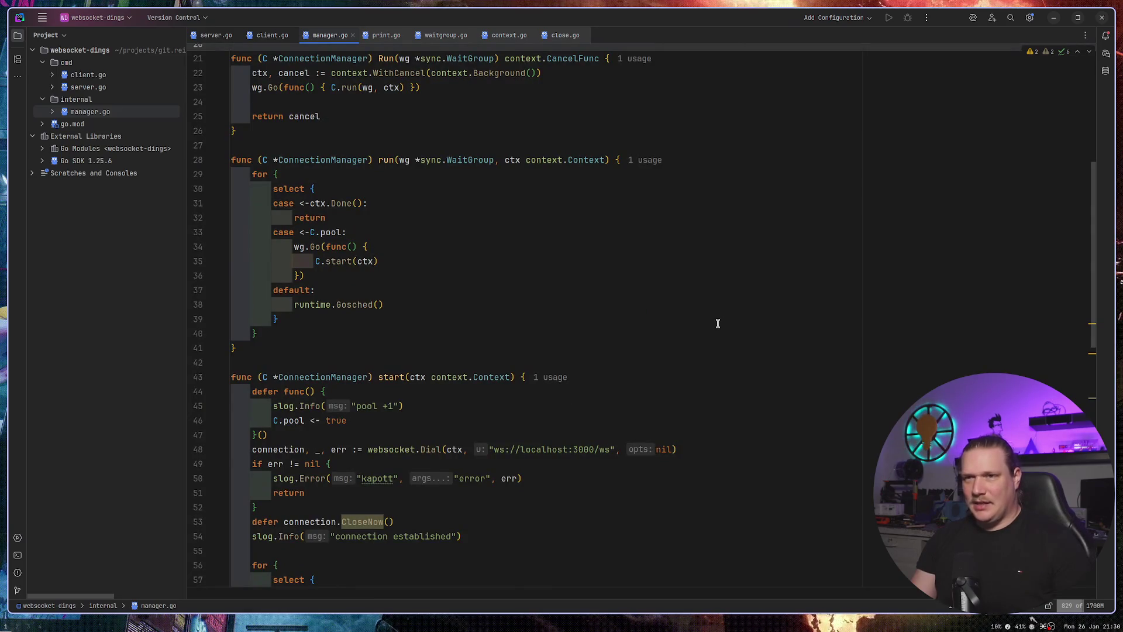
scroll(715, 325, down, 10)
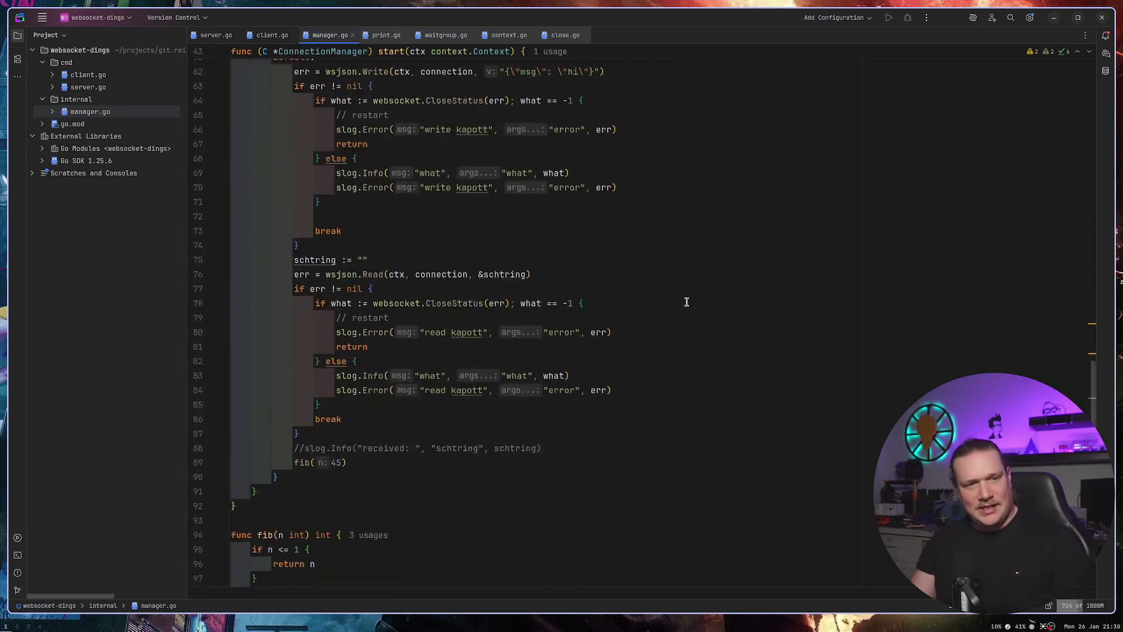